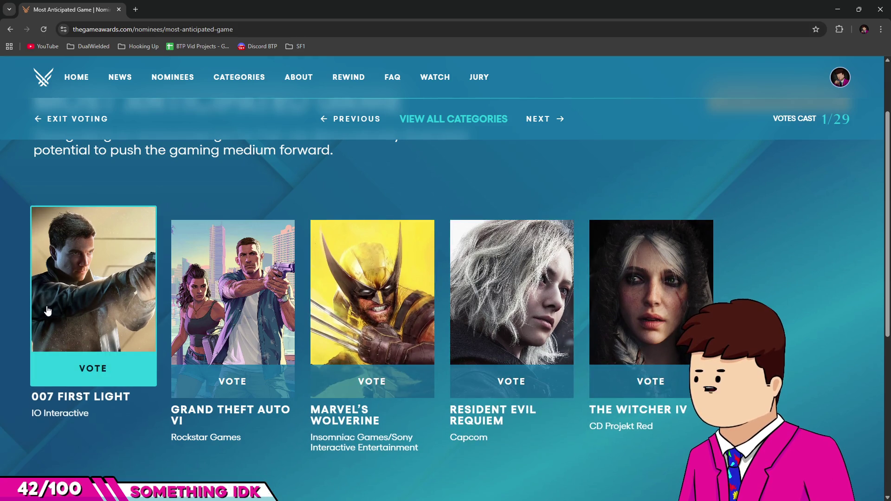
Close the Chrome game awards voting page to return to the Photoshop drawing
{"action": "left_click", "coordinate": [886, 6]}
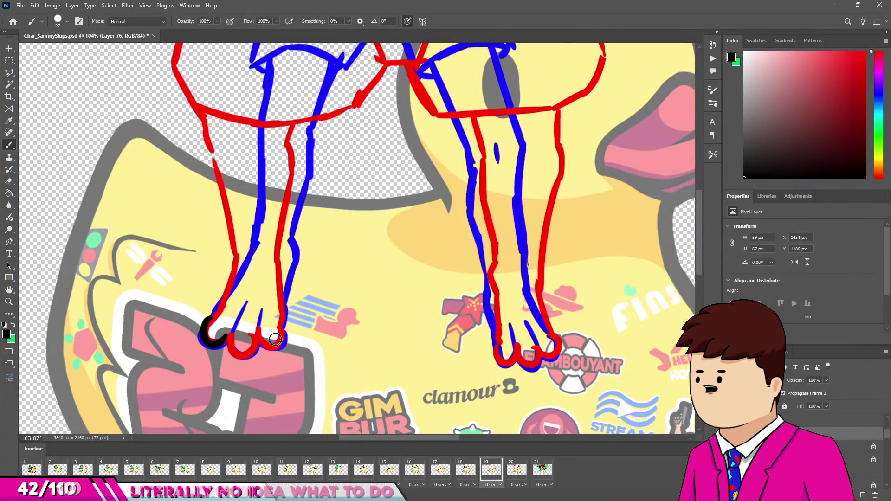
Ink black outlines for the left leg's two toes and both edges up to the waistline
{"action": "scroll", "coordinate": [269, 306], "scroll_direction": "down", "scroll_amount": 4}
{"action": "scroll", "coordinate": [264, 299], "scroll_direction": "up", "scroll_amount": 2}
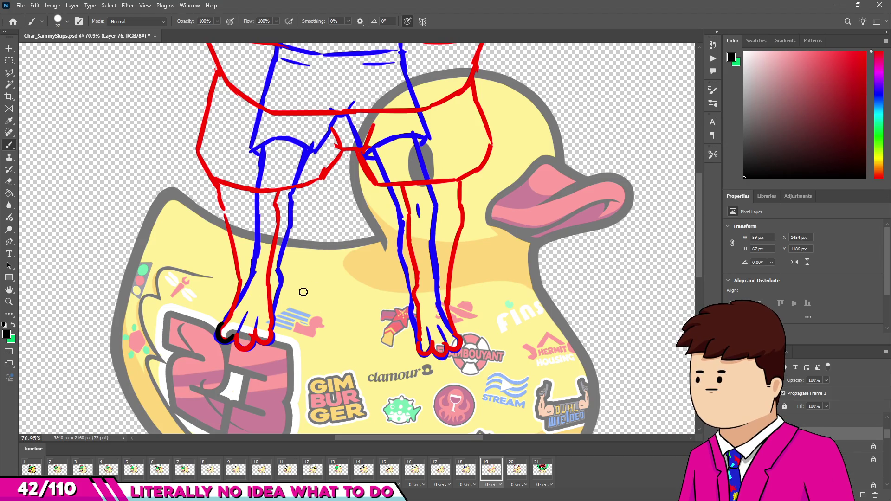
{"action": "scroll", "coordinate": [325, 301], "scroll_direction": "down", "scroll_amount": 2}
{"action": "scroll", "coordinate": [241, 362], "scroll_direction": "up", "scroll_amount": 4}
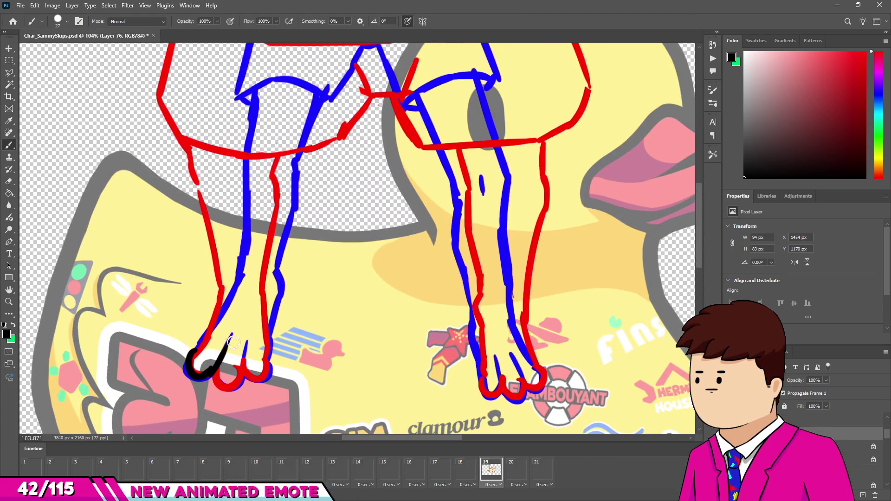
{"action": "left_click_drag", "start_coordinate": [216, 369], "coordinate": [231, 336]}
{"action": "mouse_move", "coordinate": [218, 368]}
{"action": "left_mouse_down"}
{"action": "mouse_move", "coordinate": [243, 366]}
{"action": "mouse_move", "coordinate": [271, 338]}
{"action": "mouse_move", "coordinate": [281, 239]}
{"action": "left_mouse_up"}
{"action": "left_click_drag", "start_coordinate": [293, 200], "coordinate": [278, 254]}
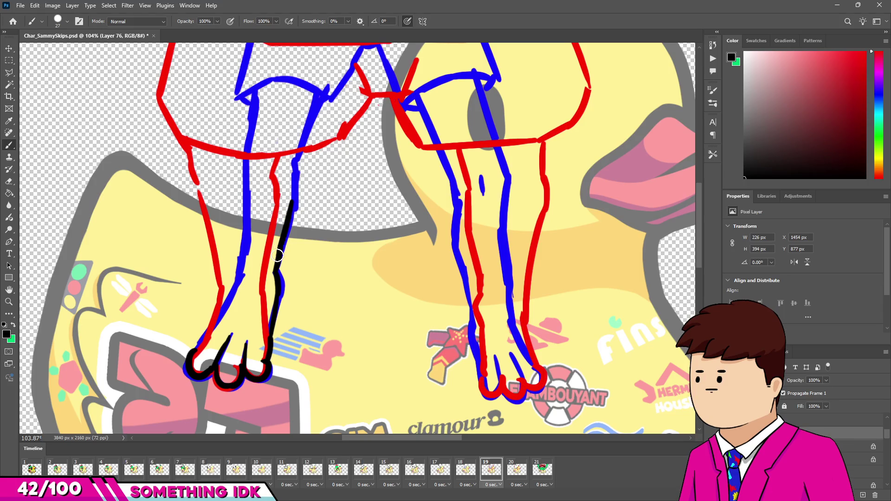
{"action": "left_click_drag", "start_coordinate": [292, 202], "coordinate": [300, 145]}
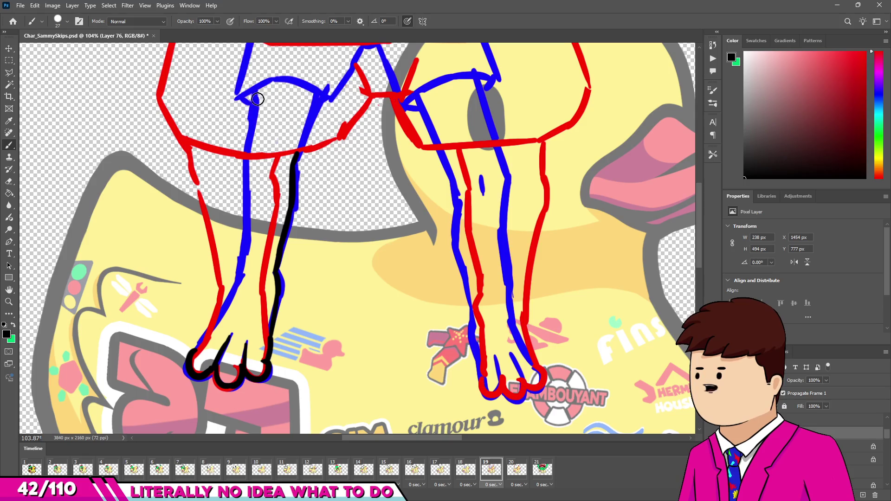
{"action": "left_click_drag", "start_coordinate": [251, 92], "coordinate": [240, 233]}
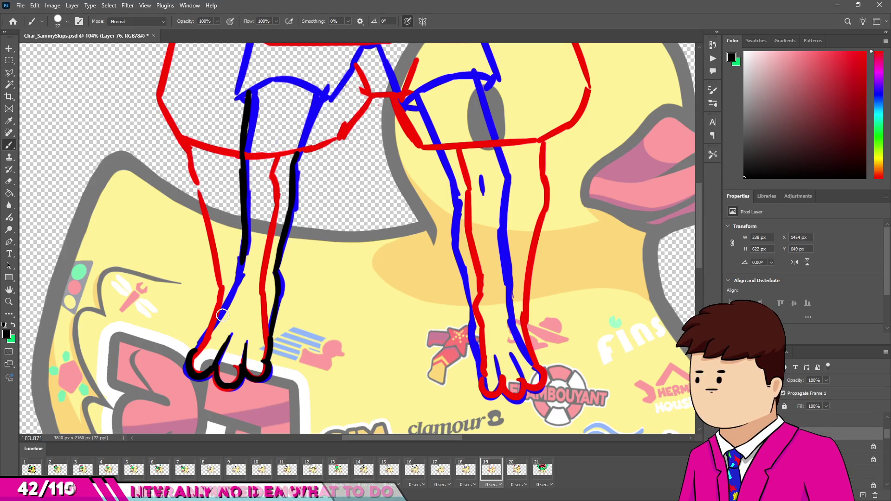
{"action": "mouse_move", "coordinate": [190, 363]}
{"action": "left_mouse_down"}
{"action": "mouse_move", "coordinate": [232, 294]}
{"action": "mouse_move", "coordinate": [242, 254]}
{"action": "left_mouse_up"}
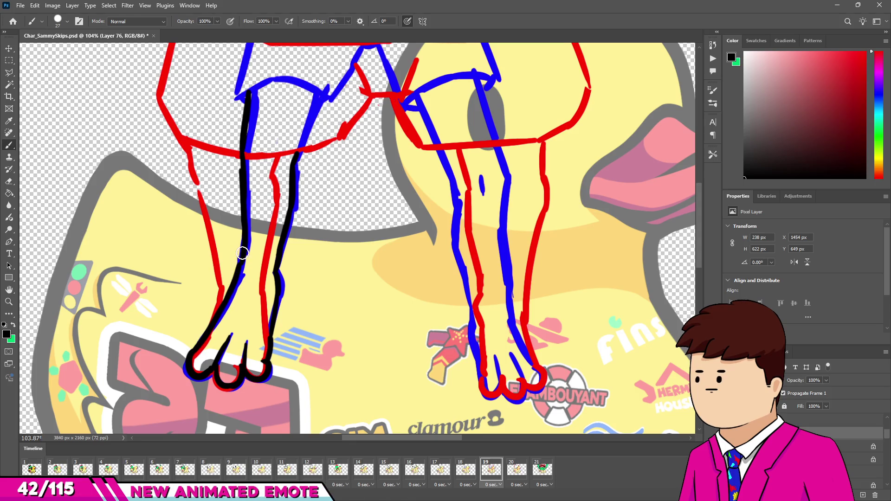
Retry the left leg's right edge and top arch strokes, undoing the rough attempts
{"action": "scroll", "coordinate": [264, 249], "scroll_direction": "up", "scroll_amount": 1}
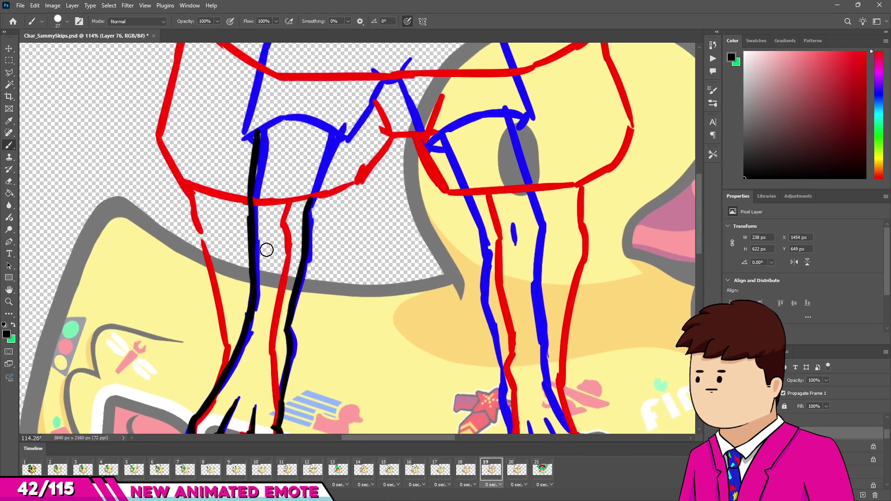
{"action": "left_click_drag", "start_coordinate": [322, 184], "coordinate": [335, 139]}
{"action": "key", "text": "ctrl+z"}
{"action": "left_click_drag", "start_coordinate": [310, 201], "coordinate": [333, 131]}
{"action": "key", "text": "ctrl+z"}
{"action": "left_click_drag", "start_coordinate": [242, 138], "coordinate": [274, 113]}
{"action": "key", "text": "ctrl+z"}
{"action": "left_click_drag", "start_coordinate": [242, 139], "coordinate": [291, 111]}
{"action": "key", "text": "ctrl+z"}
{"action": "mouse_move", "coordinate": [241, 139]}
{"action": "left_mouse_down"}
{"action": "mouse_move", "coordinate": [296, 115]}
{"action": "mouse_move", "coordinate": [332, 134]}
{"action": "mouse_move", "coordinate": [337, 152]}
{"action": "left_mouse_up"}
{"action": "key", "text": "ctrl+z"}
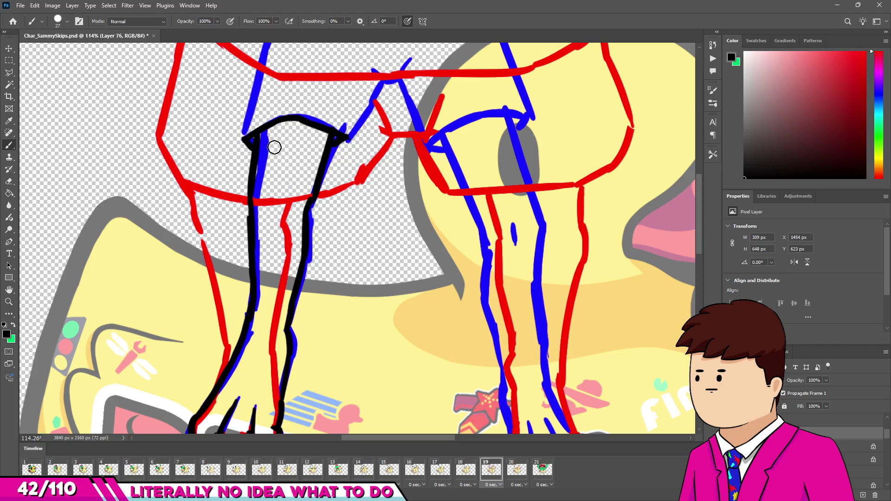
{"action": "scroll", "coordinate": [281, 133], "scroll_direction": "down", "scroll_amount": 5}
{"action": "scroll", "coordinate": [318, 120], "scroll_direction": "up", "scroll_amount": 3}
{"action": "scroll", "coordinate": [319, 121], "scroll_direction": "down", "scroll_amount": 5}
{"action": "scroll", "coordinate": [464, 330], "scroll_direction": "up", "scroll_amount": 6}
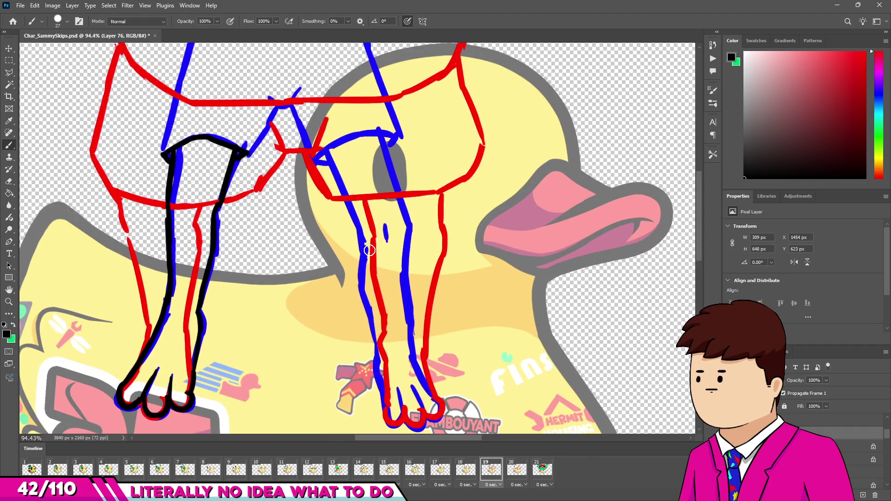
Ink the right foot's toes and the outer leg contour near the foot
{"action": "left_click_drag", "start_coordinate": [370, 245], "coordinate": [379, 355]}
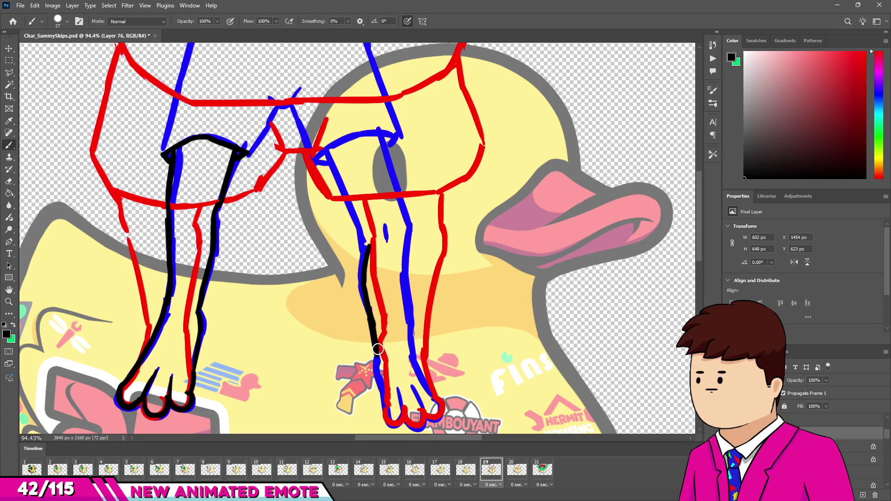
{"action": "key", "text": "ctrl+z"}
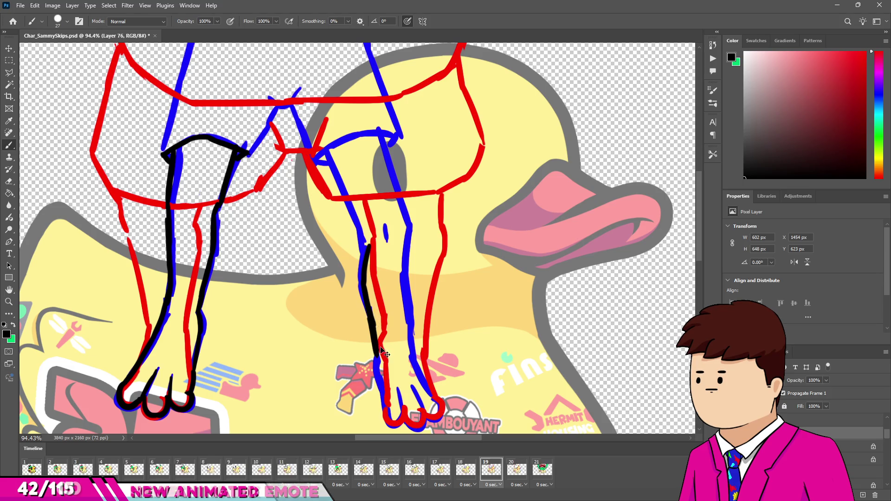
{"action": "left_click_drag", "start_coordinate": [370, 320], "coordinate": [386, 408]}
{"action": "key", "text": "ctrl+z"}
{"action": "left_click_drag", "start_coordinate": [377, 374], "coordinate": [396, 424]}
{"action": "mouse_move", "coordinate": [400, 383]}
{"action": "left_mouse_down"}
{"action": "mouse_move", "coordinate": [398, 403]}
{"action": "mouse_move", "coordinate": [414, 432]}
{"action": "mouse_move", "coordinate": [421, 412]}
{"action": "left_mouse_up"}
{"action": "key", "text": "ctrl+z"}
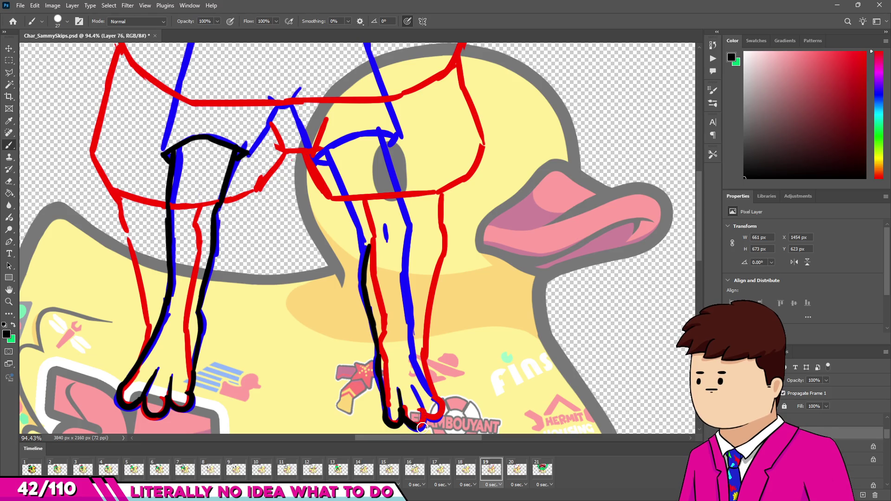
{"action": "mouse_move", "coordinate": [412, 385]}
{"action": "left_mouse_down"}
{"action": "mouse_move", "coordinate": [427, 413]}
{"action": "mouse_move", "coordinate": [431, 397]}
{"action": "left_mouse_up"}
{"action": "left_click_drag", "start_coordinate": [415, 355], "coordinate": [432, 400]}
{"action": "key", "text": "ctrl+z"}
{"action": "left_click_drag", "start_coordinate": [414, 357], "coordinate": [431, 399]}
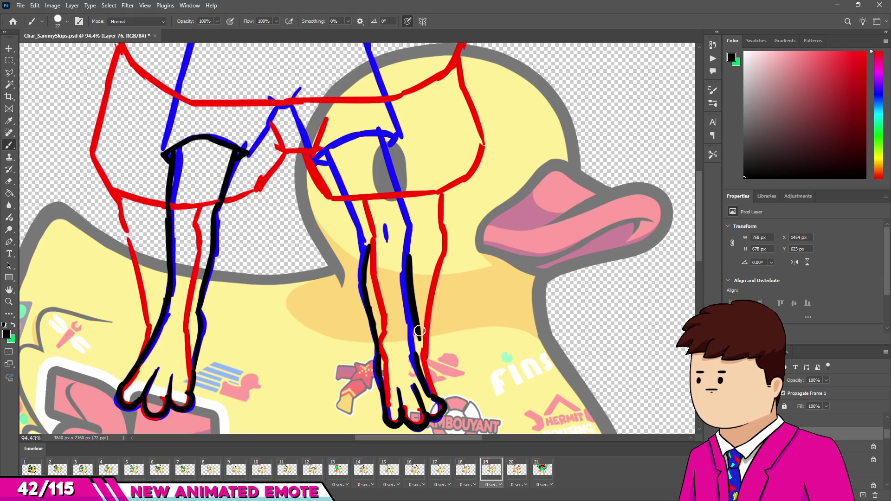
Ink the right leg's inner edge up toward the hip
{"action": "left_click_drag", "start_coordinate": [412, 257], "coordinate": [417, 348]}
{"action": "key", "text": "ctrl+z"}
{"action": "left_click_drag", "start_coordinate": [411, 277], "coordinate": [417, 346]}
{"action": "key", "text": "ctrl+z"}
{"action": "left_click_drag", "start_coordinate": [409, 259], "coordinate": [413, 334]}
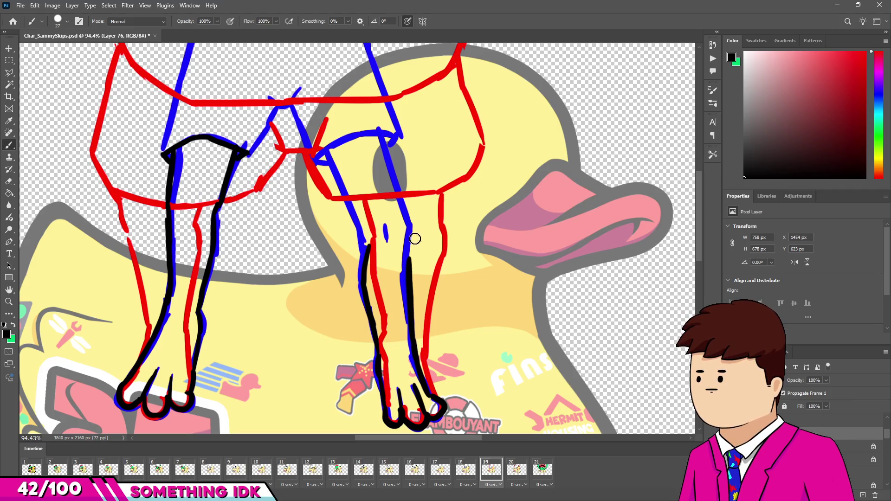
{"action": "left_click_drag", "start_coordinate": [408, 265], "coordinate": [417, 225]}
{"action": "left_click_drag", "start_coordinate": [389, 137], "coordinate": [416, 235]}
{"action": "key", "text": "e"}
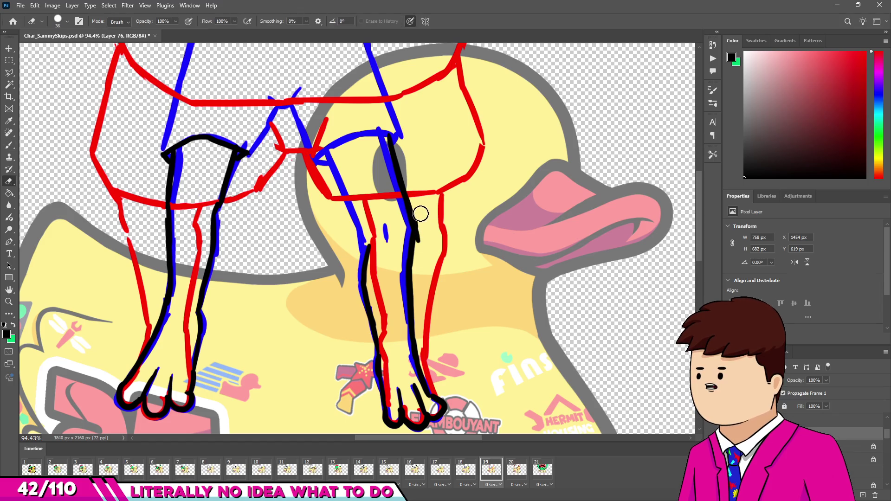
{"action": "key", "text": "v"}
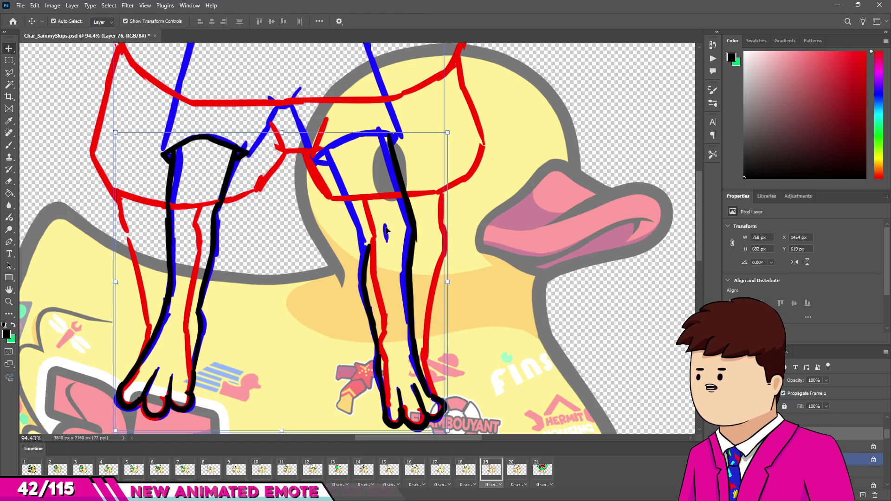
{"action": "key", "text": "b"}
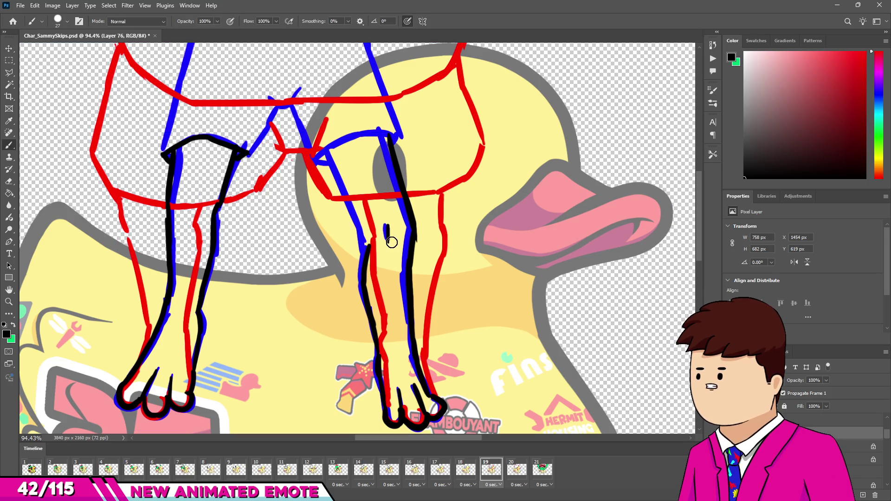
Draw the right leg's hip-to-knee outline as one clean stroke
{"action": "left_click_drag", "start_coordinate": [331, 160], "coordinate": [360, 222]}
{"action": "key", "text": "ctrl+z"}
{"action": "left_click_drag", "start_coordinate": [328, 147], "coordinate": [368, 244]}
{"action": "key", "text": "ctrl+z"}
{"action": "key", "text": "ctrl+shift+z"}
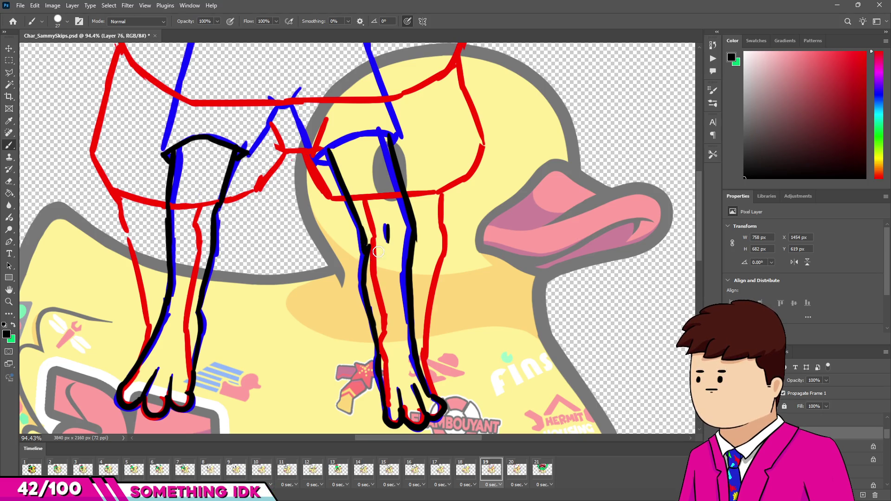
{"action": "scroll", "coordinate": [380, 216], "scroll_direction": "up", "scroll_amount": 3}
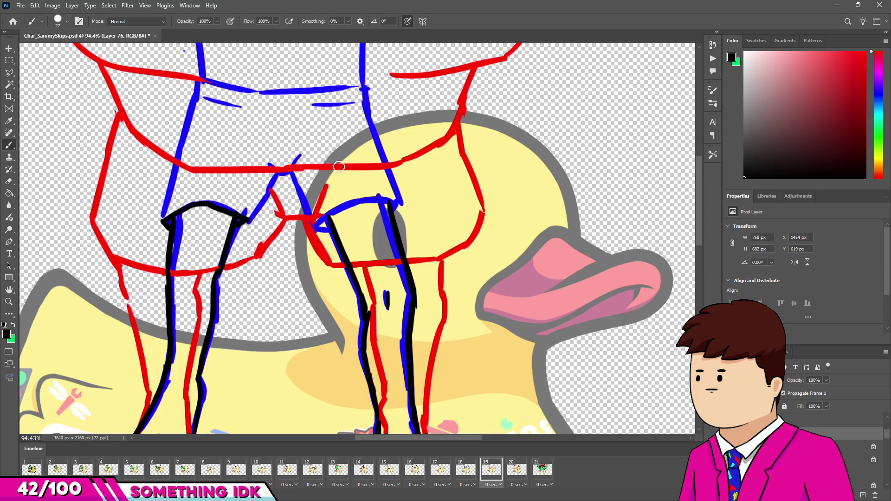
Ink the arch across the right leg's top and the swimsuit's left side
{"action": "mouse_move", "coordinate": [314, 224]}
{"action": "left_mouse_down"}
{"action": "mouse_move", "coordinate": [358, 202]}
{"action": "mouse_move", "coordinate": [396, 205]}
{"action": "mouse_move", "coordinate": [366, 85]}
{"action": "left_mouse_up"}
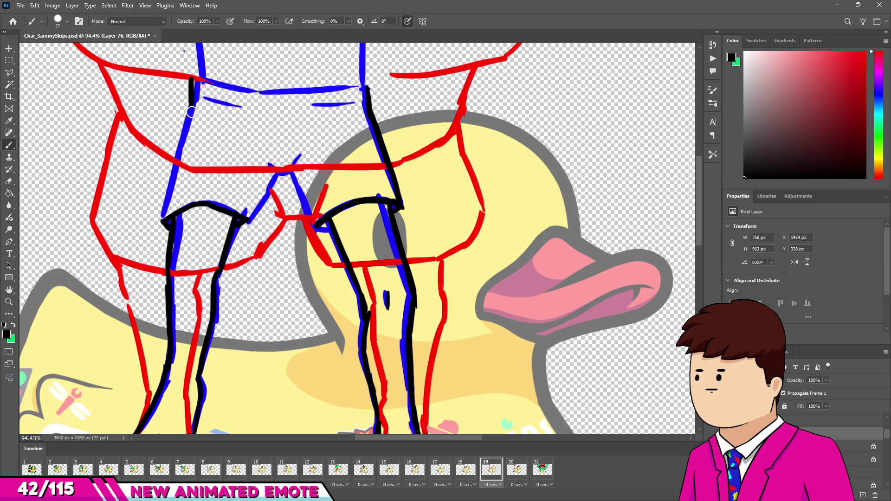
{"action": "left_click_drag", "start_coordinate": [189, 98], "coordinate": [161, 218]}
{"action": "scroll", "coordinate": [214, 237], "scroll_direction": "down", "scroll_amount": 2}
{"action": "scroll", "coordinate": [273, 282], "scroll_direction": "up", "scroll_amount": 2}
Trace the swimsuit's crotch line on both sides
{"action": "left_click_drag", "start_coordinate": [237, 234], "coordinate": [268, 193]}
{"action": "key", "text": "ctrl+z"}
{"action": "left_click_drag", "start_coordinate": [237, 233], "coordinate": [267, 183]}
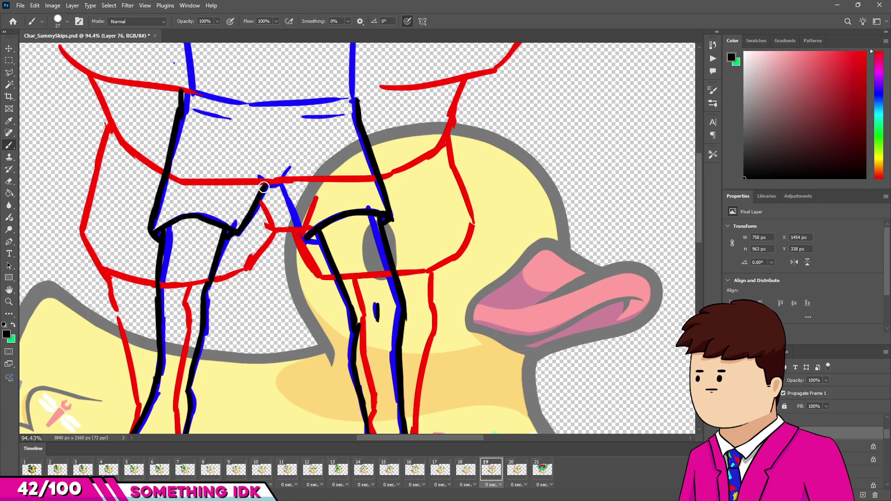
{"action": "key", "text": "ctrl+z"}
{"action": "mouse_move", "coordinate": [237, 234]}
{"action": "left_mouse_down"}
{"action": "mouse_move", "coordinate": [281, 181]}
{"action": "mouse_move", "coordinate": [299, 234]}
{"action": "left_mouse_up"}
{"action": "key", "text": "ctrl+z"}
{"action": "left_click_drag", "start_coordinate": [279, 185], "coordinate": [303, 236]}
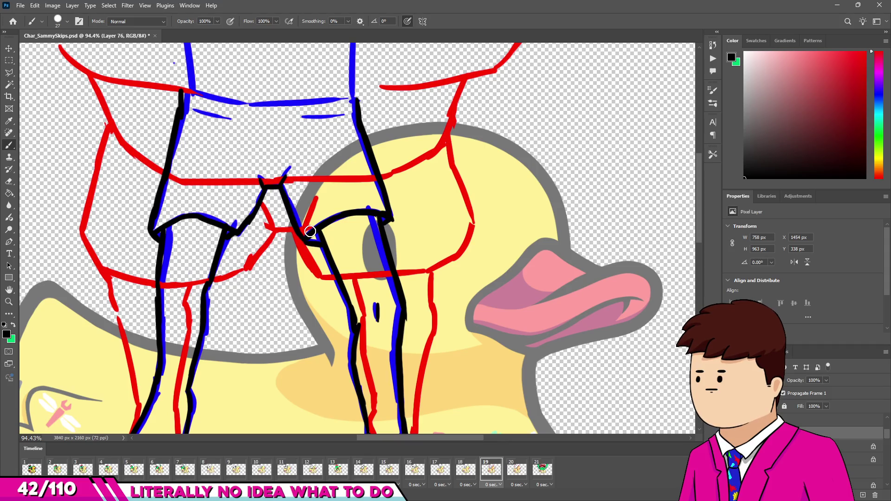
Ink the swimsuit waistband along the blue sketch line to the right side
{"action": "scroll", "coordinate": [319, 270], "scroll_direction": "down", "scroll_amount": 2}
{"action": "scroll", "coordinate": [318, 270], "scroll_direction": "down", "scroll_amount": 3}
{"action": "scroll", "coordinate": [269, 302], "scroll_direction": "up", "scroll_amount": 3}
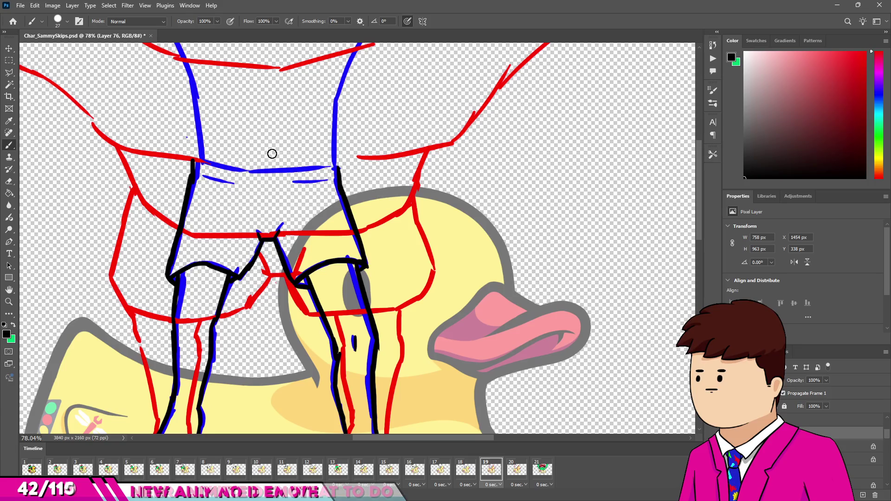
{"action": "mouse_move", "coordinate": [192, 160]}
{"action": "left_mouse_down"}
{"action": "mouse_move", "coordinate": [237, 176]}
{"action": "mouse_move", "coordinate": [321, 172]}
{"action": "left_mouse_up"}
{"action": "key", "text": "ctrl+z"}
{"action": "left_click_drag", "start_coordinate": [230, 175], "coordinate": [337, 166]}
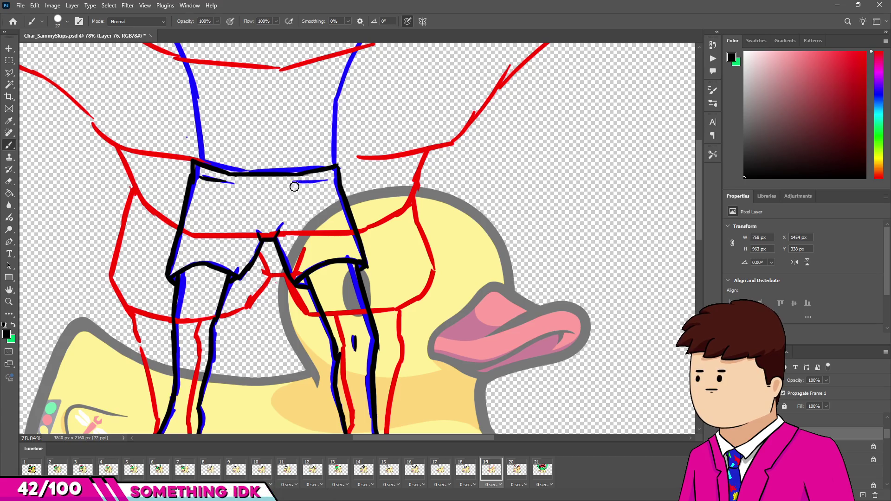
{"action": "scroll", "coordinate": [325, 190], "scroll_direction": "down", "scroll_amount": 2}
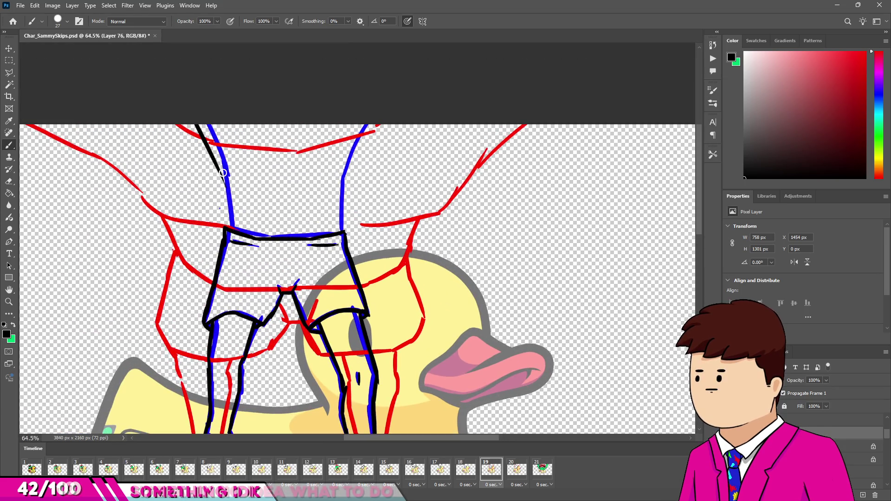
Remove stray black strokes drawn across the torso and beside the left leg
{"action": "mouse_move", "coordinate": [191, 116]}
{"action": "left_mouse_down"}
{"action": "mouse_move", "coordinate": [219, 163]}
{"action": "mouse_move", "coordinate": [225, 213]}
{"action": "left_mouse_up"}
{"action": "key", "text": "ctrl+z"}
{"action": "scroll", "coordinate": [235, 184], "scroll_direction": "down", "scroll_amount": 2}
{"action": "scroll", "coordinate": [195, 260], "scroll_direction": "up", "scroll_amount": 3}
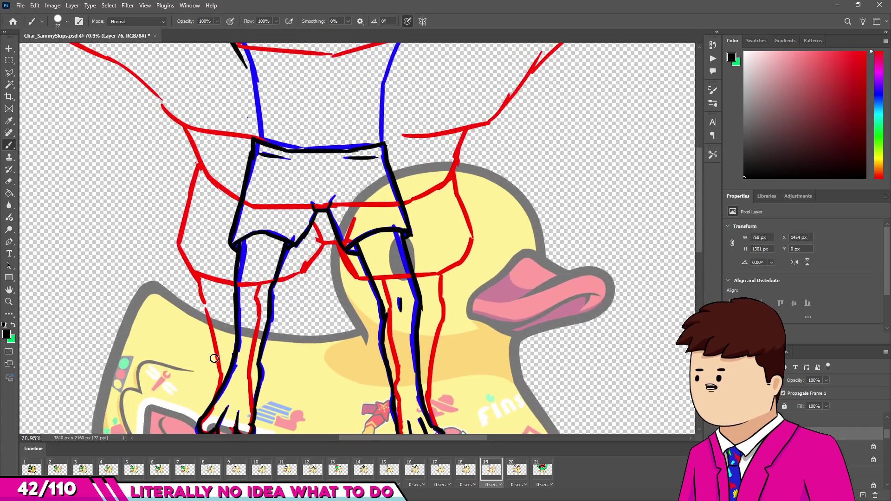
{"action": "left_click_drag", "start_coordinate": [208, 313], "coordinate": [231, 312]}
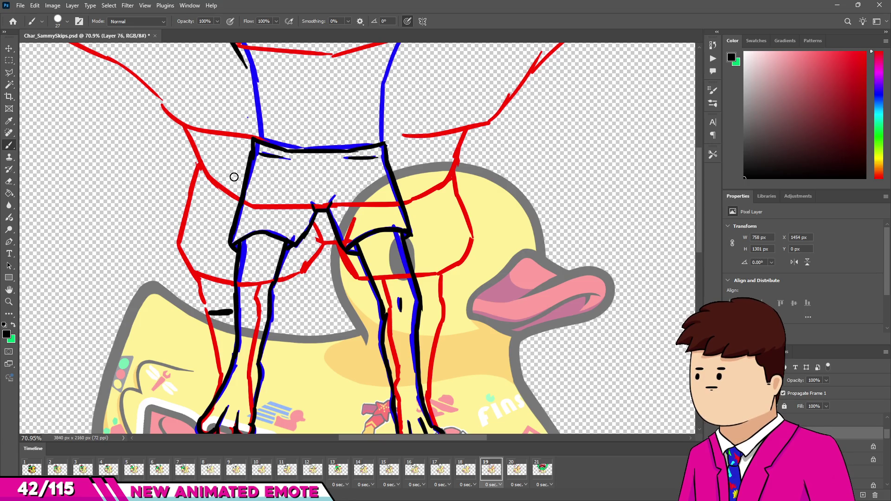
{"action": "scroll", "coordinate": [234, 177], "scroll_direction": "up", "scroll_amount": 2}
{"action": "left_click_drag", "start_coordinate": [223, 60], "coordinate": [146, 132]}
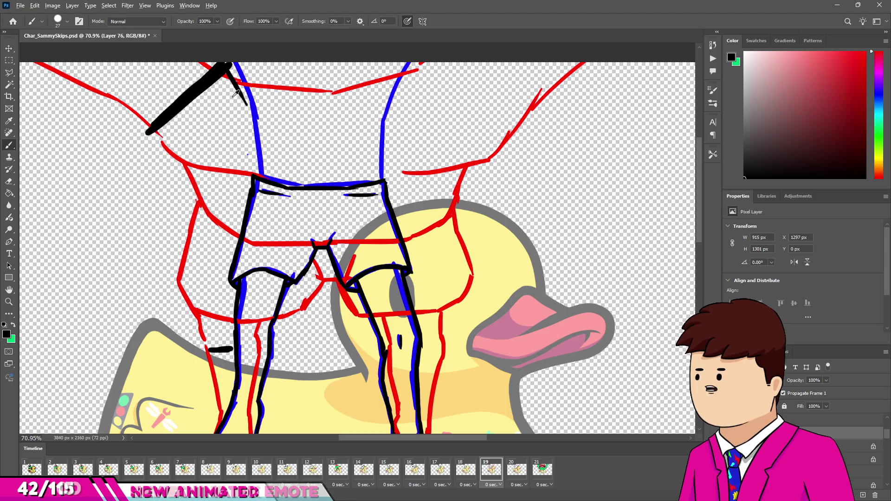
{"action": "scroll", "coordinate": [230, 93], "scroll_direction": "down", "scroll_amount": 3}
{"action": "key", "text": "ctrl+z"}
{"action": "key", "text": "ctrl+z"}
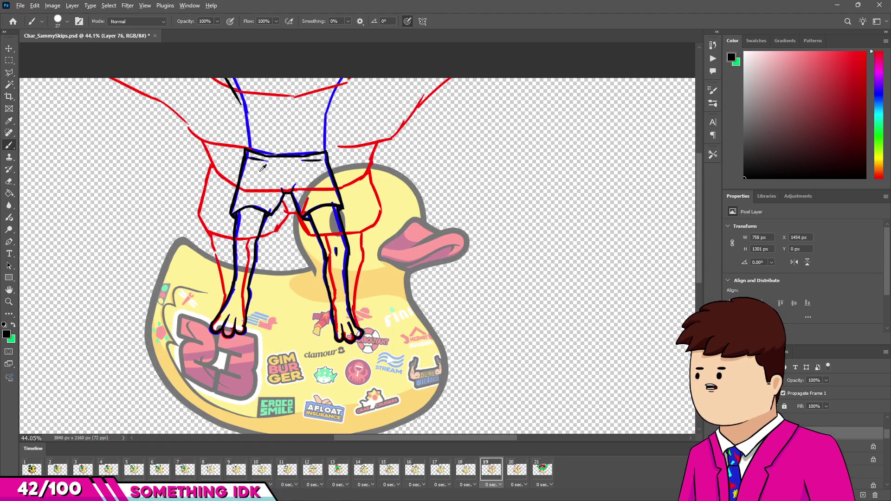
{"action": "scroll", "coordinate": [253, 187], "scroll_direction": "up", "scroll_amount": 2}
Add black outline strokes beside the legs and duplicate the frame as frame 20
{"action": "left_click_drag", "start_coordinate": [346, 130], "coordinate": [371, 94]}
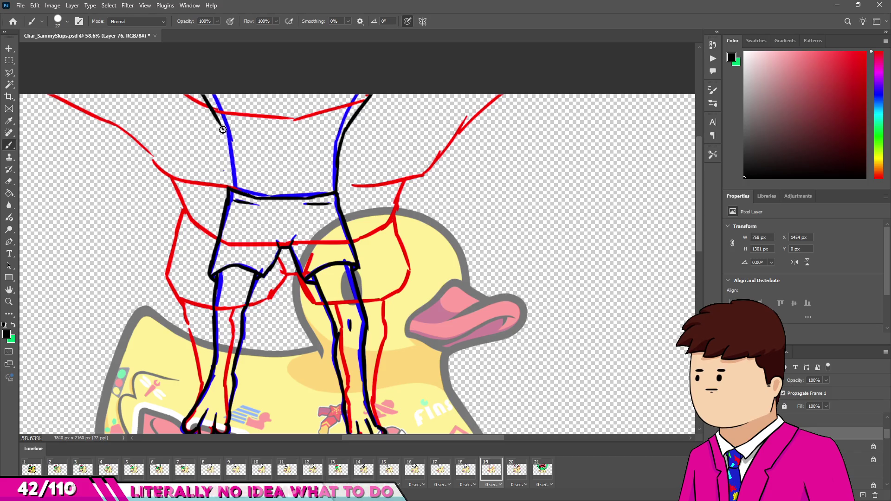
{"action": "left_click_drag", "start_coordinate": [218, 122], "coordinate": [228, 165]}
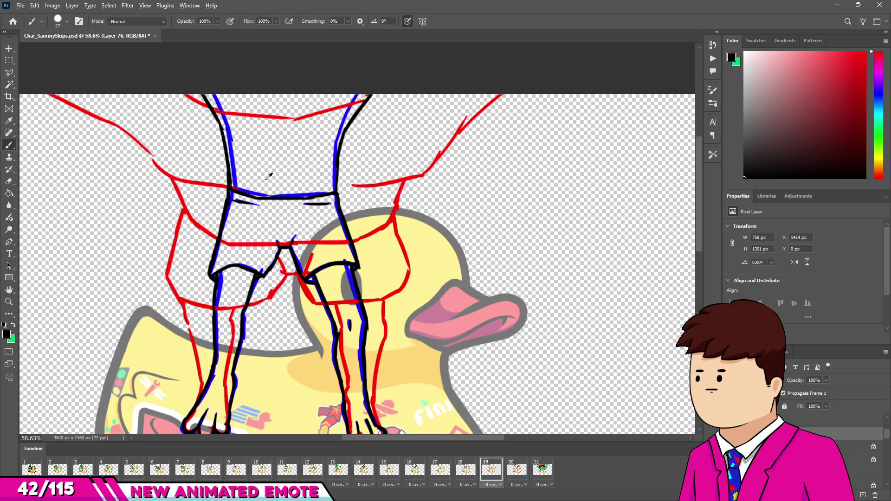
{"action": "scroll", "coordinate": [269, 176], "scroll_direction": "down", "scroll_amount": 5}
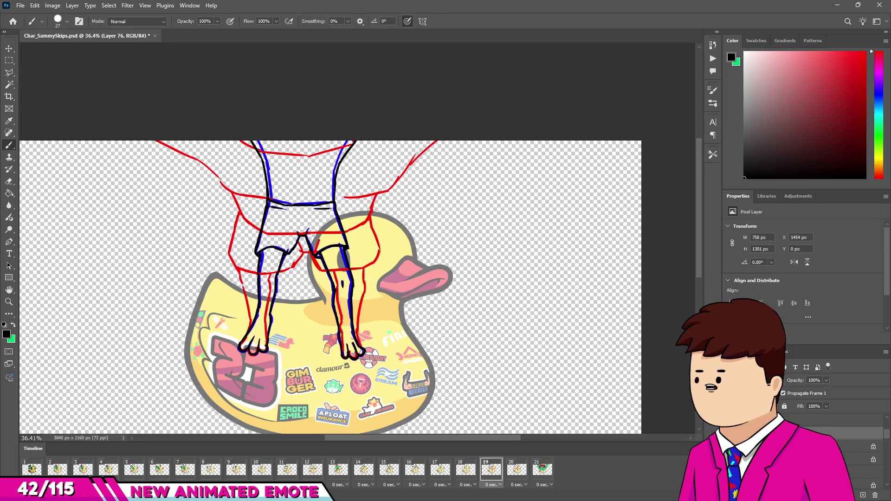
{"action": "left_click", "coordinate": [135, 495]}
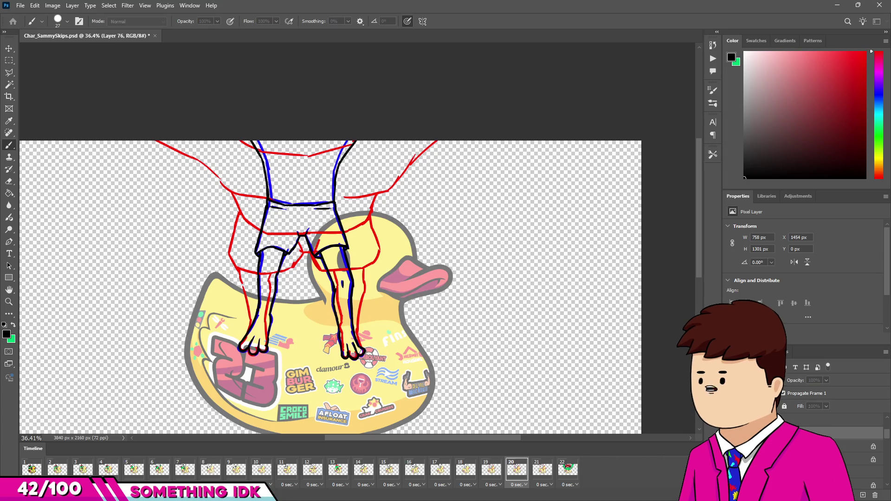
Turn the previous frame's black outlines bright green with locked transparency and lower opacity
{"action": "left_click", "coordinate": [878, 135]}
{"action": "left_click", "coordinate": [866, 52]}
{"action": "key", "text": "/"}
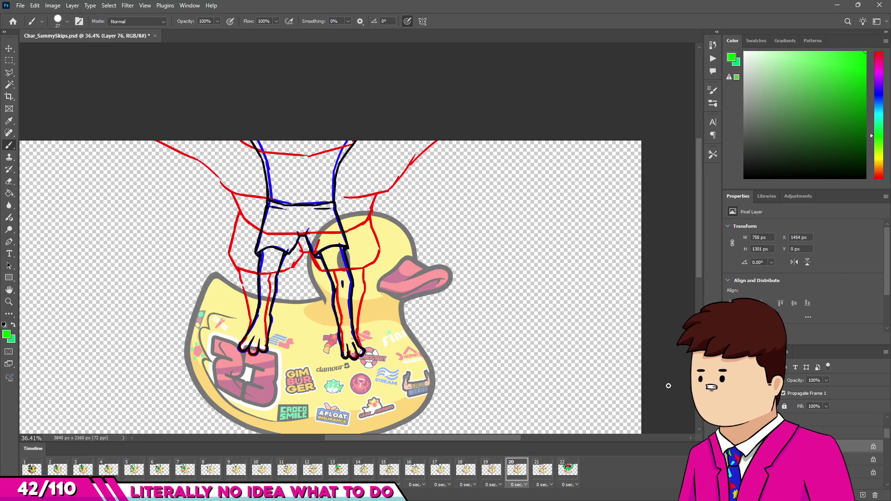
{"action": "left_click_drag", "start_coordinate": [297, 209], "coordinate": [320, 316]}
{"action": "left_click_drag", "start_coordinate": [798, 382], "coordinate": [788, 382]}
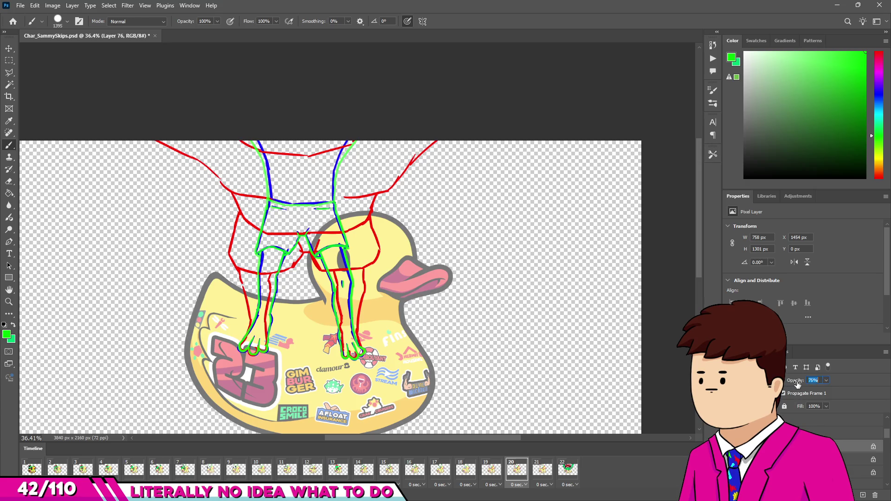
Create a new layer and set up a fine black brush for fresh lines
{"action": "key", "text": "ctrl+shift+alt+n"}
{"action": "key", "text": "x"}
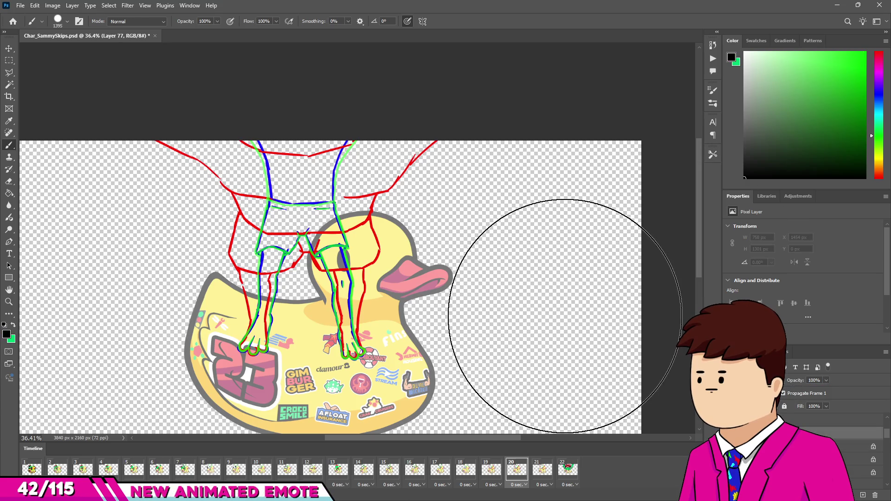
{"action": "scroll", "coordinate": [302, 204], "scroll_direction": "up", "scroll_amount": 3}
{"action": "left_click_drag", "start_coordinate": [346, 246], "coordinate": [94, 269]}
{"action": "scroll", "coordinate": [265, 189], "scroll_direction": "down", "scroll_amount": 3}
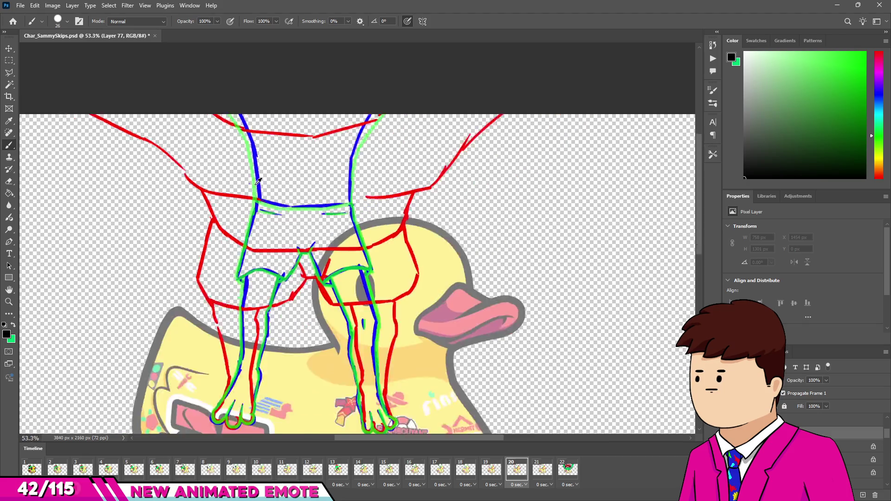
{"action": "scroll", "coordinate": [264, 189], "scroll_direction": "up", "scroll_amount": 2}
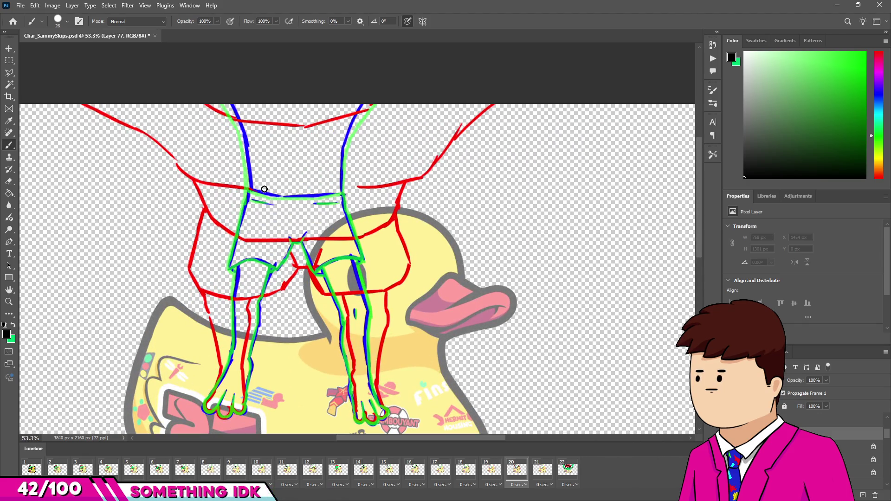
Try torso outline strokes on both sides, then undo them
{"action": "left_click_drag", "start_coordinate": [364, 146], "coordinate": [402, 104]}
{"action": "key", "text": "ctrl+z"}
{"action": "mouse_move", "coordinate": [364, 146]}
{"action": "left_mouse_down"}
{"action": "mouse_move", "coordinate": [402, 104]}
{"action": "mouse_move", "coordinate": [362, 108]}
{"action": "mouse_move", "coordinate": [401, 109]}
{"action": "left_mouse_up"}
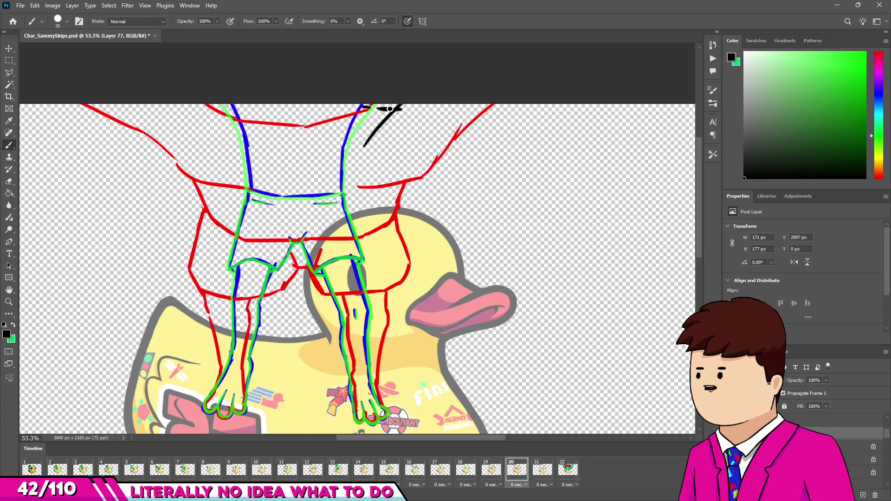
{"action": "key", "text": "ctrl+z"}
{"action": "key", "text": "ctrl+z"}
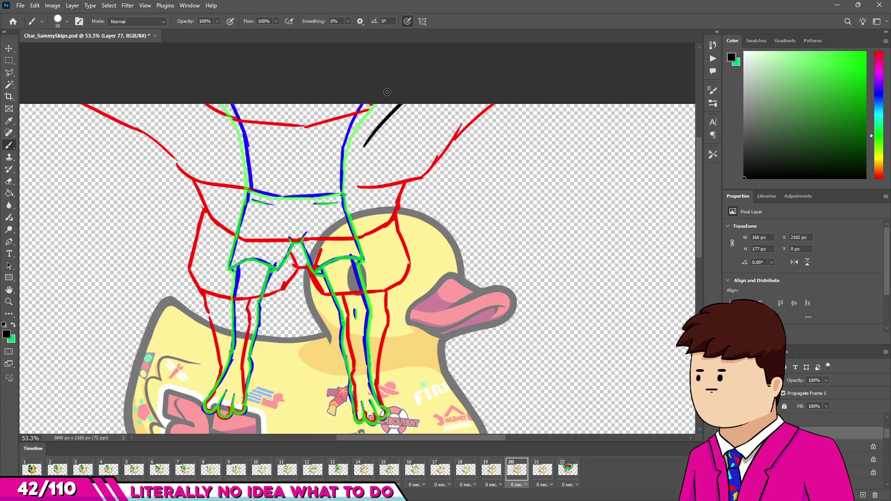
{"action": "left_click_drag", "start_coordinate": [199, 100], "coordinate": [217, 144]}
{"action": "left_click_drag", "start_coordinate": [197, 103], "coordinate": [227, 141]}
{"action": "left_click_drag", "start_coordinate": [147, 103], "coordinate": [216, 166]}
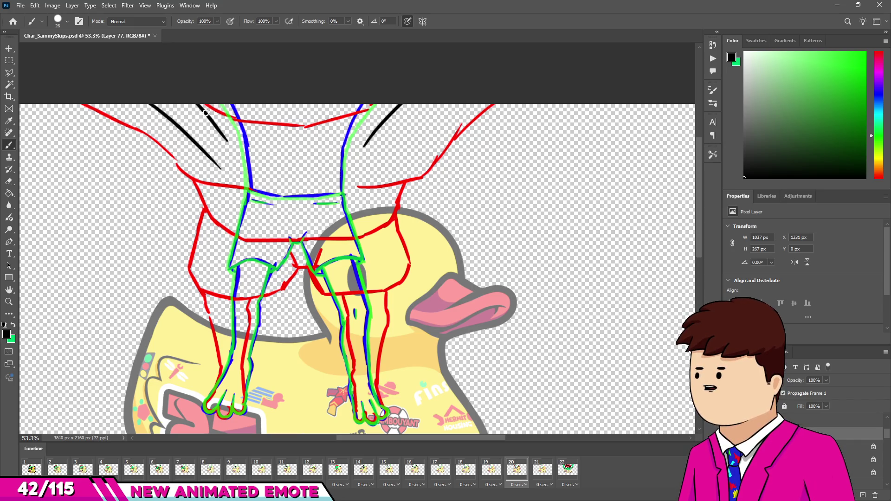
{"action": "left_click_drag", "start_coordinate": [207, 107], "coordinate": [167, 110]}
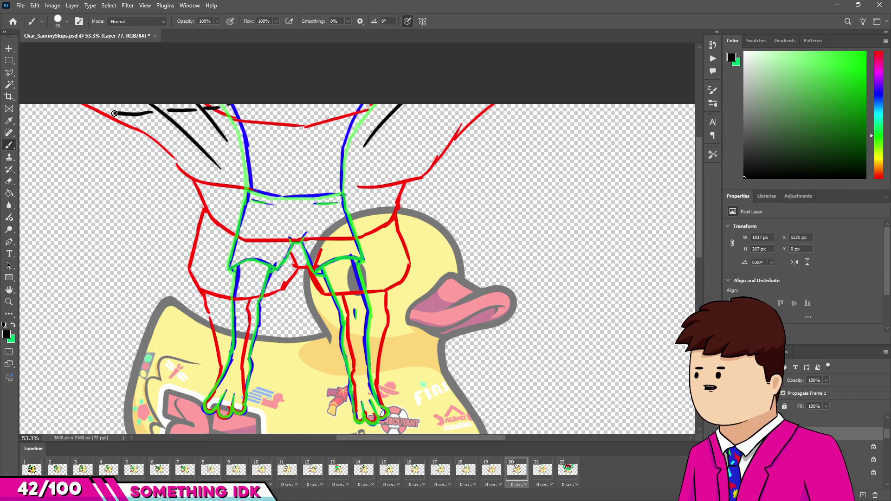
{"action": "key", "text": "ctrl+z"}
{"action": "key", "text": "ctrl+z"}
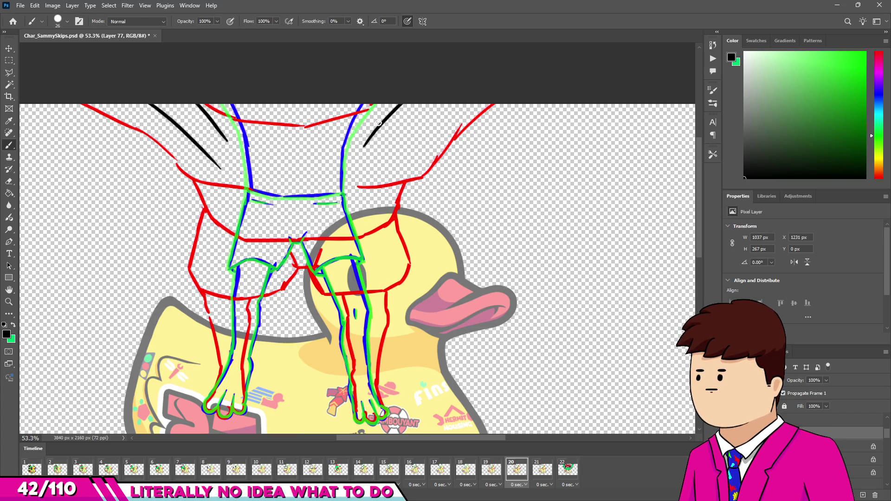
{"action": "key", "text": "ctrl+z"}
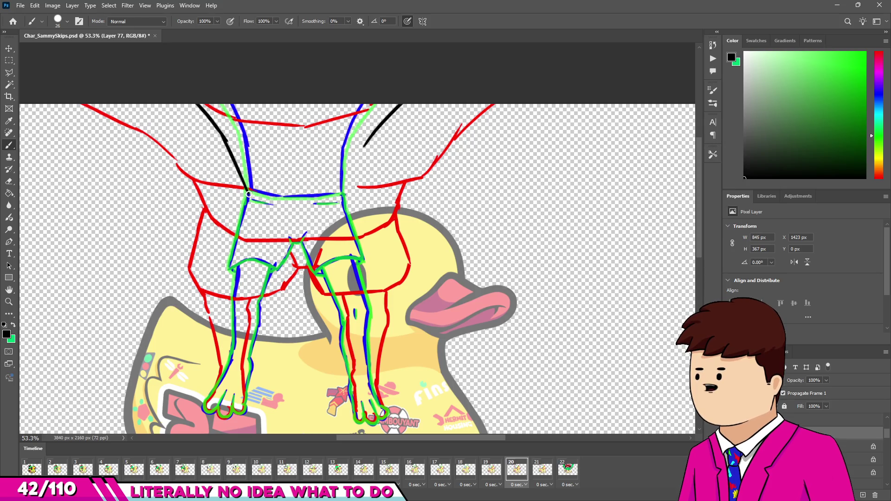
Draw the trunks' waistband line, curving it up on the right
{"action": "left_click_drag", "start_coordinate": [247, 191], "coordinate": [288, 209]}
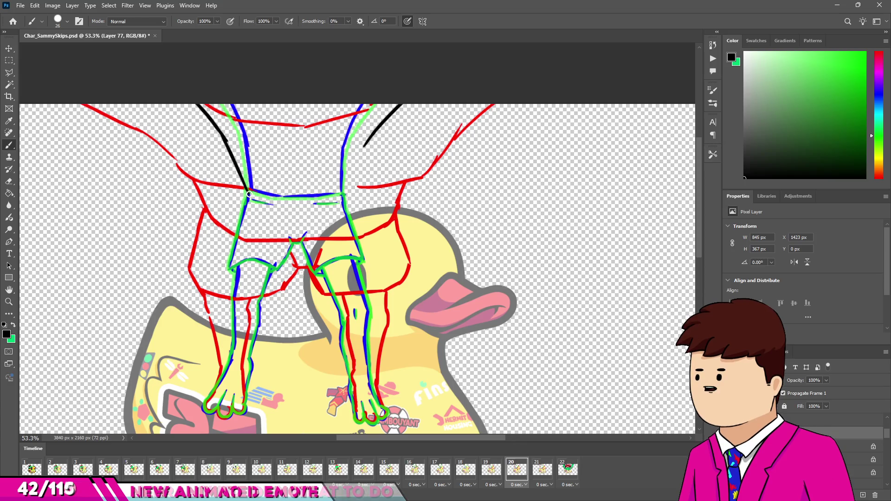
{"action": "left_click_drag", "start_coordinate": [280, 207], "coordinate": [335, 202]}
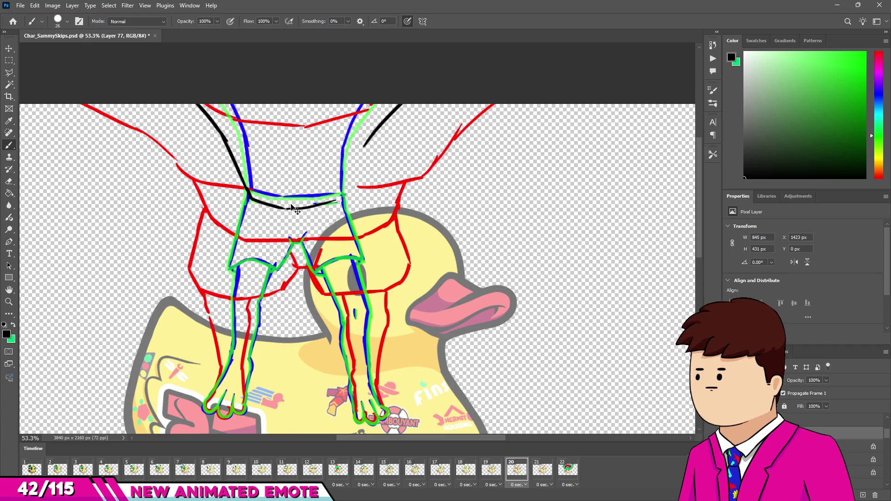
{"action": "left_click_drag", "start_coordinate": [281, 208], "coordinate": [339, 205]}
{"action": "key", "text": "ctrl+z"}
{"action": "mouse_move", "coordinate": [279, 208]}
{"action": "left_mouse_down"}
{"action": "mouse_move", "coordinate": [344, 194]}
{"action": "mouse_move", "coordinate": [352, 171]}
{"action": "left_mouse_up"}
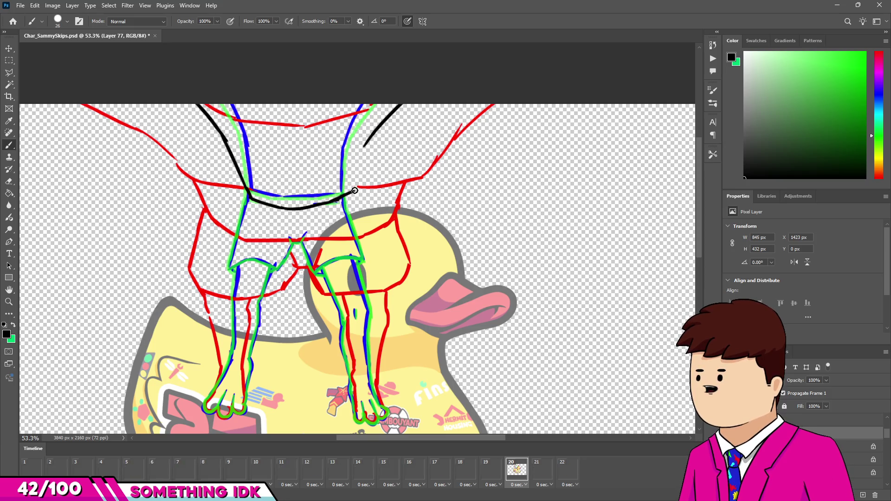
Trim the left hip line and extend the right hip line down to the waist
{"action": "key", "text": "e"}
{"action": "left_click_drag", "start_coordinate": [241, 175], "coordinate": [246, 194]}
{"action": "key", "text": "b"}
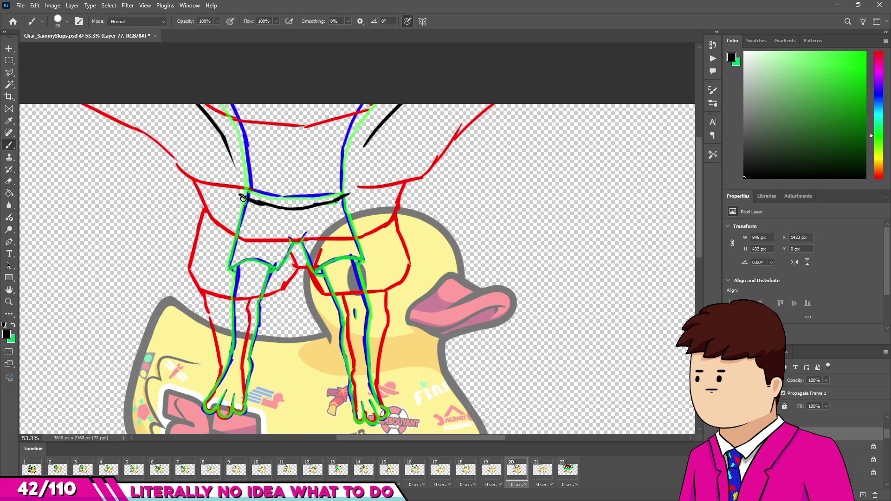
{"action": "key", "text": "ctrl+z"}
{"action": "left_click_drag", "start_coordinate": [363, 147], "coordinate": [348, 196]}
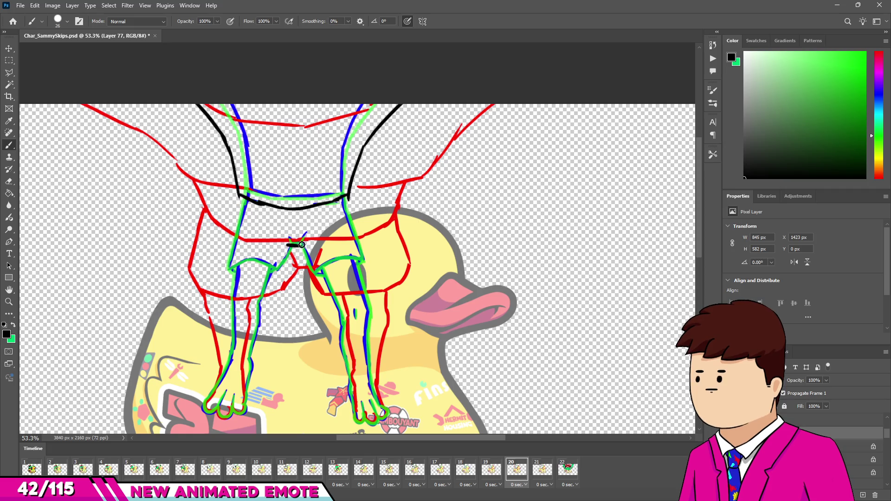
Try crotch and left-leg strokes, undoing the ones that are too long or arched
{"action": "left_click_drag", "start_coordinate": [309, 241], "coordinate": [289, 248]}
{"action": "left_click_drag", "start_coordinate": [239, 196], "coordinate": [230, 245]}
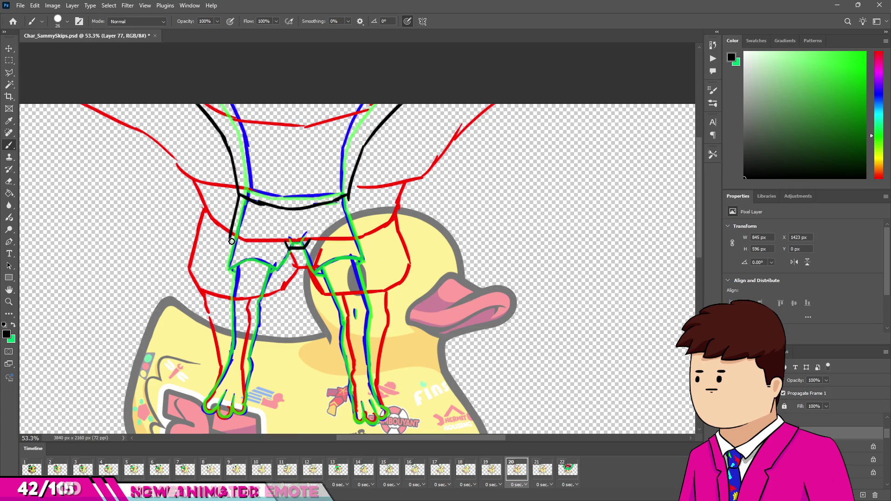
{"action": "key", "text": "ctrl+z"}
{"action": "left_click_drag", "start_coordinate": [238, 195], "coordinate": [230, 252]}
{"action": "key", "text": "ctrl+z"}
{"action": "left_click_drag", "start_coordinate": [238, 196], "coordinate": [224, 278]}
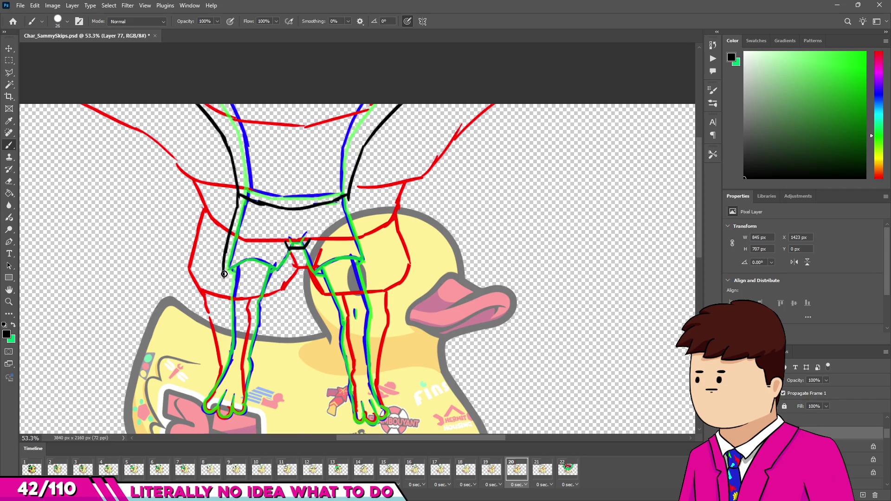
{"action": "key", "text": "ctrl+z"}
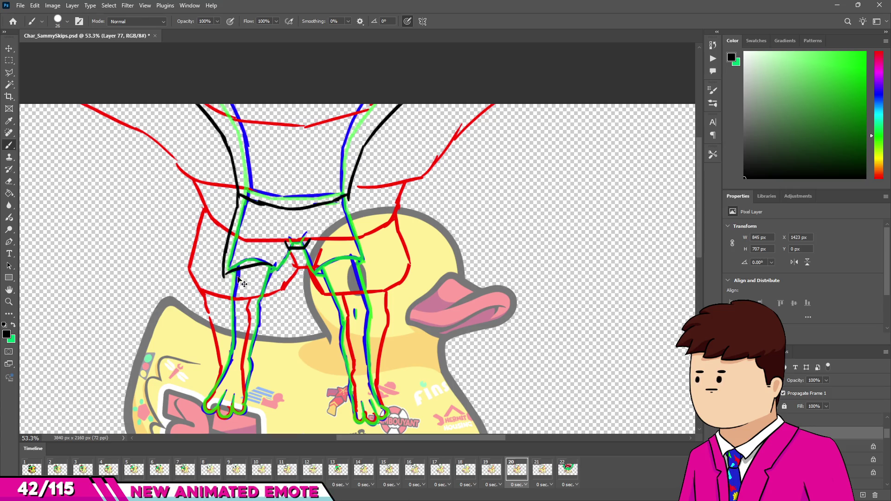
{"action": "key", "text": "ctrl+z"}
Draw the trunk leg openings: a flat left hem, its inner edge, and the right leg's outer edge
{"action": "mouse_move", "coordinate": [223, 277]}
{"action": "left_mouse_down"}
{"action": "mouse_move", "coordinate": [262, 271]}
{"action": "mouse_move", "coordinate": [274, 281]}
{"action": "mouse_move", "coordinate": [292, 260]}
{"action": "left_mouse_up"}
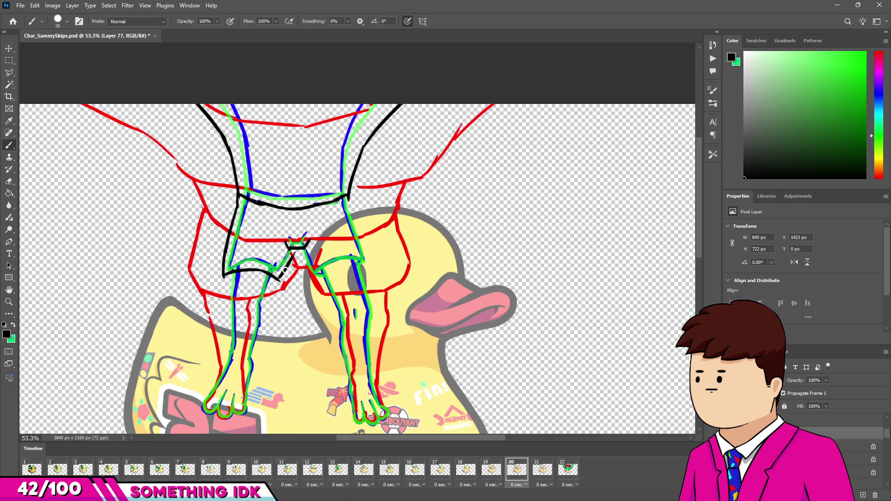
{"action": "left_click_drag", "start_coordinate": [293, 251], "coordinate": [318, 279]}
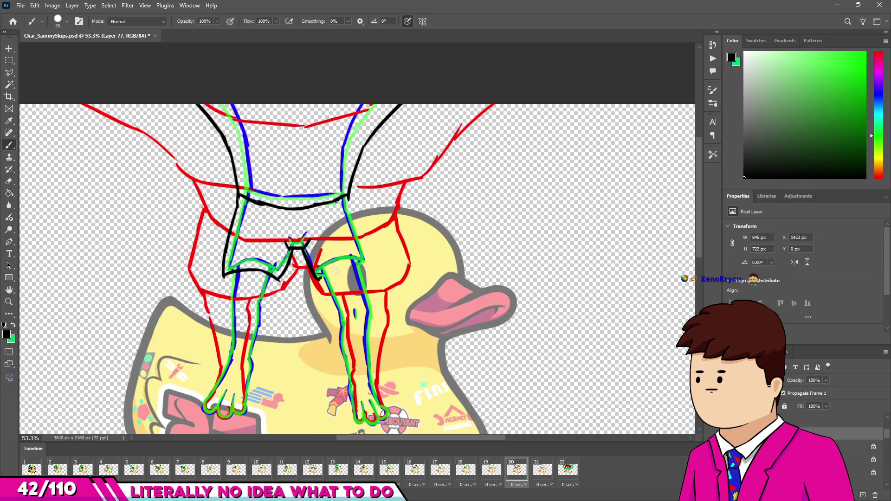
{"action": "left_click_drag", "start_coordinate": [353, 268], "coordinate": [369, 268]}
{"action": "left_click_drag", "start_coordinate": [348, 195], "coordinate": [370, 267]}
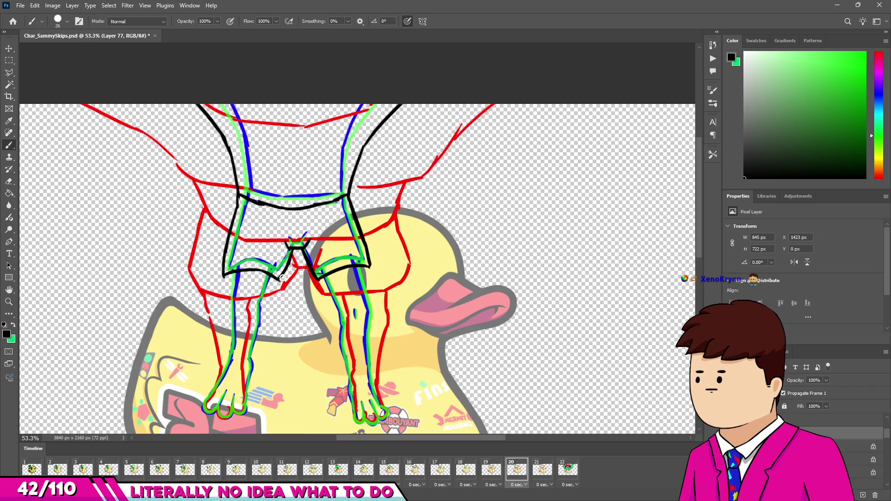
{"action": "scroll", "coordinate": [282, 278], "scroll_direction": "down", "scroll_amount": 1}
Add short black strokes at both ends of the frog's waistband
{"action": "scroll", "coordinate": [327, 307], "scroll_direction": "up", "scroll_amount": 2}
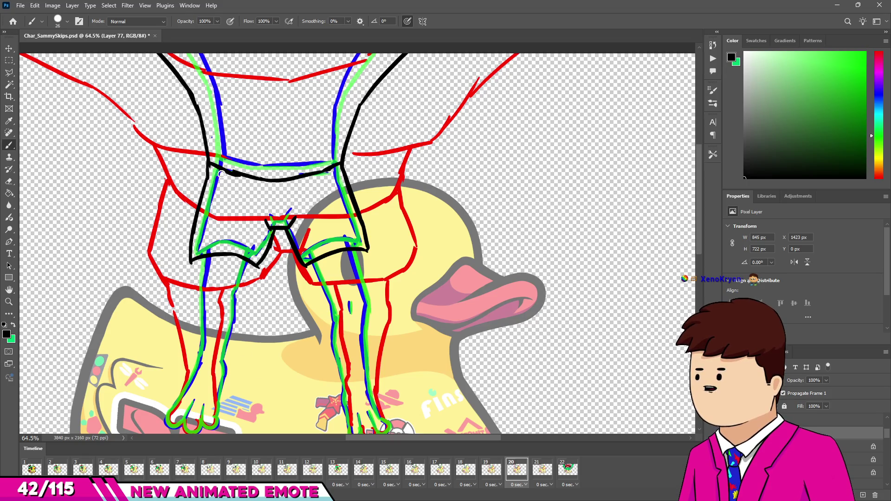
{"action": "left_click_drag", "start_coordinate": [212, 177], "coordinate": [232, 186]}
{"action": "left_click_drag", "start_coordinate": [339, 175], "coordinate": [323, 186]}
{"action": "scroll", "coordinate": [362, 207], "scroll_direction": "down", "scroll_amount": 3}
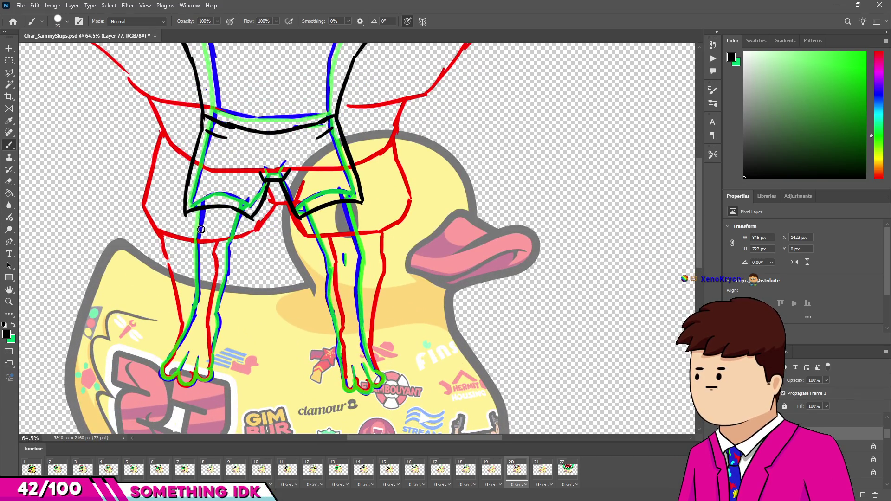
Outline the left leg down to the foot and around its toes in black
{"action": "left_click_drag", "start_coordinate": [190, 217], "coordinate": [189, 235]}
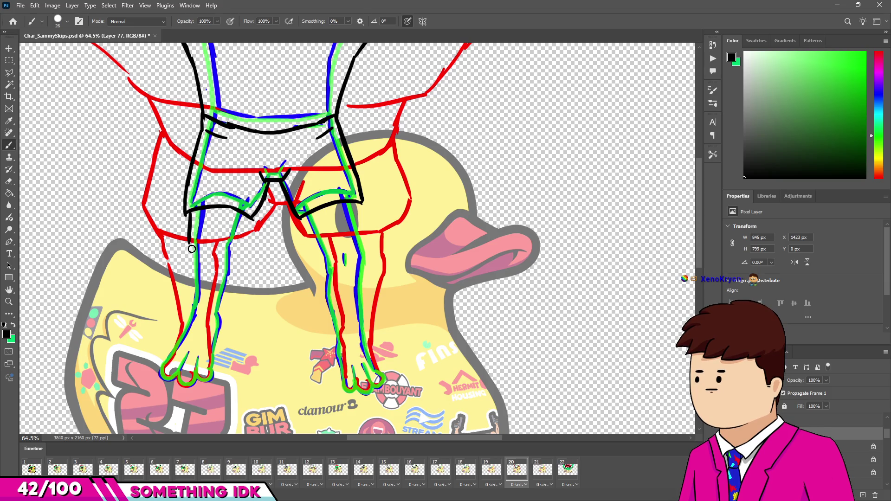
{"action": "left_click_drag", "start_coordinate": [190, 293], "coordinate": [190, 296]}
{"action": "mouse_move", "coordinate": [162, 368]}
{"action": "left_mouse_down"}
{"action": "mouse_move", "coordinate": [191, 377]}
{"action": "mouse_move", "coordinate": [211, 369]}
{"action": "mouse_move", "coordinate": [216, 322]}
{"action": "left_mouse_up"}
{"action": "key", "text": "ctrl+z"}
{"action": "key", "text": "ctrl+z"}
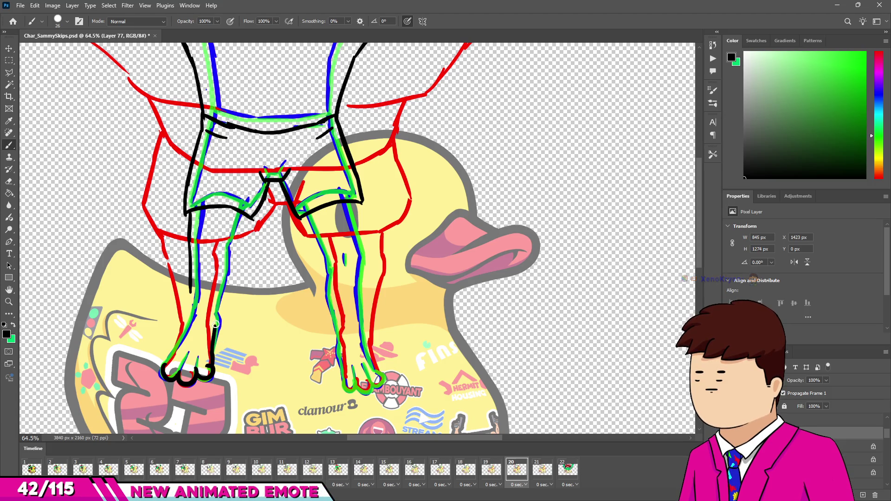
{"action": "left_click_drag", "start_coordinate": [216, 327], "coordinate": [213, 312]}
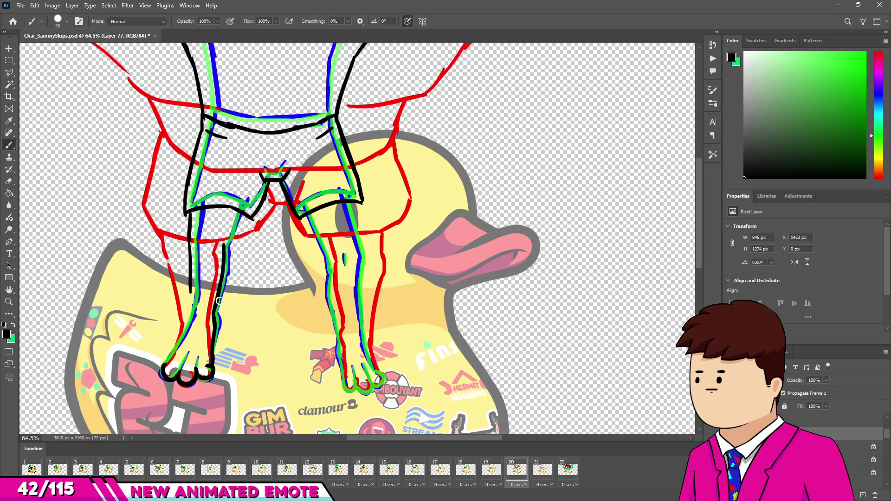
{"action": "left_click_drag", "start_coordinate": [228, 246], "coordinate": [241, 211]}
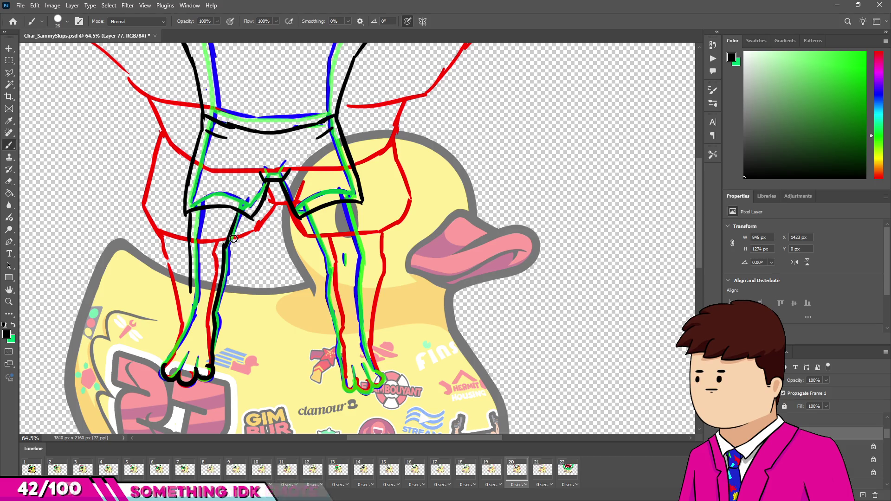
{"action": "left_click_drag", "start_coordinate": [182, 328], "coordinate": [190, 297]}
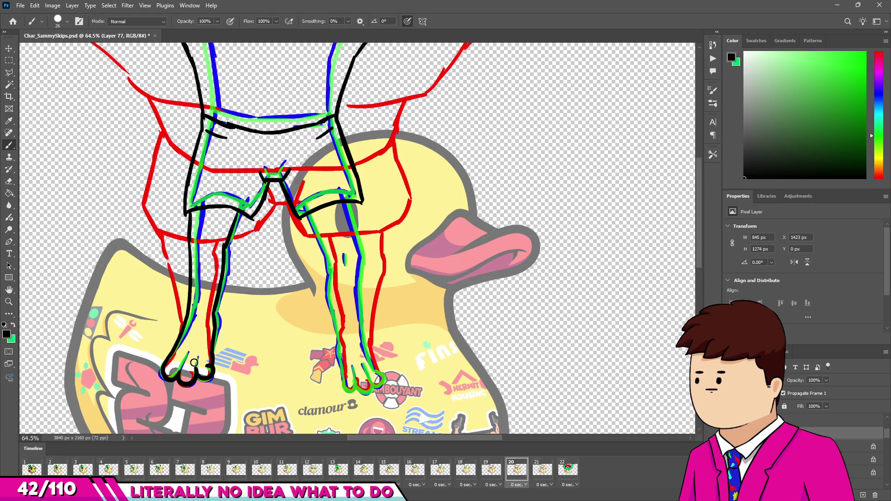
{"action": "left_click_drag", "start_coordinate": [191, 310], "coordinate": [177, 346]}
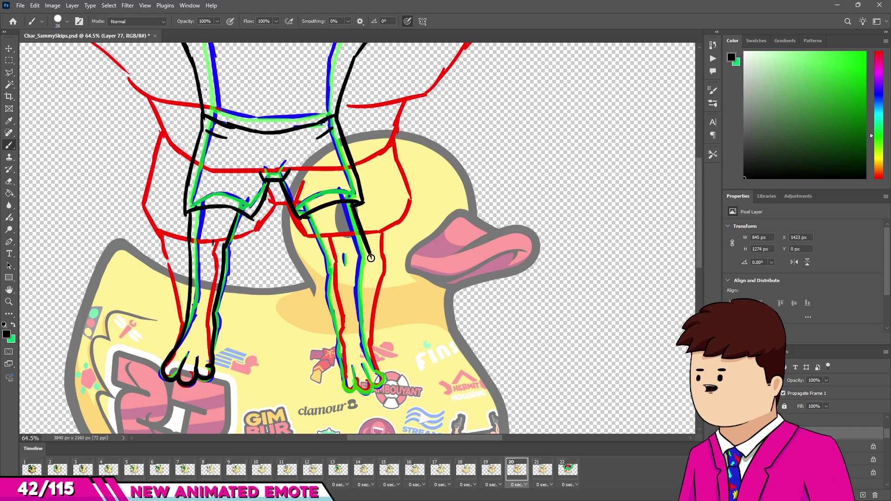
Ink the right leg's outer edge and outline the right foot's toes
{"action": "left_click_drag", "start_coordinate": [353, 204], "coordinate": [370, 274]}
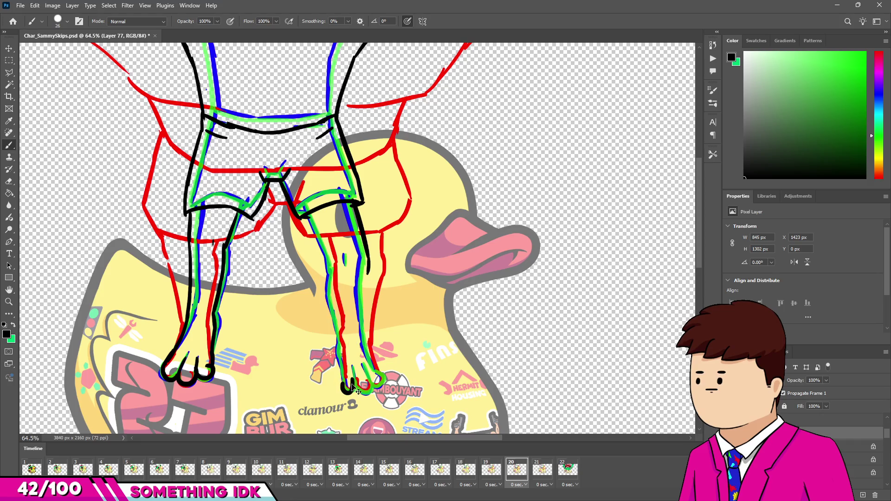
{"action": "left_click_drag", "start_coordinate": [356, 384], "coordinate": [381, 374]}
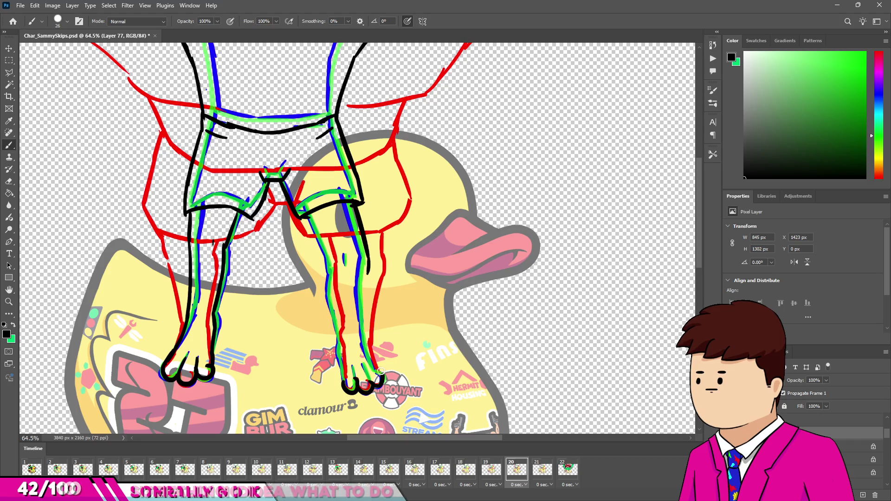
{"action": "left_click_drag", "start_coordinate": [367, 341], "coordinate": [361, 304]}
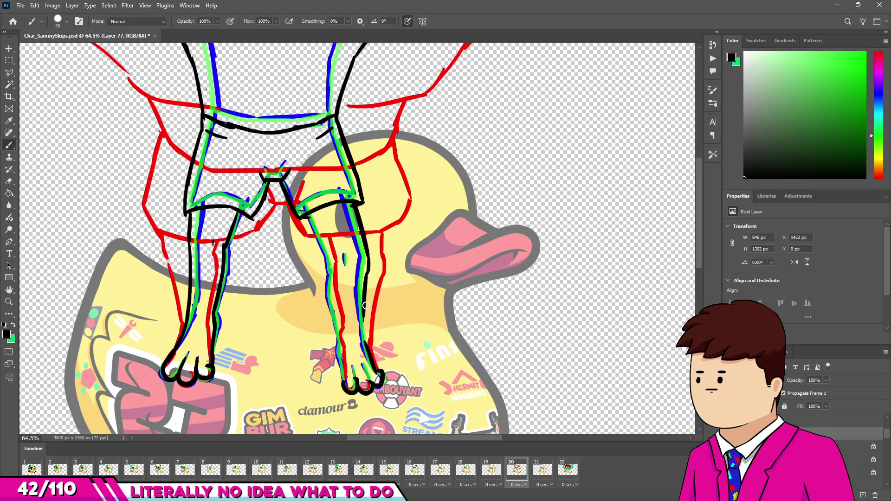
{"action": "left_click_drag", "start_coordinate": [364, 308], "coordinate": [367, 352]}
Show the coloured frame 22 and play the animation preview
{"action": "scroll", "coordinate": [326, 260], "scroll_direction": "down", "scroll_amount": 4}
{"action": "left_click", "coordinate": [568, 468]}
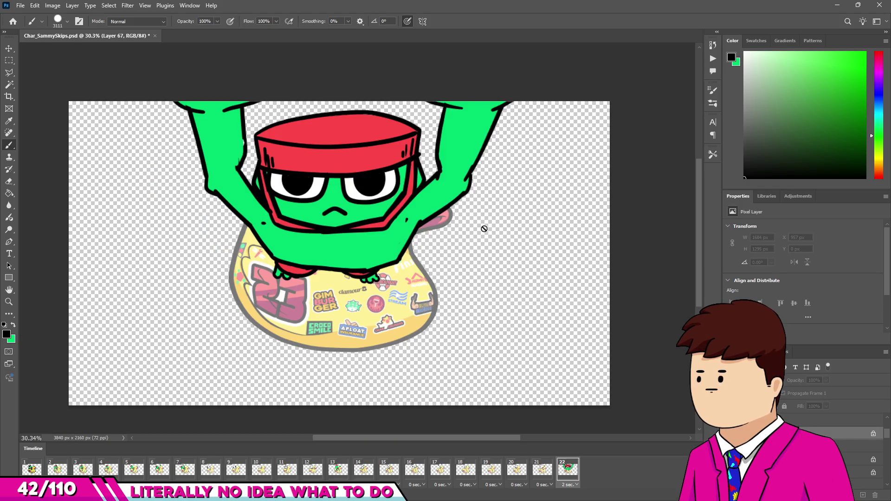
{"action": "key", "text": "space"}
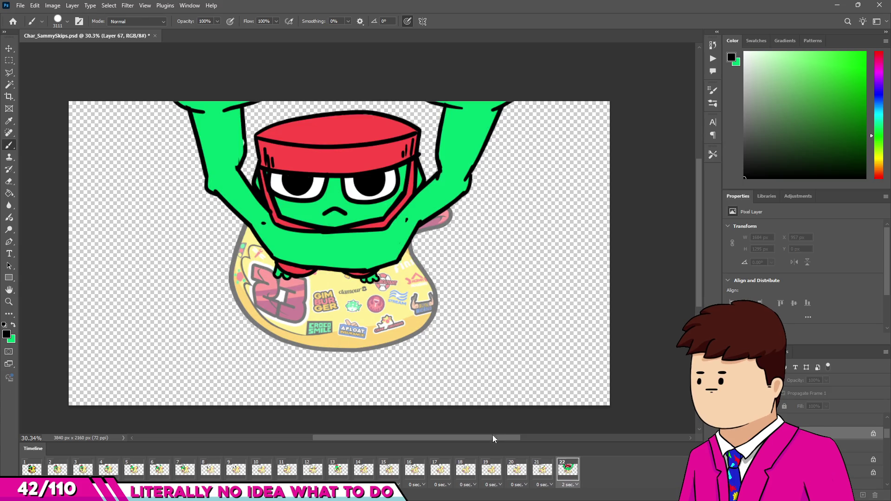
Flip between frames 19–22 to compare poses, ending on frame 22 with the Move tool
{"action": "left_click", "coordinate": [504, 473]}
{"action": "left_click", "coordinate": [514, 471]}
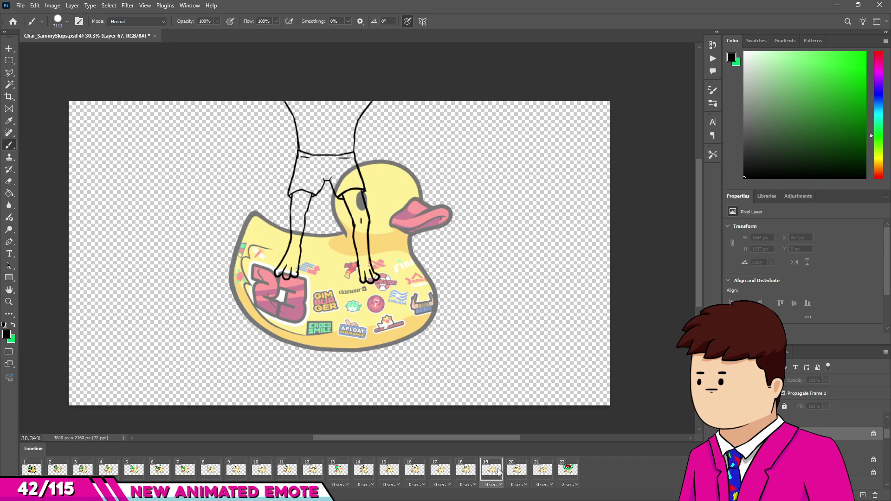
{"action": "left_click", "coordinate": [547, 472]}
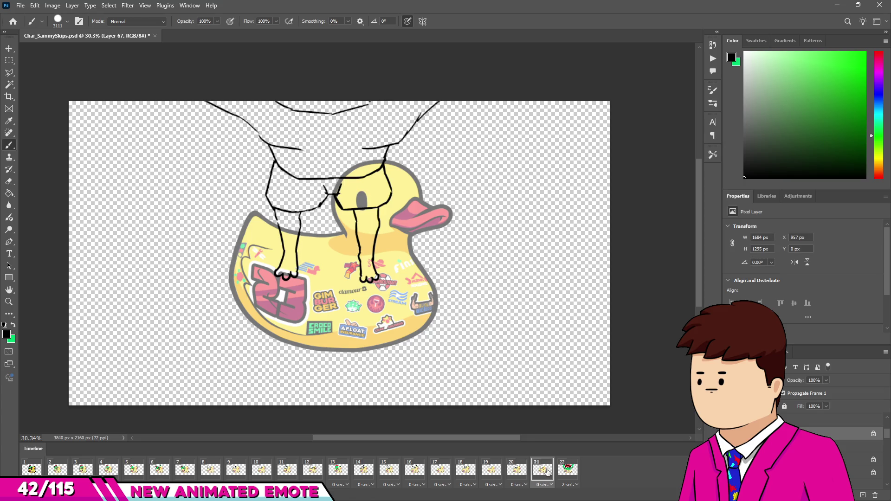
{"action": "left_click", "coordinate": [567, 471]}
{"action": "left_click", "coordinate": [542, 471]}
{"action": "left_click", "coordinate": [517, 471]}
{"action": "left_click", "coordinate": [541, 472]}
{"action": "left_click", "coordinate": [568, 472]}
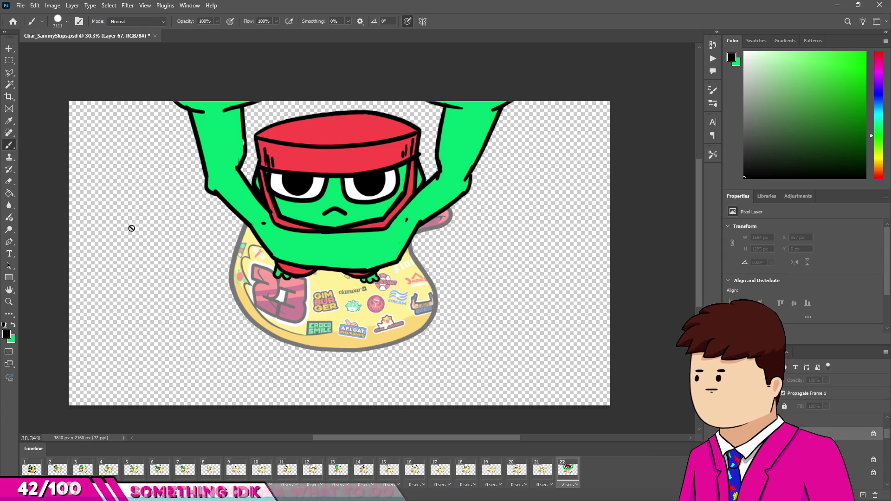
{"action": "key", "text": "v"}
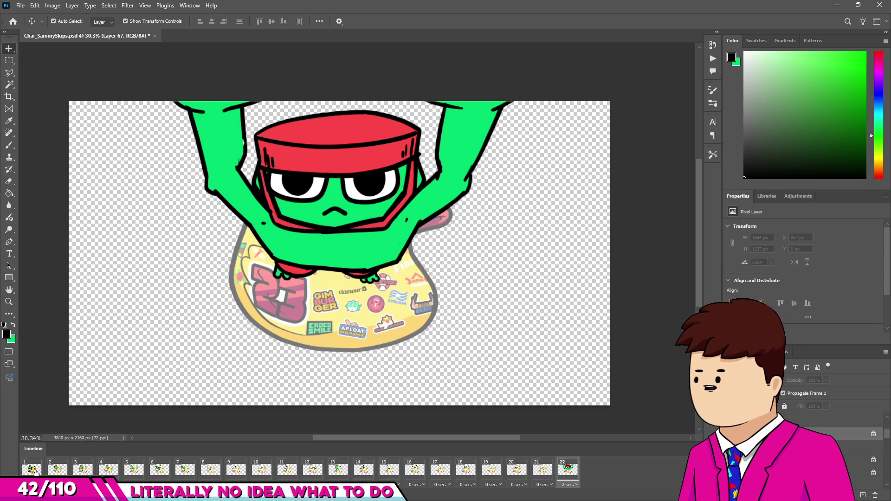
Browse frames 1–22, select the duck's layer, and return to frame 1
{"action": "left_click", "coordinate": [33, 471]}
{"action": "left_click", "coordinate": [564, 479], "text": "shift"}
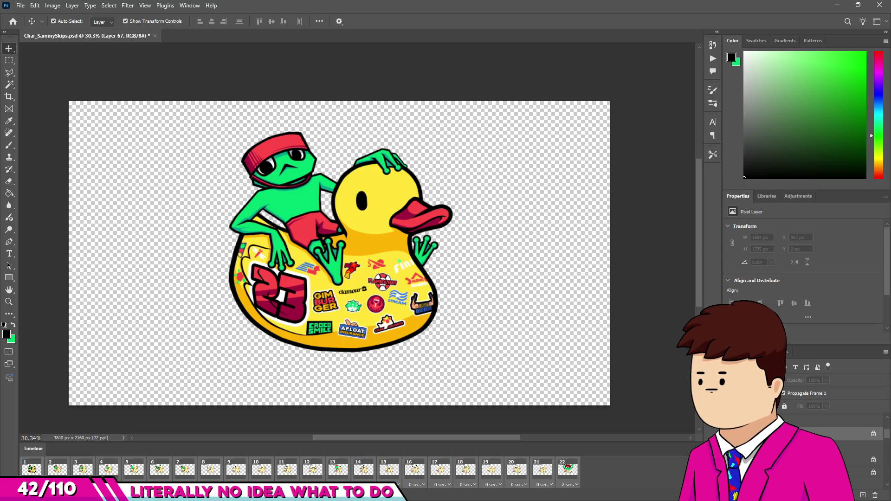
{"action": "scroll", "coordinate": [813, 446], "scroll_direction": "down", "scroll_amount": 3}
{"action": "left_click", "coordinate": [856, 458]}
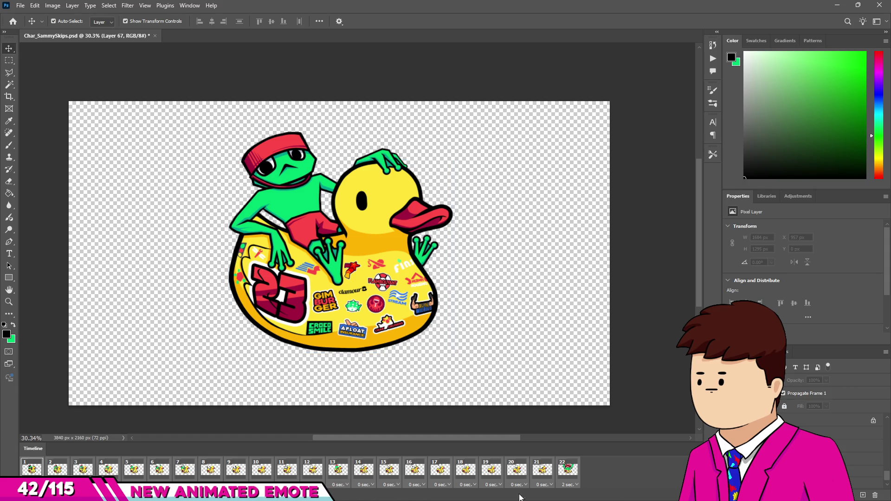
{"action": "left_click", "coordinate": [540, 470]}
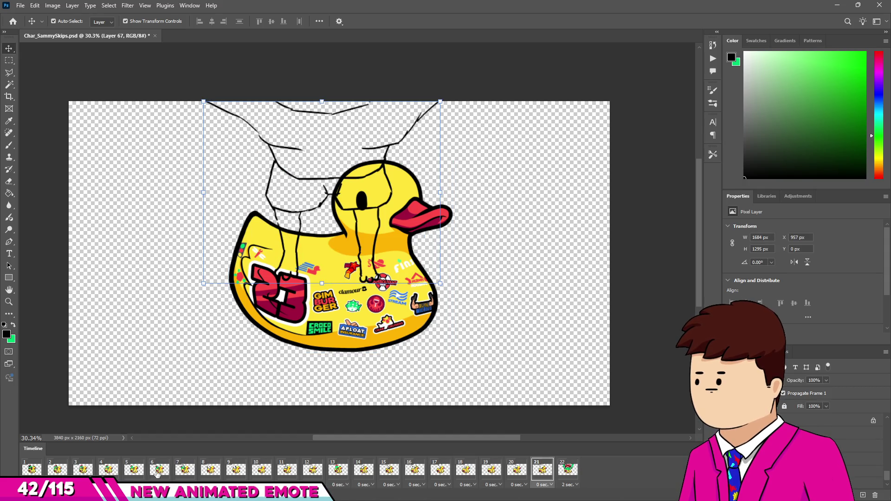
{"action": "left_click", "coordinate": [31, 471]}
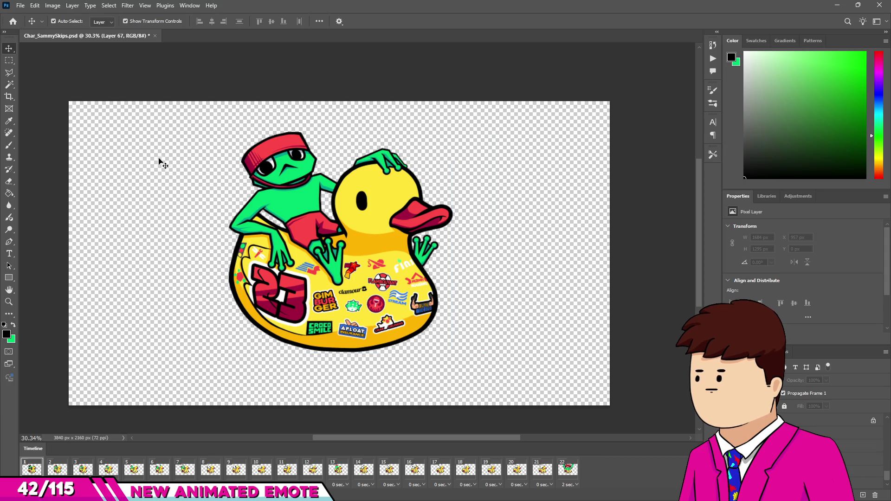
Save the document, then start a Quick Export as PNG and cancel it
{"action": "key", "text": "ctrl+s"}
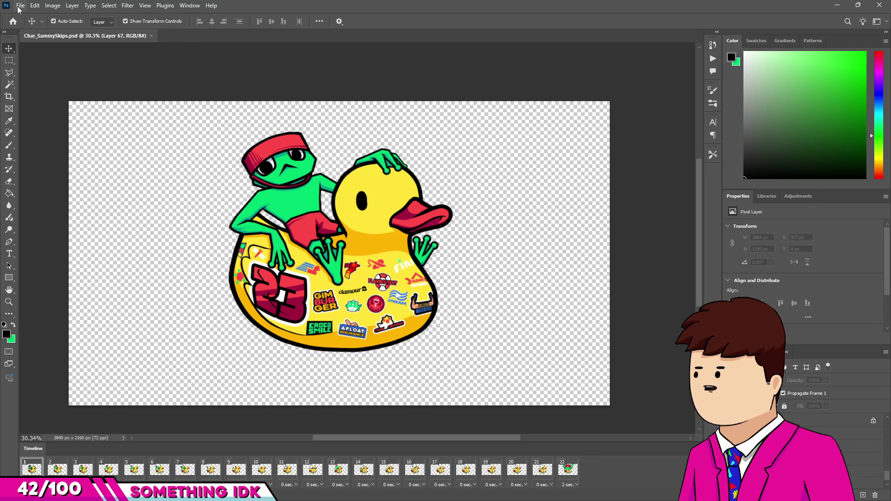
{"action": "left_click", "coordinate": [20, 6]}
{"action": "mouse_move", "coordinate": [32, 145]}
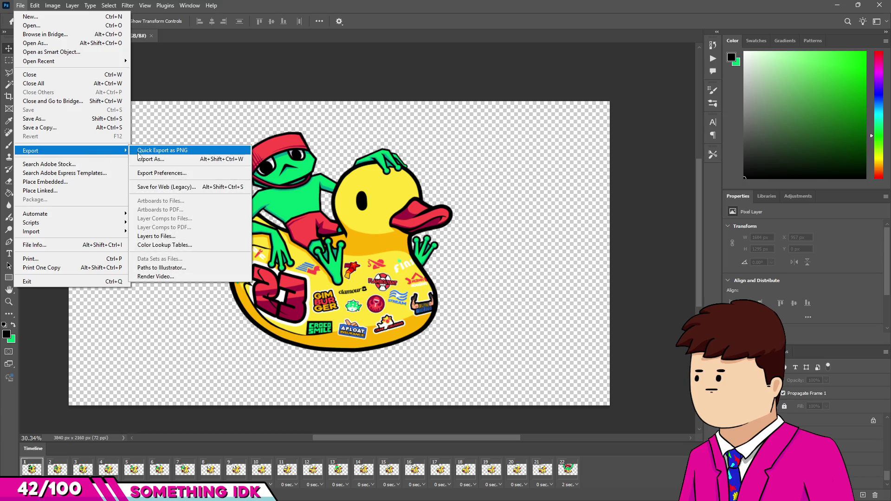
{"action": "left_click", "coordinate": [172, 145]}
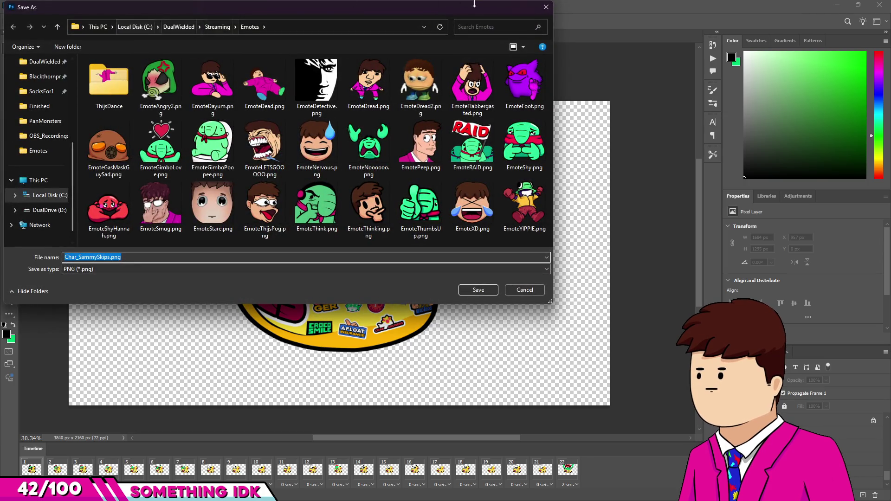
{"action": "left_click", "coordinate": [545, 8]}
Choose File > Export > Render Video to render the animation frames
{"action": "left_click", "coordinate": [20, 5]}
{"action": "mouse_move", "coordinate": [62, 62]}
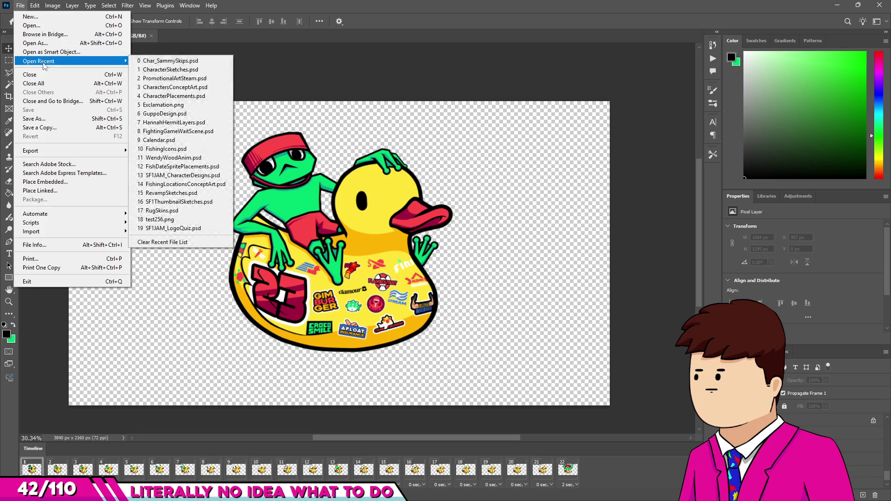
{"action": "mouse_move", "coordinate": [65, 150]}
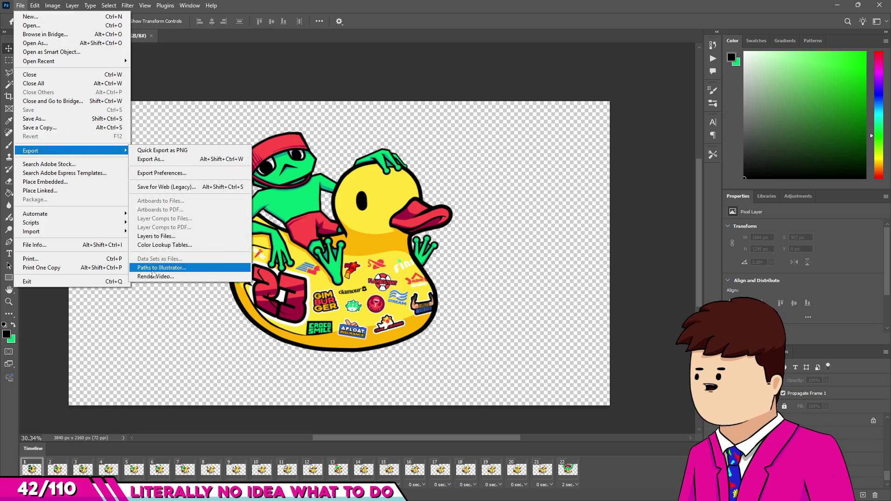
{"action": "left_click", "coordinate": [150, 277]}
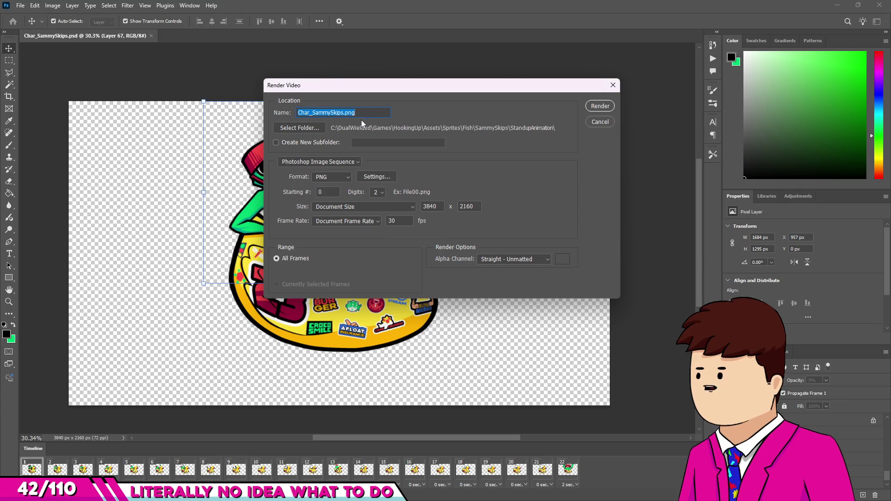
Render the frames as a Fish_Sam_CloseUpTransFor PNG sequence into the StandupAnimation folder
{"action": "left_click", "coordinate": [309, 129]}
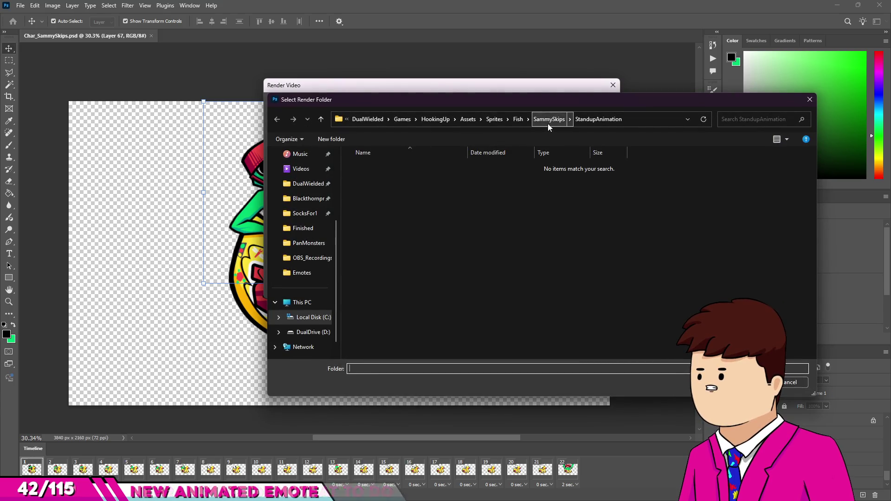
{"action": "left_click", "coordinate": [747, 382]}
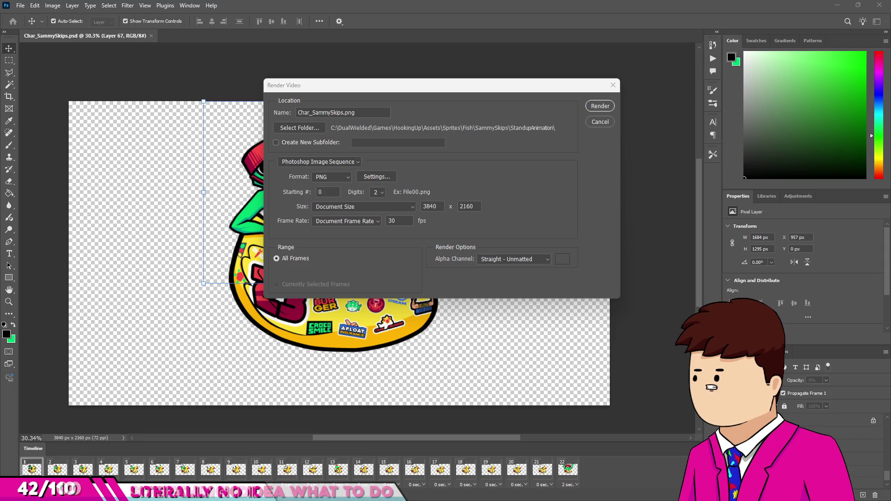
{"action": "left_click", "coordinate": [318, 114]}
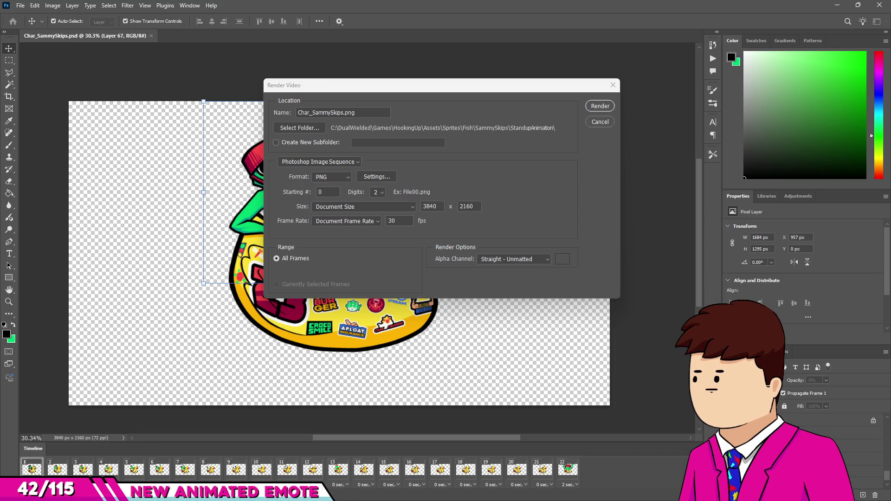
{"action": "left_click", "coordinate": [338, 113]}
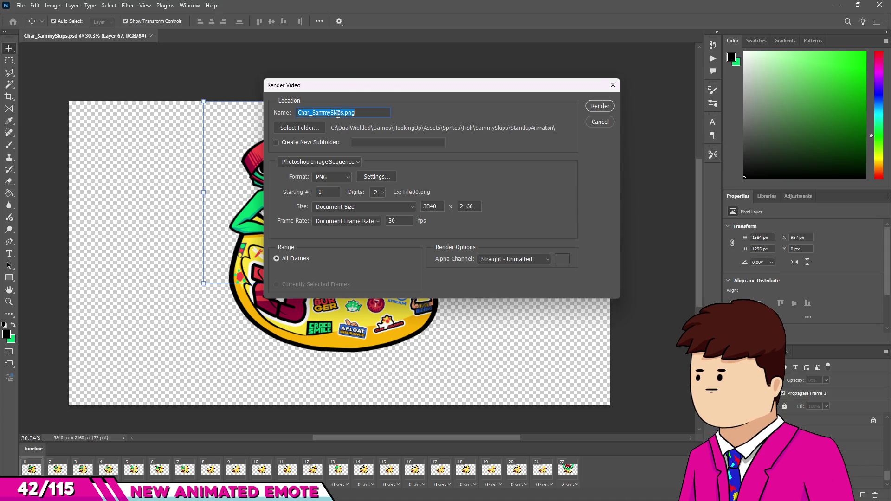
{"action": "type", "text": "Fish_Sam_"}
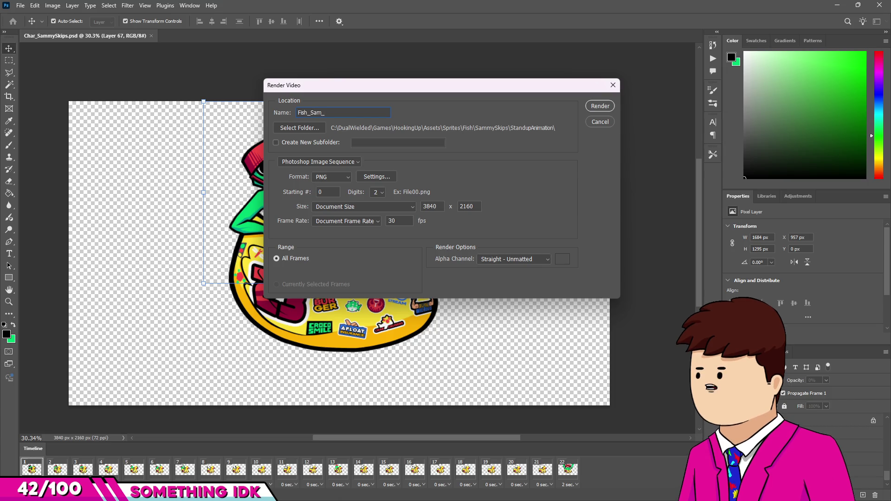
{"action": "type", "text": "CloseUp Trans"}
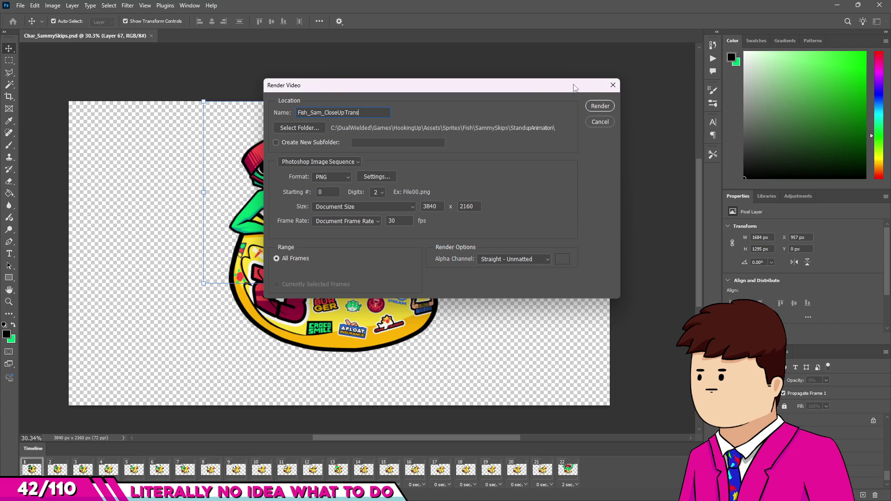
{"action": "type", "text": "For"}
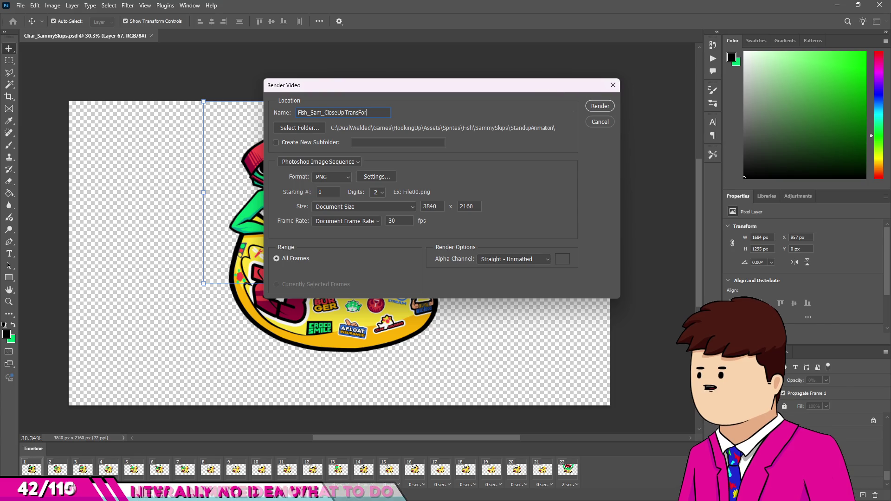
{"action": "left_click", "coordinate": [599, 106]}
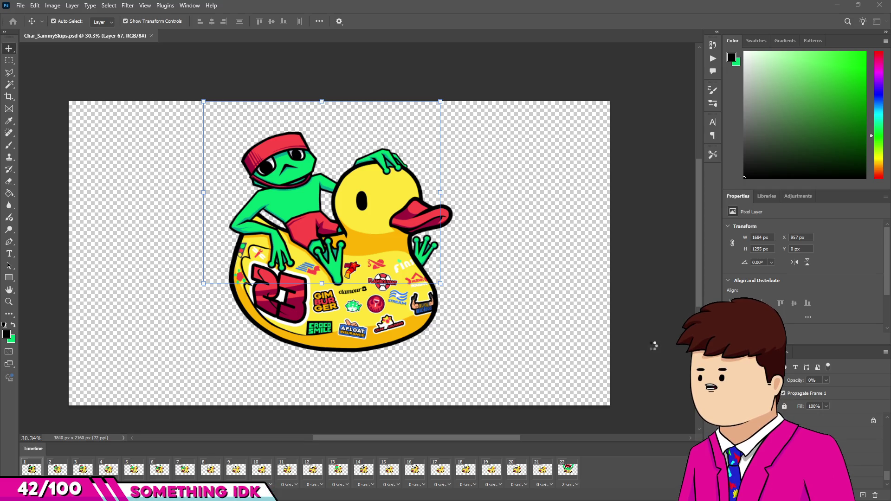
{"action": "key", "text": "alt+Tab"}
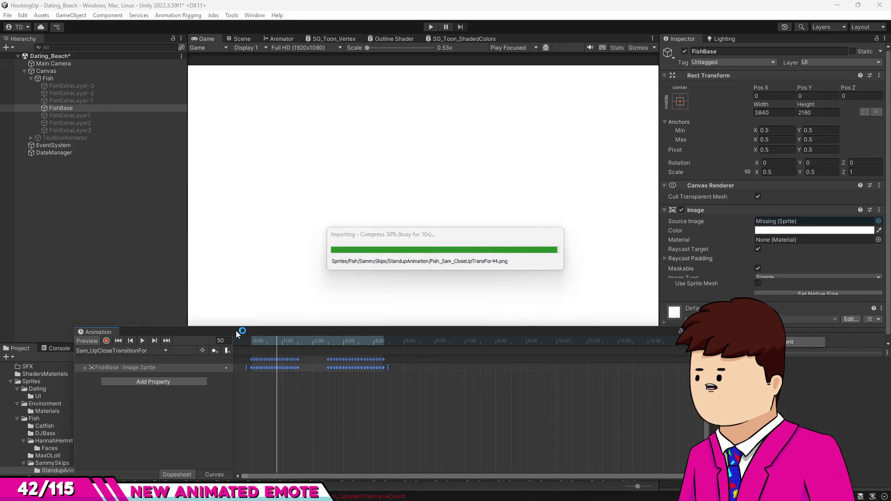
Delete the surplus Fish_Sam_CloseUpTransFor frame textures numbered 22 onward
{"action": "key", "text": "ctrl+z"}
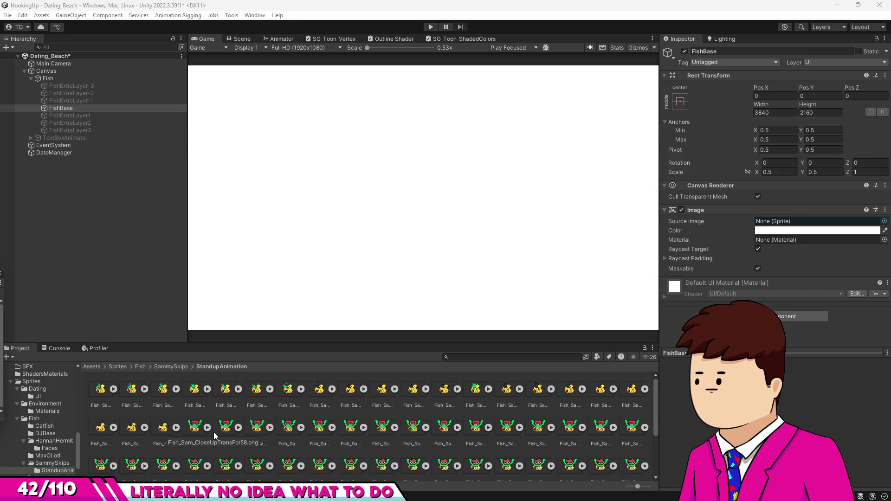
{"action": "left_click", "coordinate": [226, 428]}
{"action": "scroll", "coordinate": [282, 438], "scroll_direction": "down", "scroll_amount": 1}
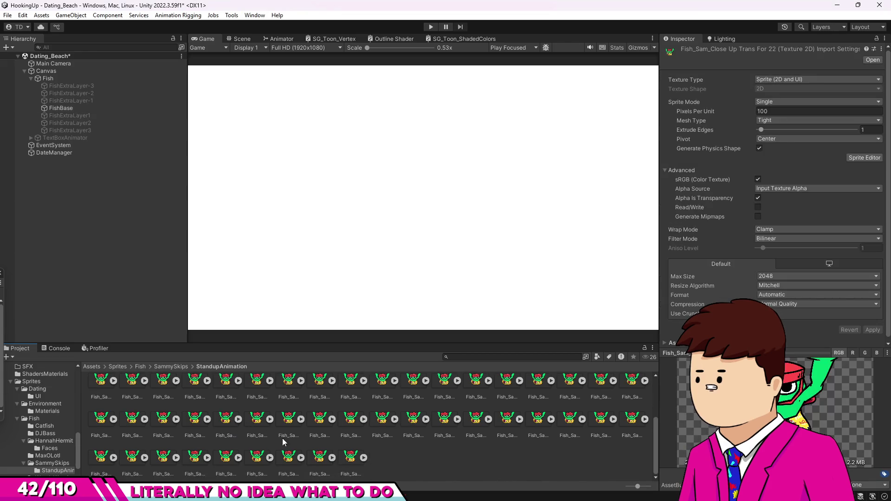
{"action": "left_click", "coordinate": [344, 464], "text": "shift"}
{"action": "key", "text": "Delete"}
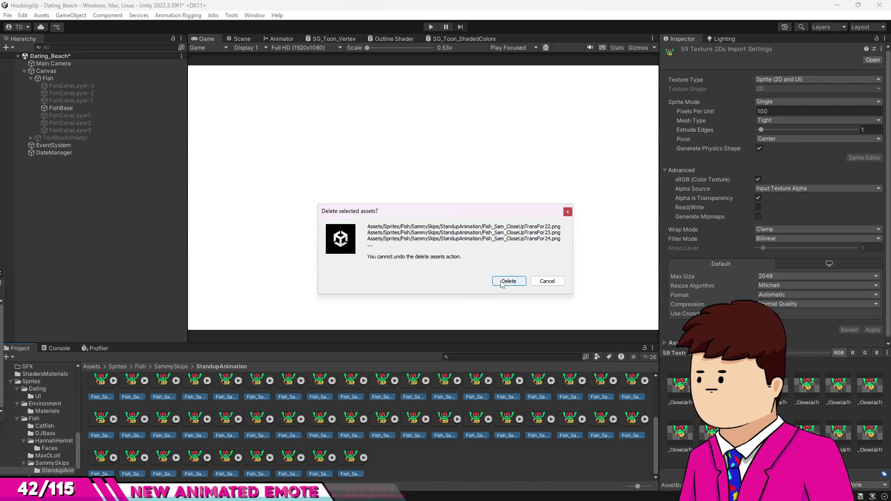
{"action": "left_click", "coordinate": [502, 281]}
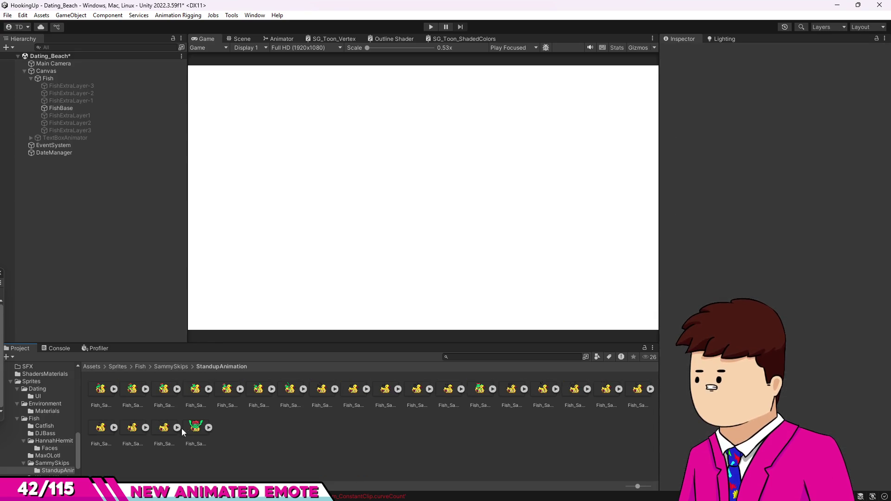
Select the remaining 22 frame textures, set Max Size to 4096, and apply
{"action": "key", "text": "Home"}
{"action": "left_click", "coordinate": [195, 428]}
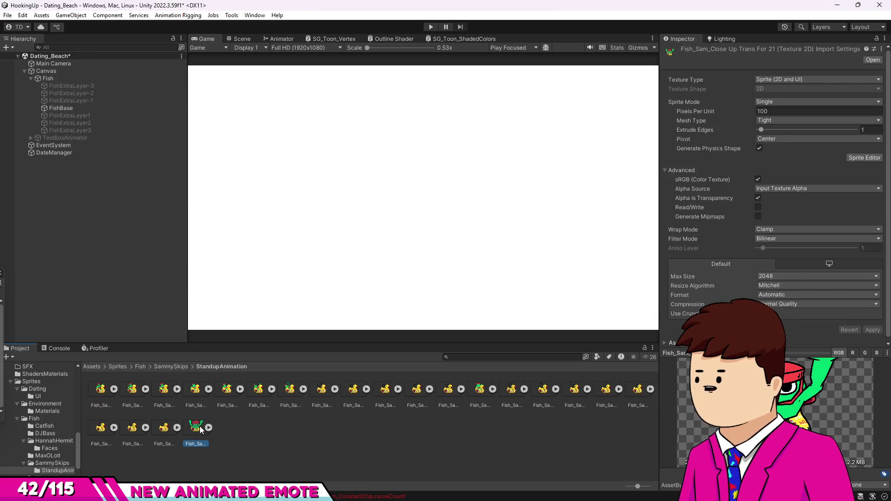
{"action": "left_click", "coordinate": [93, 390]}
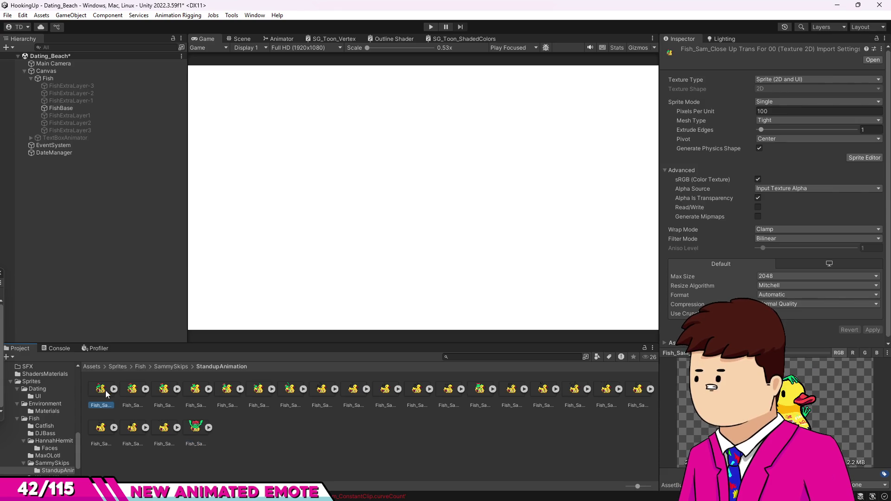
{"action": "left_click", "coordinate": [194, 434], "text": "shift"}
{"action": "left_click", "coordinate": [771, 276]}
{"action": "left_click", "coordinate": [789, 321]}
{"action": "left_click", "coordinate": [872, 330]}
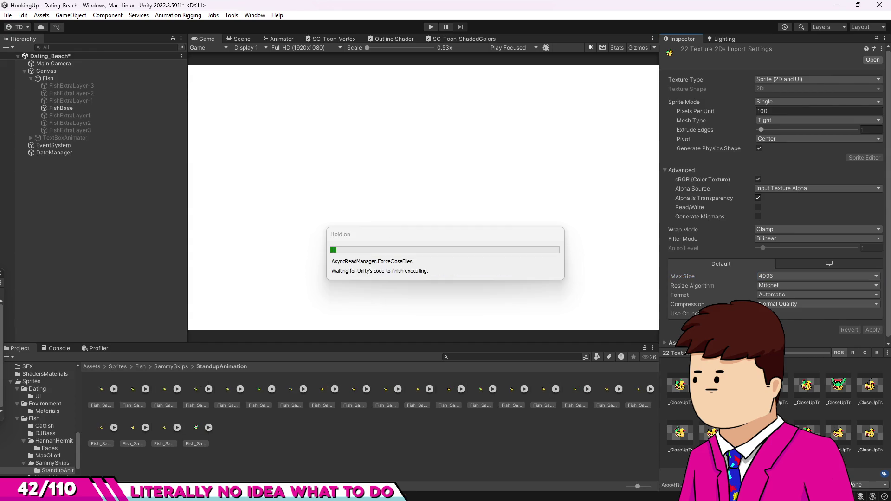
Drop the 22 frame sprites onto FishBase's sprite track as keyframes
{"action": "left_click_drag", "start_coordinate": [106, 375], "coordinate": [254, 235]}
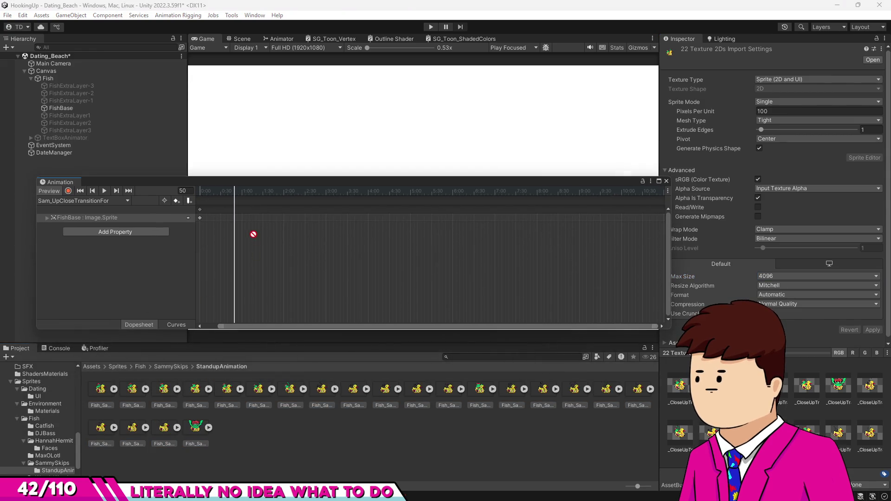
{"action": "left_click_drag", "start_coordinate": [199, 222], "coordinate": [201, 205]}
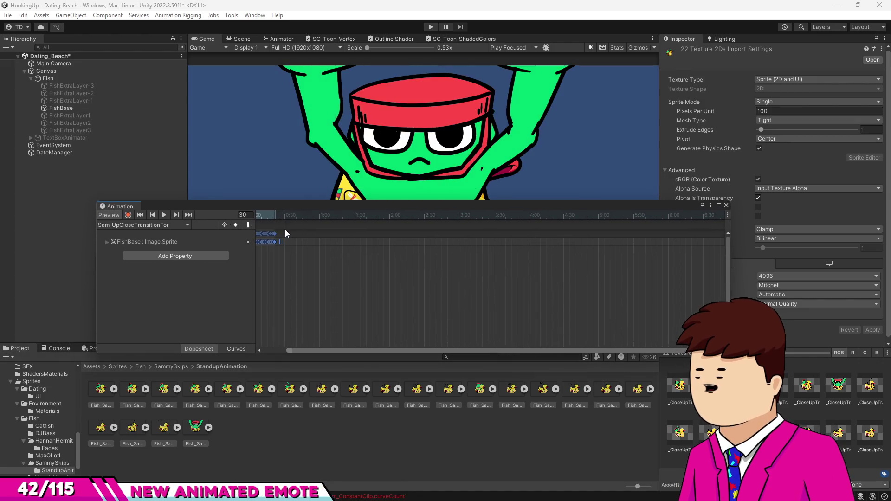
{"action": "mouse_move", "coordinate": [281, 243]}
{"action": "left_mouse_down"}
{"action": "mouse_move", "coordinate": [398, 244]}
{"action": "mouse_move", "coordinate": [378, 244]}
{"action": "left_mouse_up"}
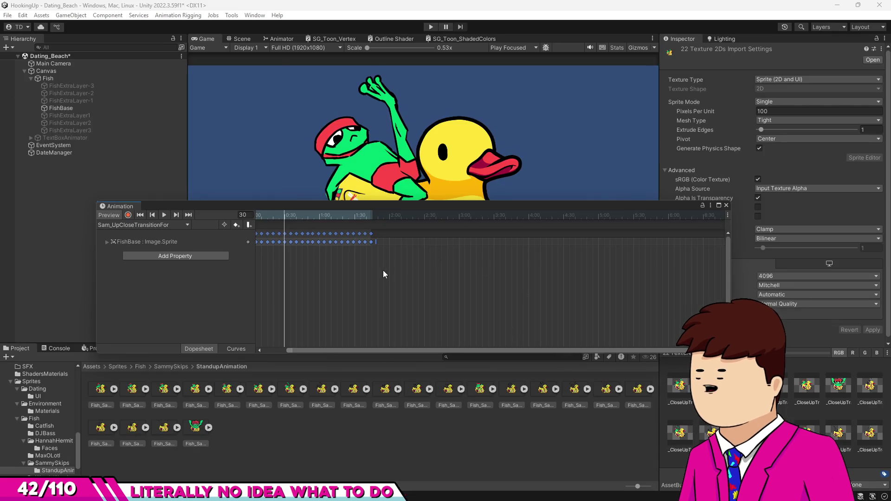
{"action": "key", "text": "ctrl+z"}
Set the clip's samples to 21 and stretch the keys to end at 0:43
{"action": "scroll", "coordinate": [301, 268], "scroll_direction": "up", "scroll_amount": 3}
{"action": "key", "text": "ctrl+z"}
{"action": "scroll", "coordinate": [291, 261], "scroll_direction": "up", "scroll_amount": 3}
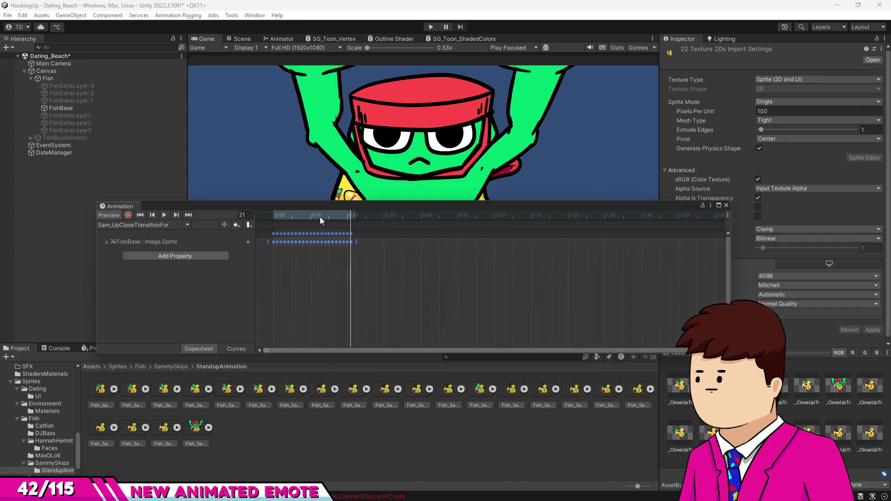
{"action": "left_click", "coordinate": [260, 217]}
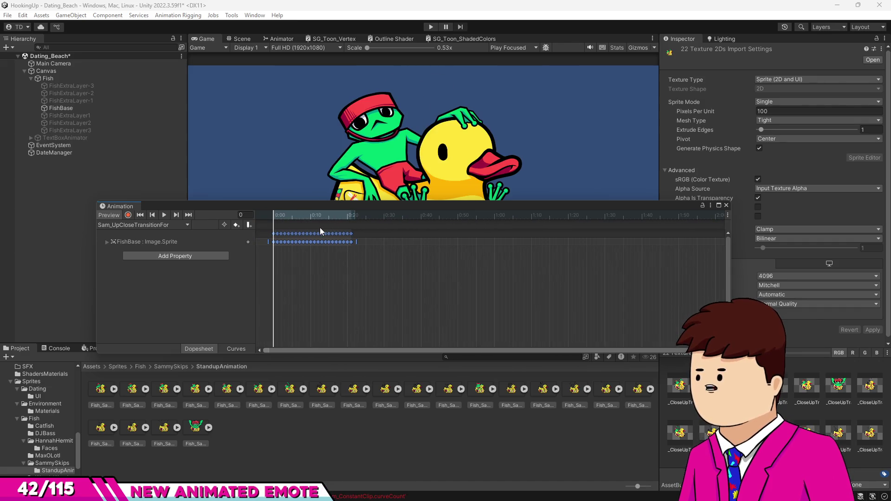
{"action": "left_click", "coordinate": [353, 216]}
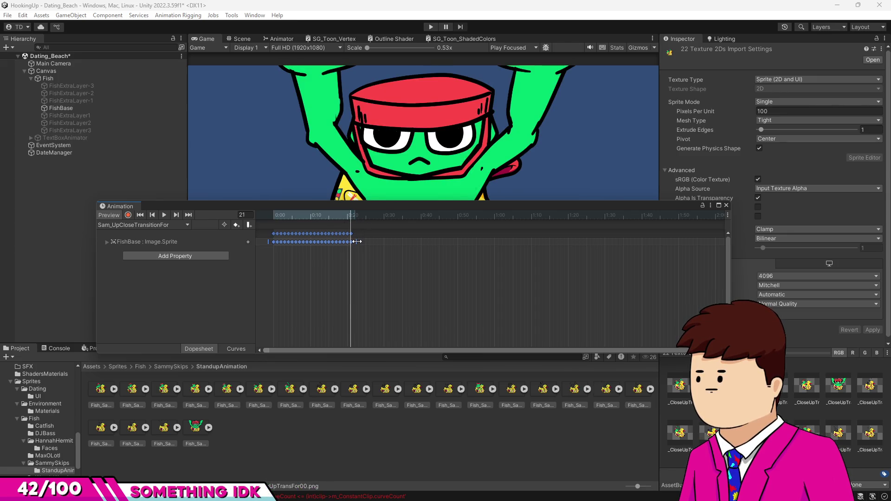
{"action": "left_click_drag", "start_coordinate": [357, 242], "coordinate": [436, 239]}
Stretch the sprite keyframes so the run ends near 1:40
{"action": "left_click_drag", "start_coordinate": [436, 239], "coordinate": [436, 240]}
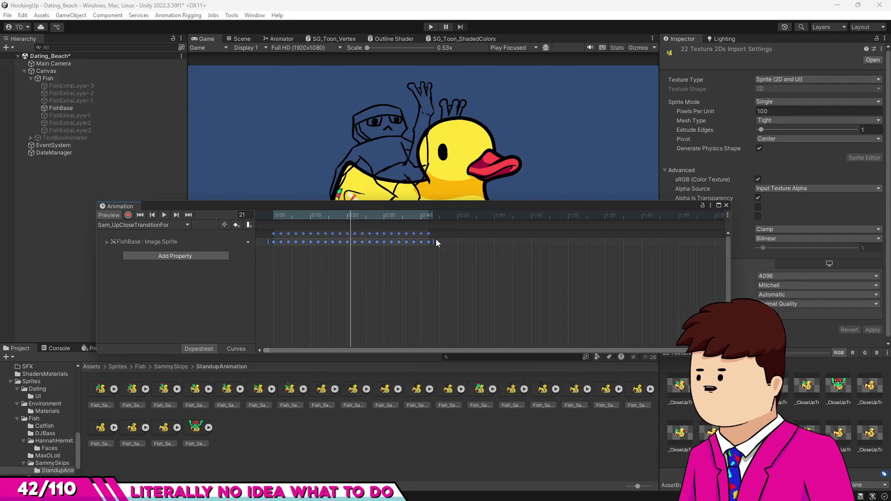
{"action": "scroll", "coordinate": [434, 248], "scroll_direction": "up", "scroll_amount": 3}
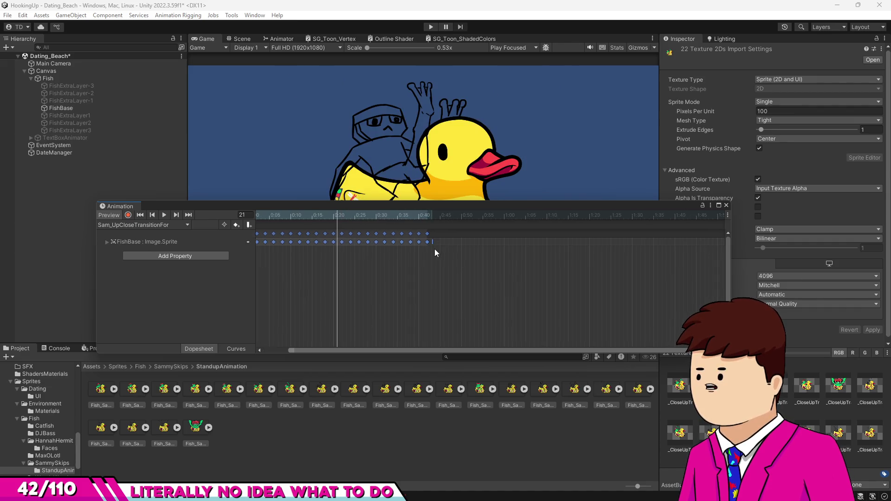
{"action": "left_click", "coordinate": [425, 216]}
{"action": "scroll", "coordinate": [491, 272], "scroll_direction": "down", "scroll_amount": 3}
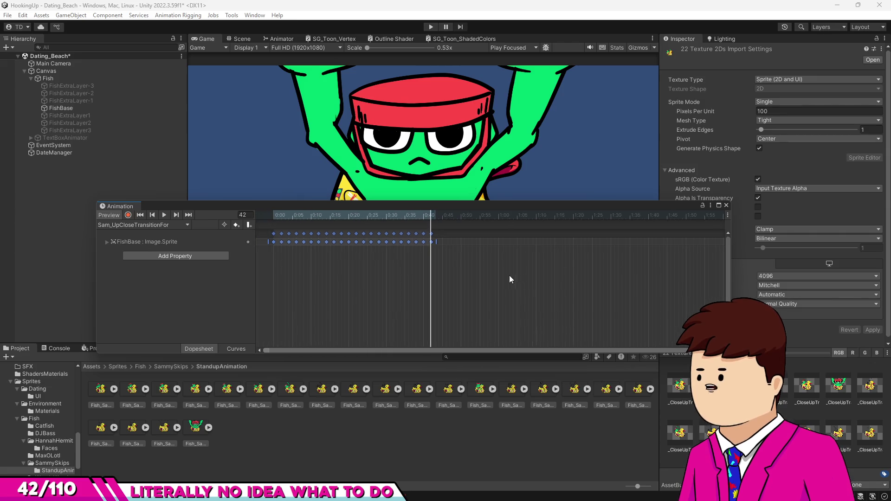
{"action": "scroll", "coordinate": [380, 266], "scroll_direction": "down", "scroll_amount": 1}
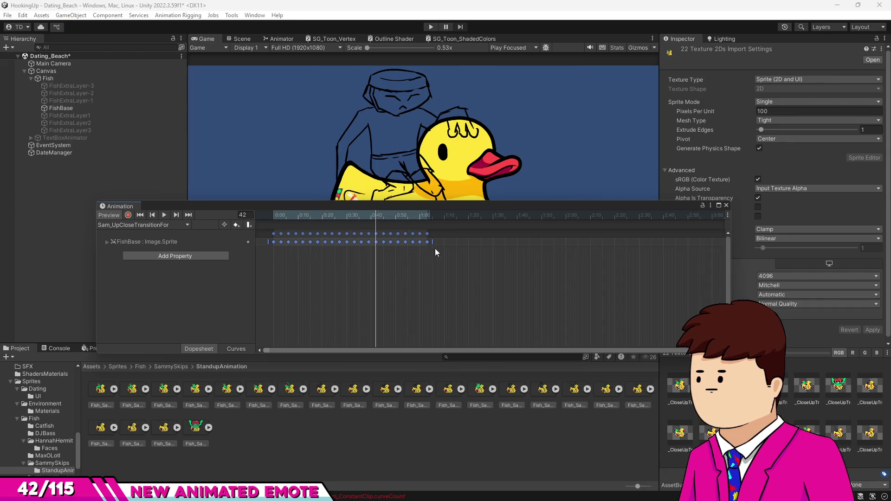
{"action": "left_click_drag", "start_coordinate": [437, 247], "coordinate": [487, 244]}
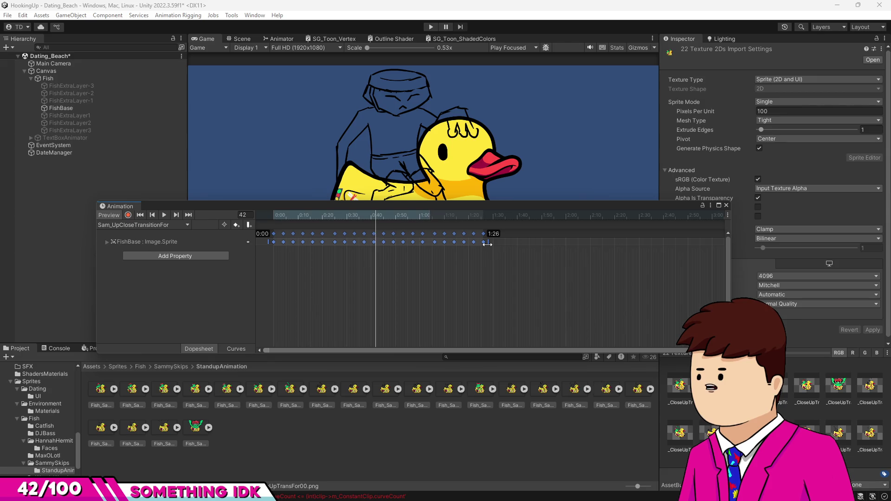
{"action": "left_click_drag", "start_coordinate": [485, 244], "coordinate": [483, 245]}
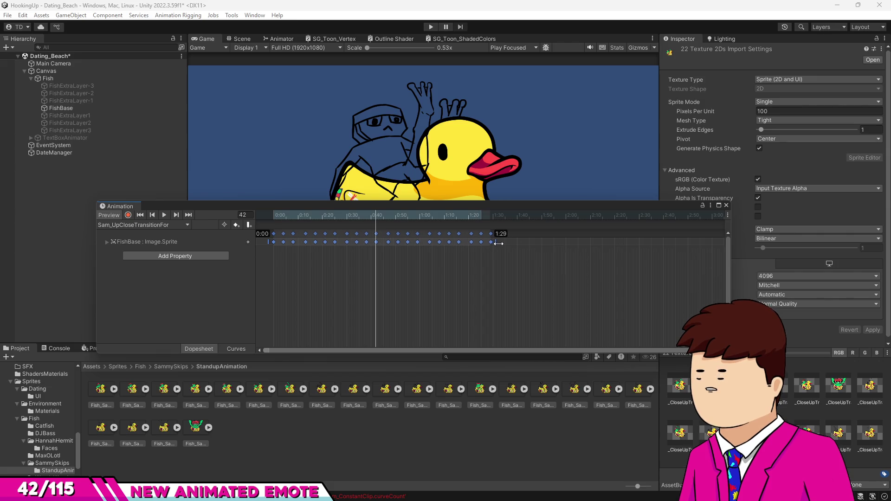
{"action": "left_click_drag", "start_coordinate": [536, 243], "coordinate": [537, 243]}
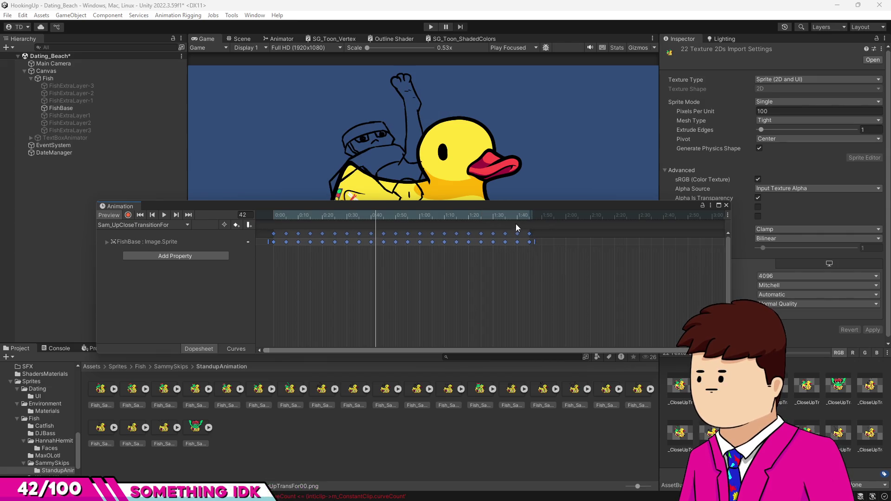
Play the transition preview from the start of the clip
{"action": "left_click", "coordinate": [275, 215]}
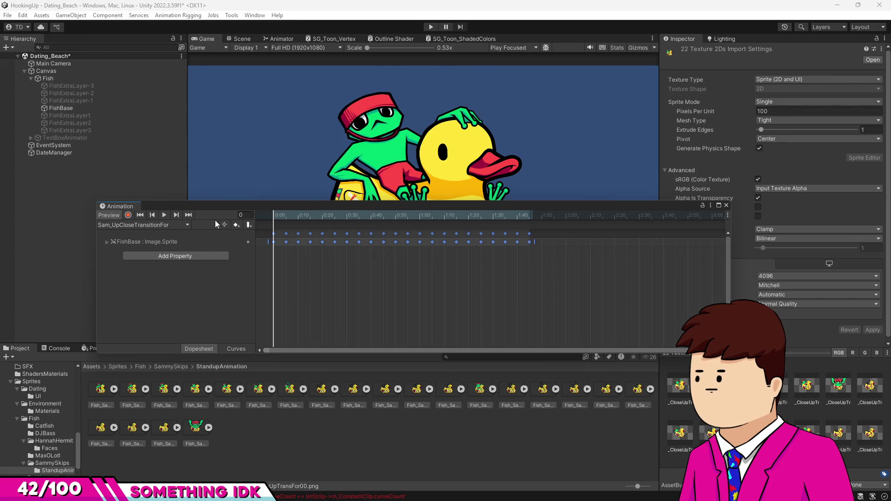
{"action": "left_click", "coordinate": [165, 216]}
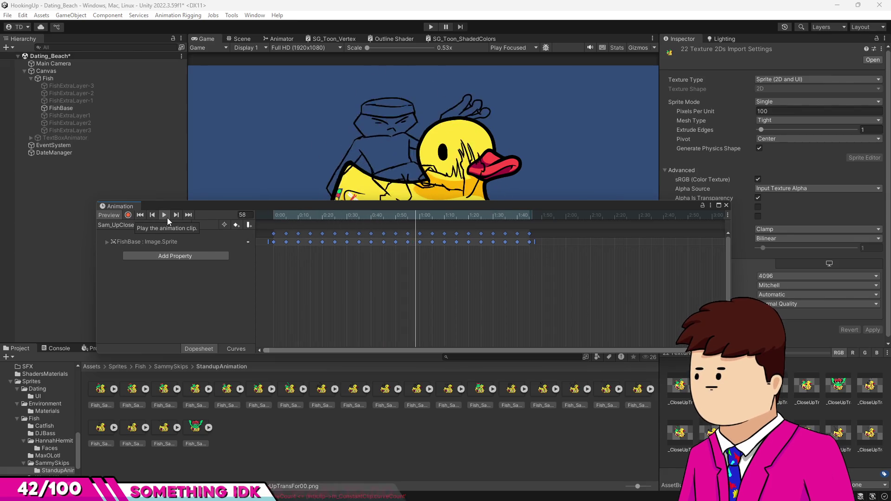
{"action": "left_click_drag", "start_coordinate": [394, 207], "coordinate": [369, 326]}
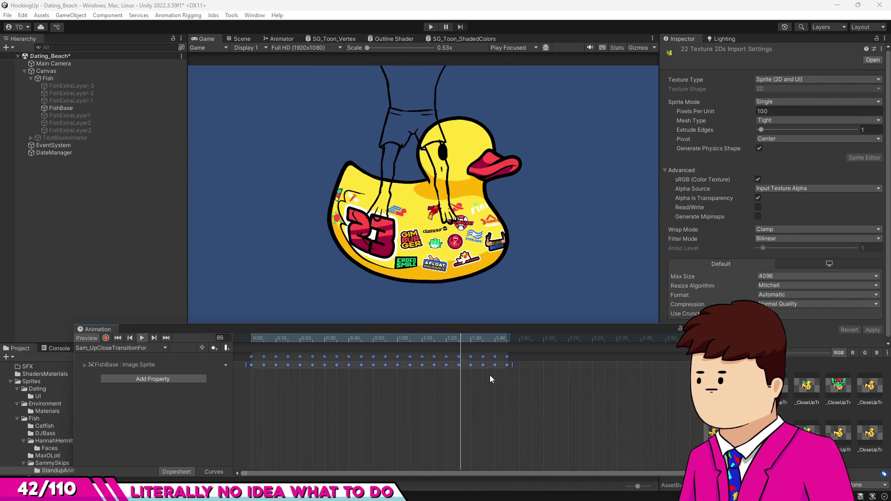
{"action": "left_click", "coordinate": [507, 356]}
{"action": "left_click", "coordinate": [506, 344]}
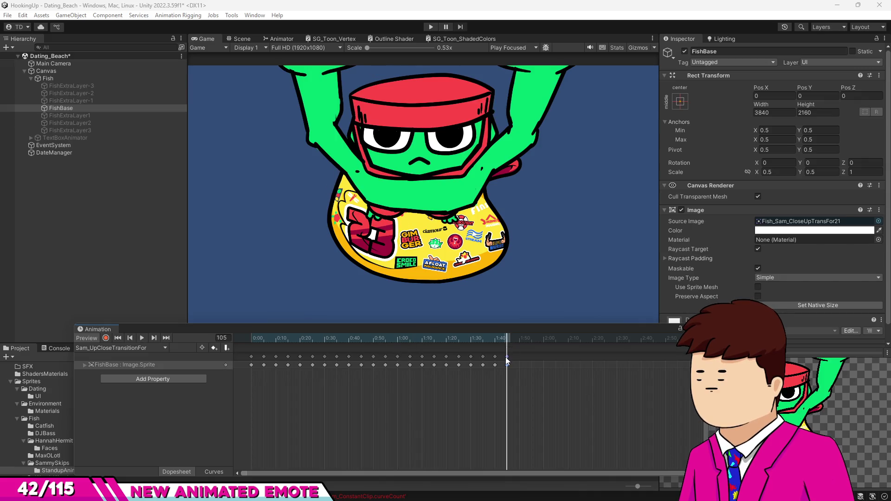
{"action": "scroll", "coordinate": [573, 365], "scroll_direction": "down", "scroll_amount": 5}
{"action": "left_click", "coordinate": [489, 338]}
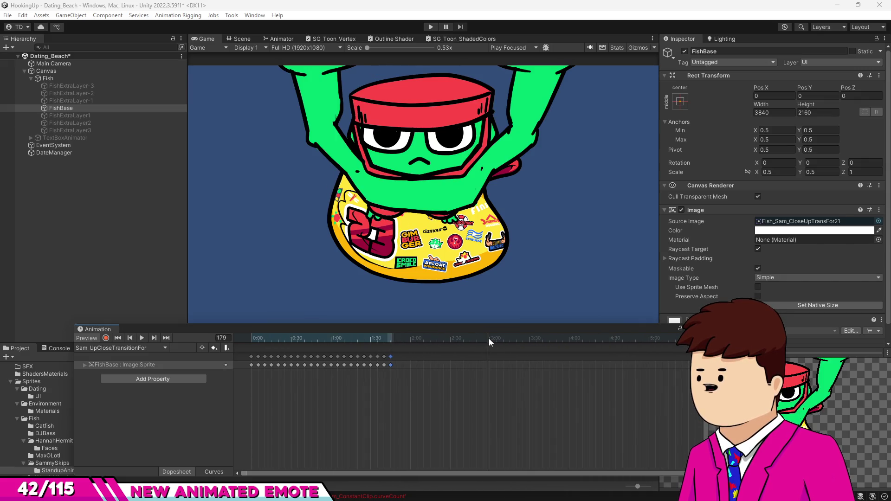
{"action": "key", "text": "ctrl+c"}
{"action": "key", "text": "ctrl+v"}
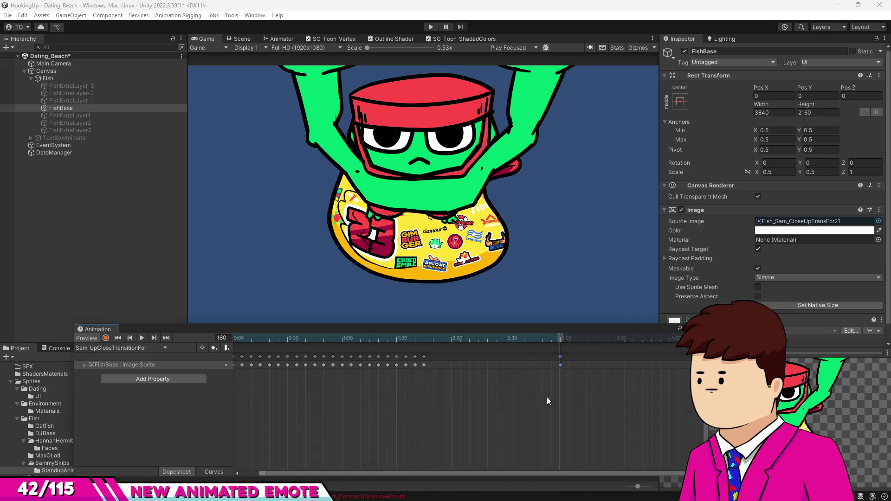
{"action": "left_click", "coordinate": [238, 341]}
{"action": "left_click", "coordinate": [146, 339]}
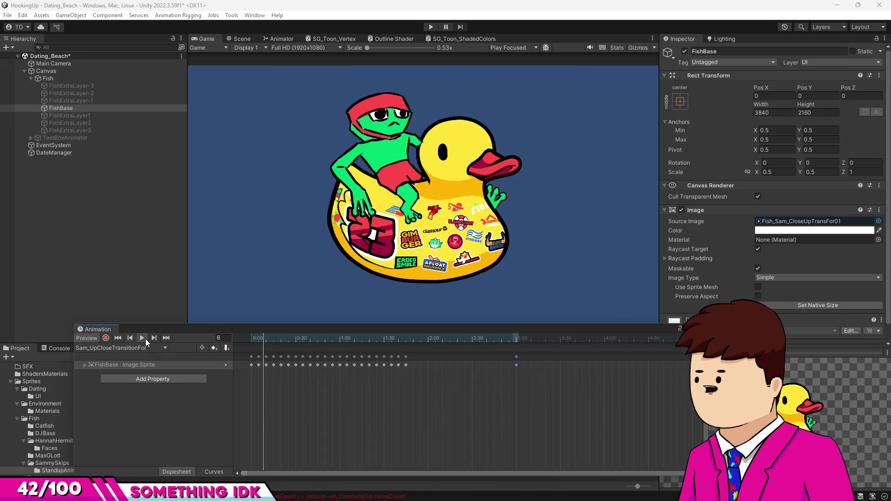
{"action": "left_click", "coordinate": [246, 338]}
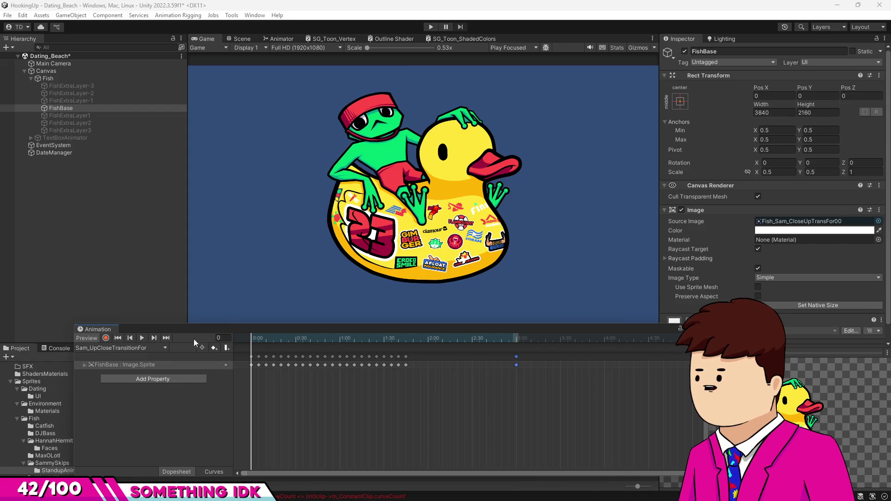
{"action": "left_click", "coordinate": [144, 338]}
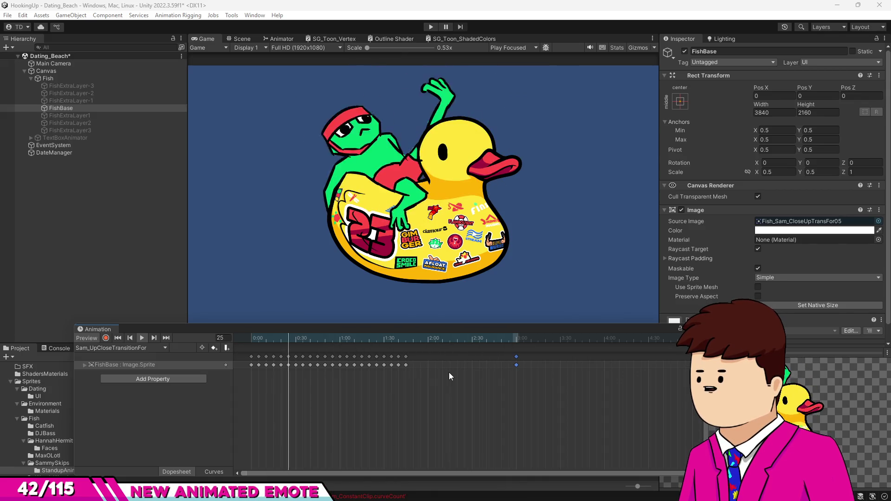
{"action": "left_click_drag", "start_coordinate": [416, 341], "coordinate": [406, 341]}
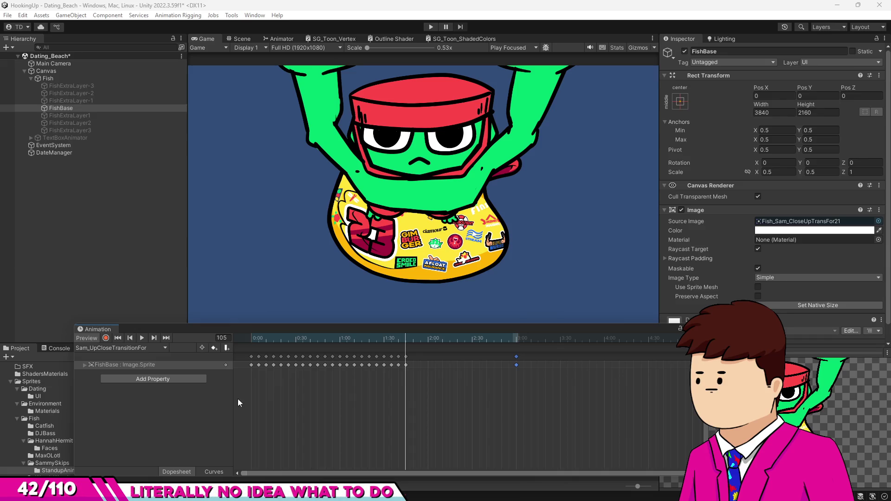
{"action": "left_click", "coordinate": [251, 338]}
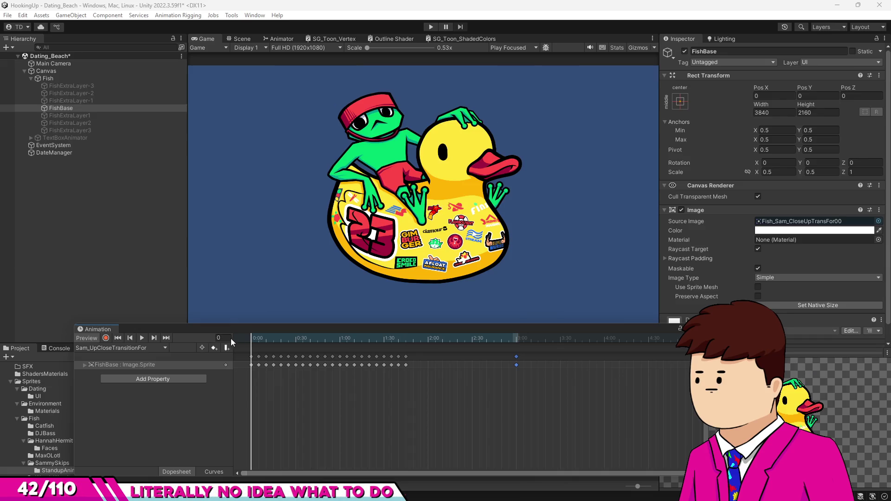
{"action": "left_click", "coordinate": [141, 338]}
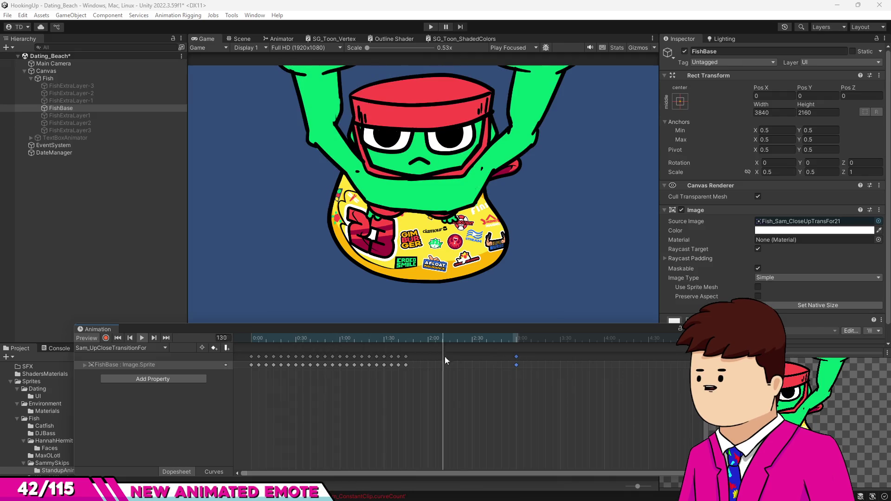
{"action": "mouse_move", "coordinate": [382, 338]}
{"action": "left_mouse_down"}
{"action": "mouse_move", "coordinate": [358, 341]}
{"action": "mouse_move", "coordinate": [371, 343]}
{"action": "left_mouse_up"}
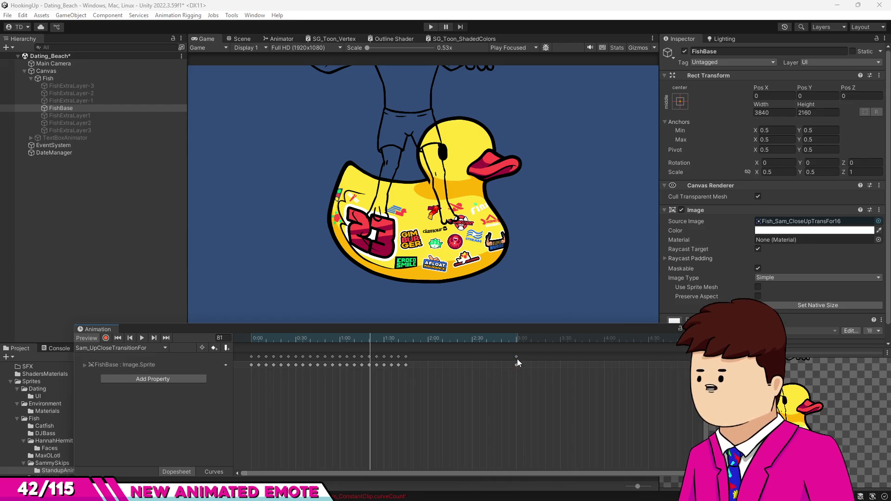
Delete the stray key near 3:00 and stretch all keyframes to end around 2:05
{"action": "mouse_move", "coordinate": [371, 339]}
{"action": "left_mouse_down"}
{"action": "mouse_move", "coordinate": [402, 339]}
{"action": "mouse_move", "coordinate": [384, 342]}
{"action": "left_mouse_up"}
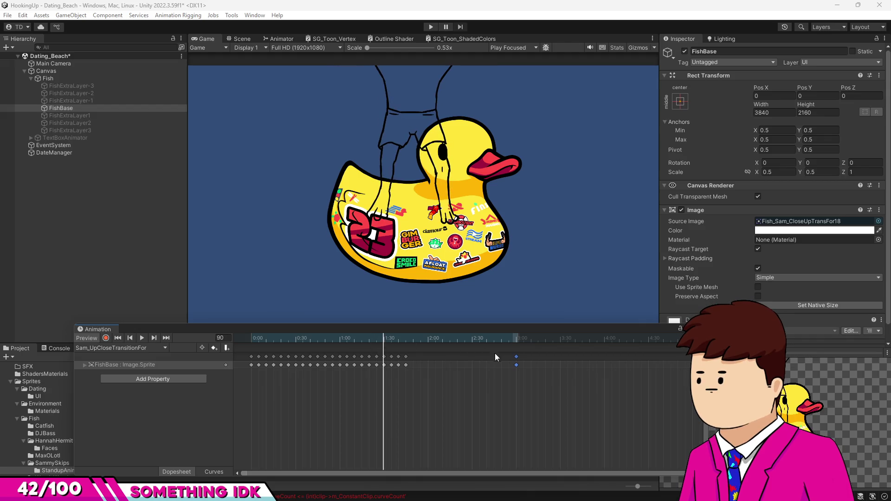
{"action": "key", "text": "Delete"}
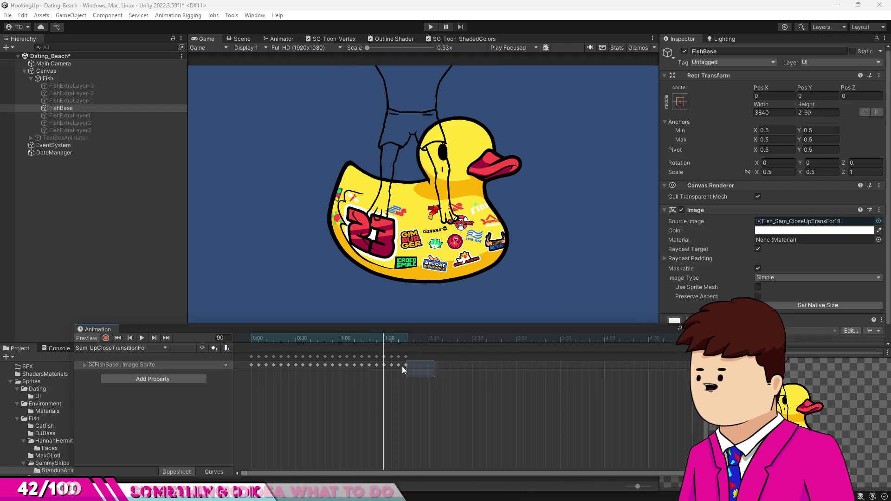
{"action": "scroll", "coordinate": [316, 381], "scroll_direction": "up", "scroll_amount": 3}
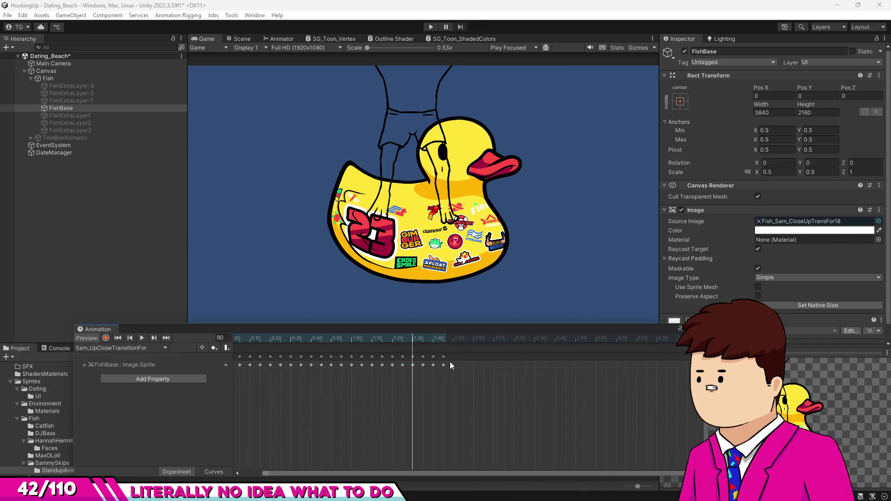
{"action": "key", "text": "ctrl+a"}
{"action": "key", "text": "f"}
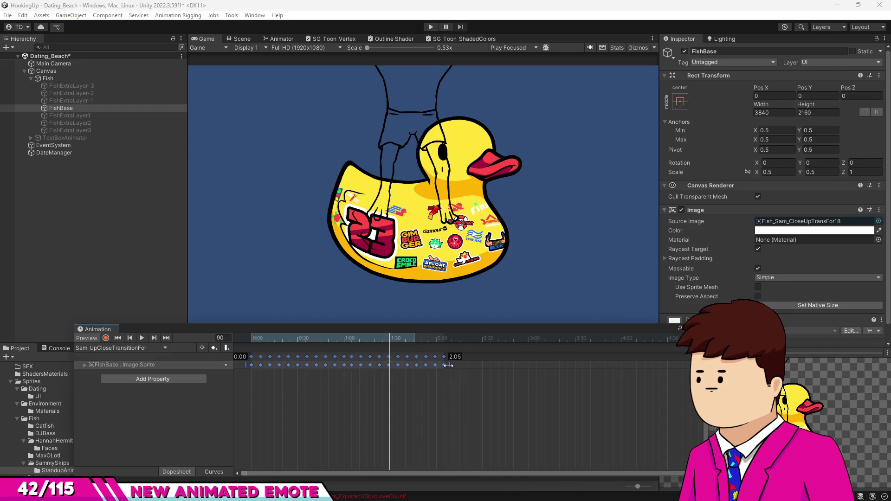
{"action": "left_click_drag", "start_coordinate": [450, 365], "coordinate": [451, 365]}
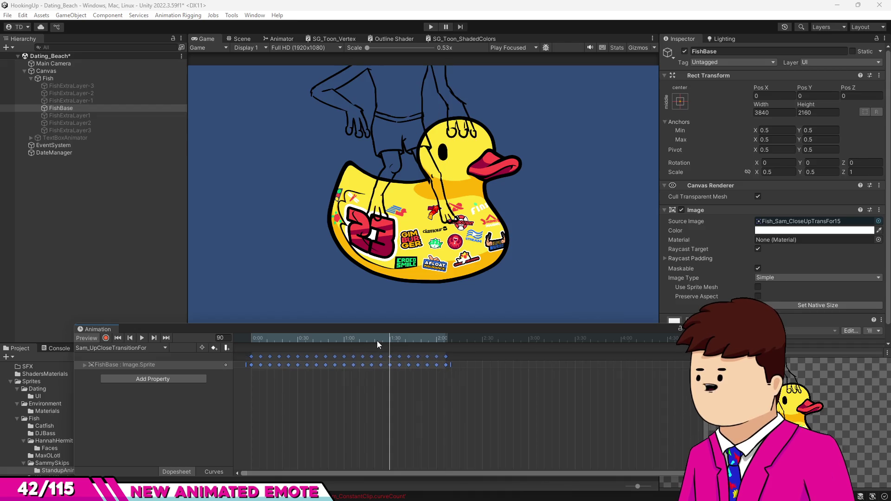
Push the last keyframe later to about 4:10 and play the extended clip
{"action": "left_click_drag", "start_coordinate": [376, 341], "coordinate": [220, 349]}
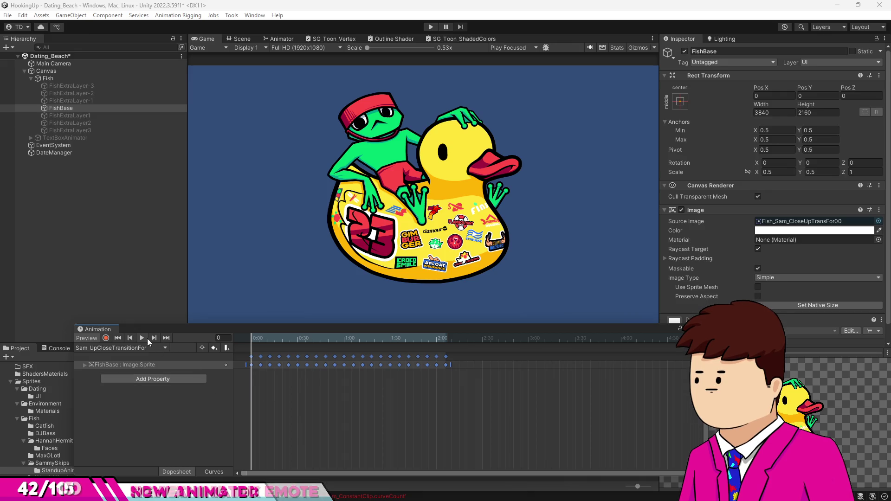
{"action": "left_click", "coordinate": [446, 357]}
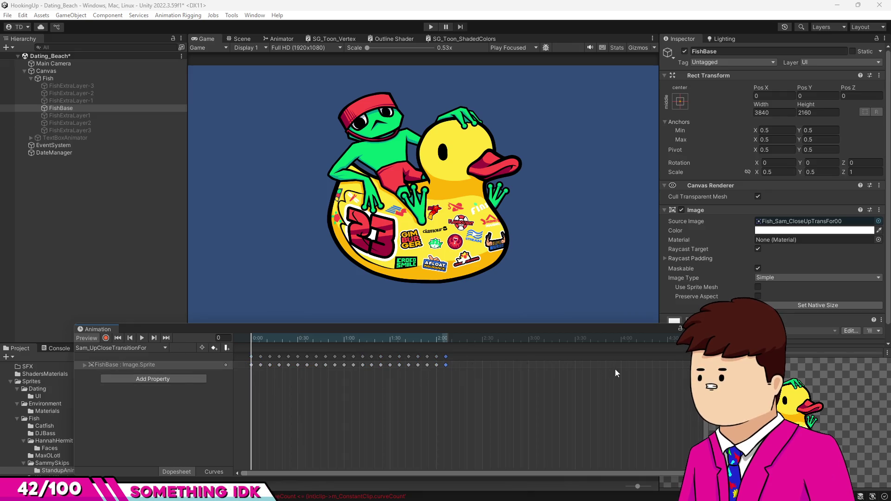
{"action": "left_click_drag", "start_coordinate": [648, 344], "coordinate": [646, 346]}
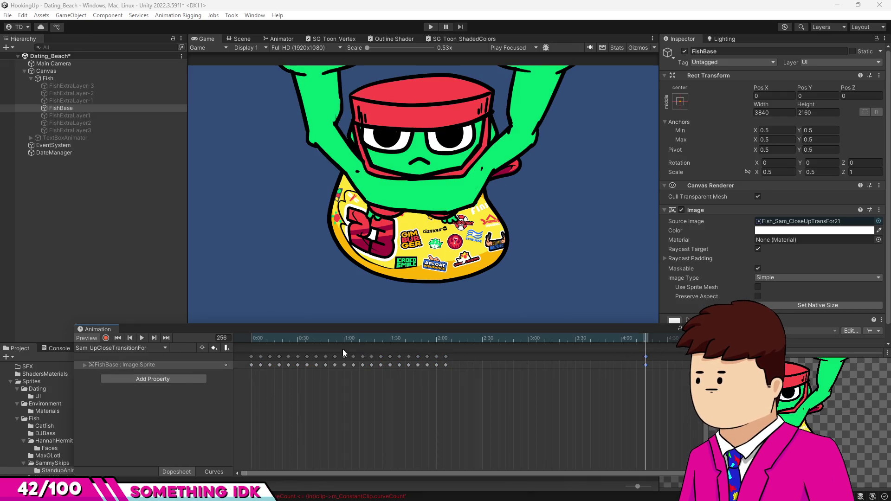
{"action": "left_click", "coordinate": [144, 337]}
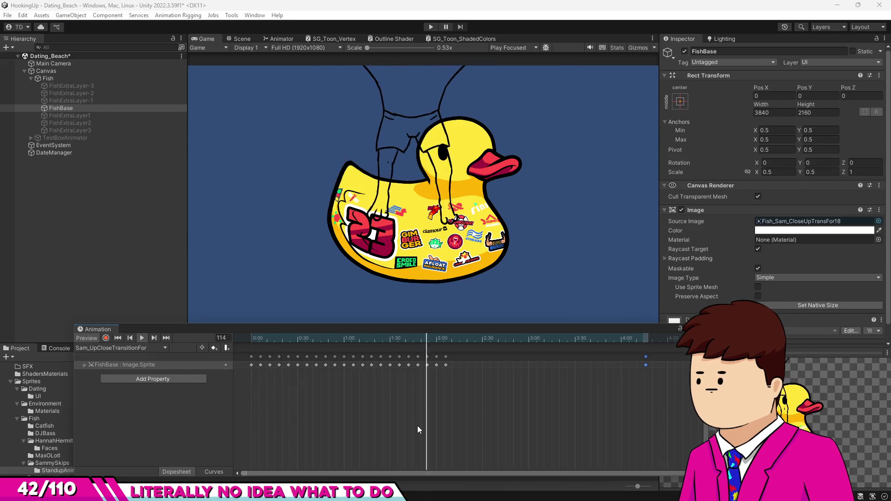
{"action": "scroll", "coordinate": [485, 426], "scroll_direction": "down", "scroll_amount": 3}
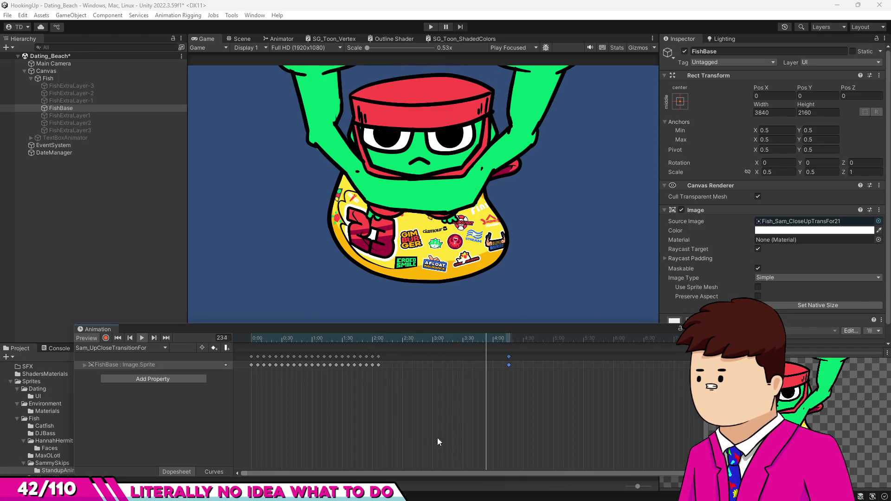
{"action": "mouse_move", "coordinate": [410, 390]}
{"action": "left_mouse_down"}
{"action": "mouse_move", "coordinate": [356, 347]}
{"action": "mouse_move", "coordinate": [238, 354]}
{"action": "left_mouse_up"}
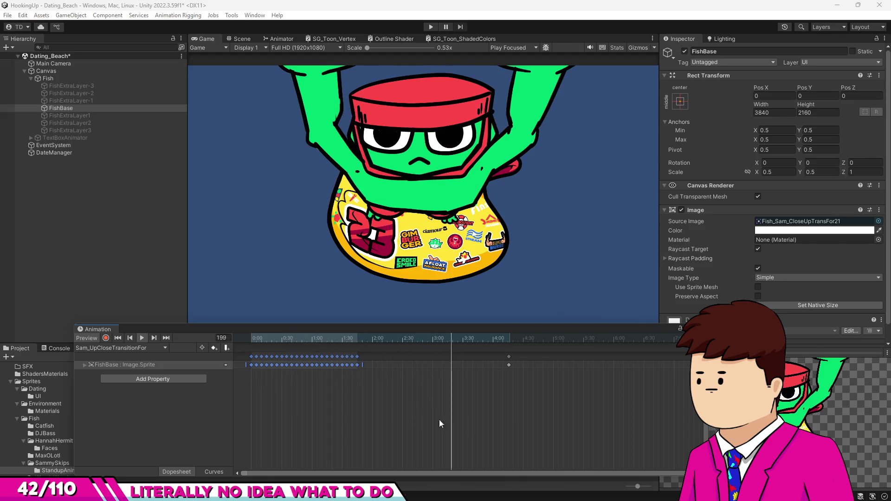
Stop the preview at frame 67 with the main run ending near 1:45
{"action": "left_click", "coordinate": [328, 338]}
{"action": "scroll", "coordinate": [304, 428], "scroll_direction": "up", "scroll_amount": 2}
{"action": "scroll", "coordinate": [299, 410], "scroll_direction": "up", "scroll_amount": 3}
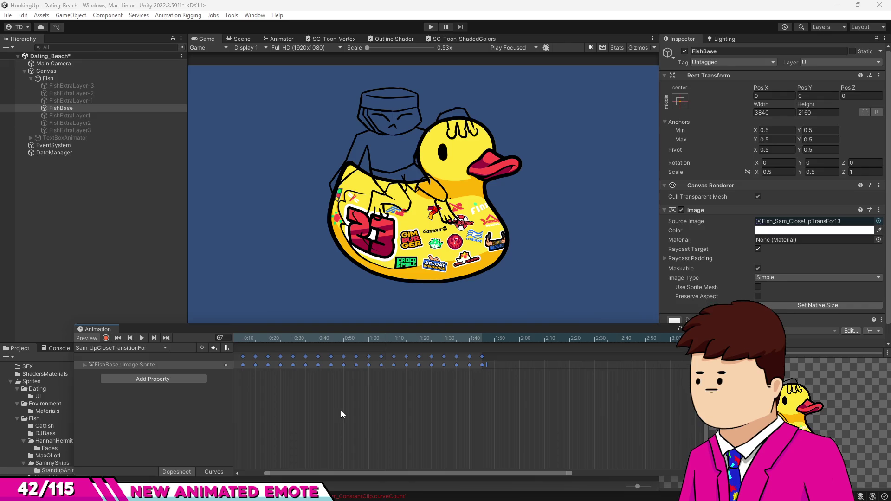
Push the keyframes from 1:25 to 1:45 one frame later
{"action": "left_click", "coordinate": [432, 398]}
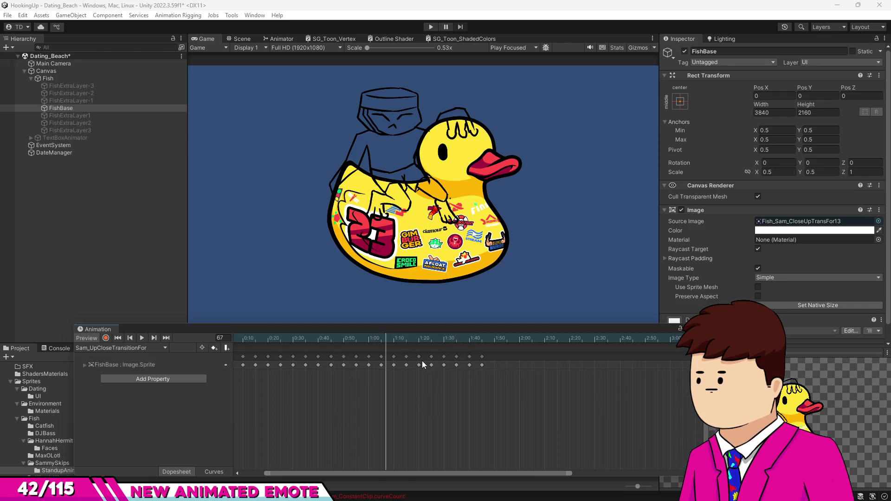
{"action": "left_click", "coordinate": [387, 342]}
{"action": "left_click_drag", "start_coordinate": [386, 342], "coordinate": [408, 347]}
{"action": "scroll", "coordinate": [460, 368], "scroll_direction": "up", "scroll_amount": 2}
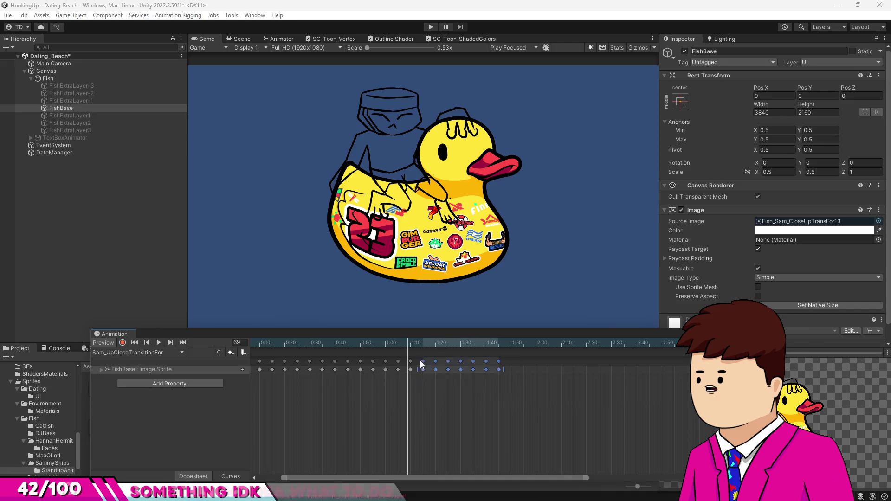
{"action": "mouse_move", "coordinate": [534, 373]}
{"action": "left_mouse_down"}
{"action": "mouse_move", "coordinate": [421, 365]}
{"action": "mouse_move", "coordinate": [445, 365]}
{"action": "left_mouse_up"}
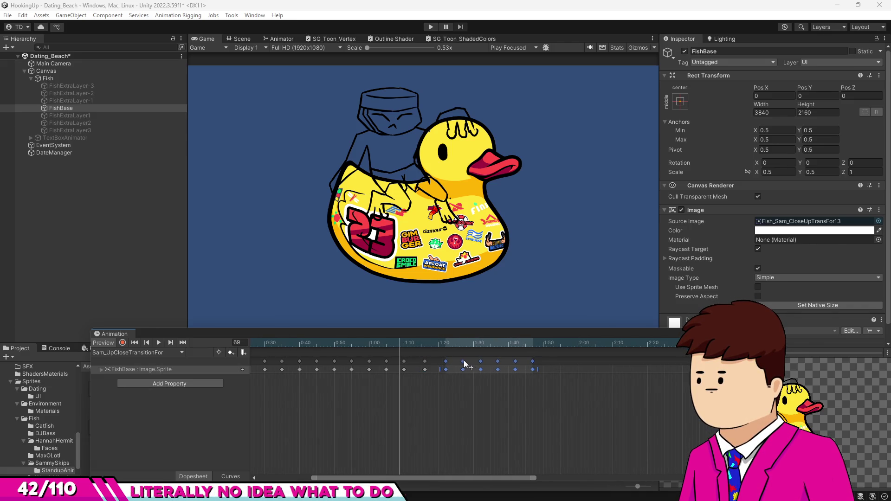
{"action": "left_click", "coordinate": [449, 366]}
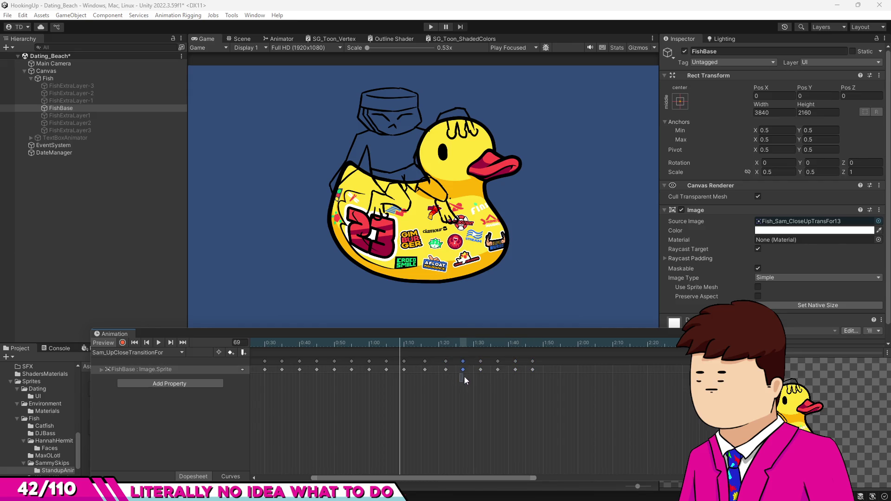
{"action": "left_click_drag", "start_coordinate": [463, 383], "coordinate": [529, 372]}
{"action": "left_click_drag", "start_coordinate": [465, 365], "coordinate": [488, 363]}
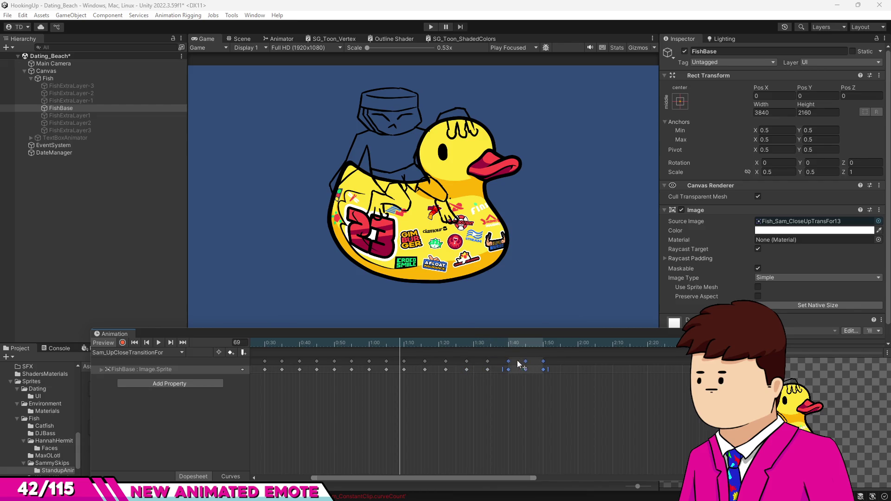
Move the final main keyframe to 1:52 and play the retimed emote from frame 0
{"action": "left_click_drag", "start_coordinate": [531, 366], "coordinate": [552, 365]}
{"action": "scroll", "coordinate": [455, 385], "scroll_direction": "down", "scroll_amount": 3}
{"action": "left_click_drag", "start_coordinate": [361, 346], "coordinate": [157, 351]}
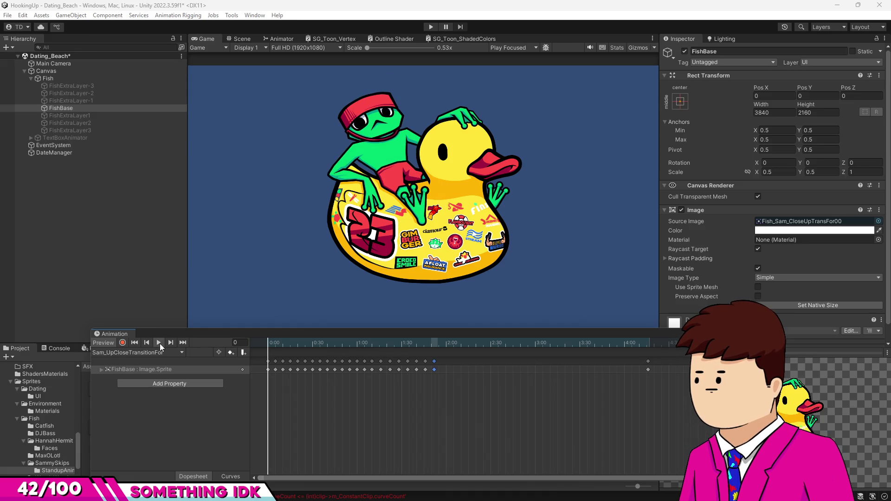
{"action": "left_click", "coordinate": [159, 344]}
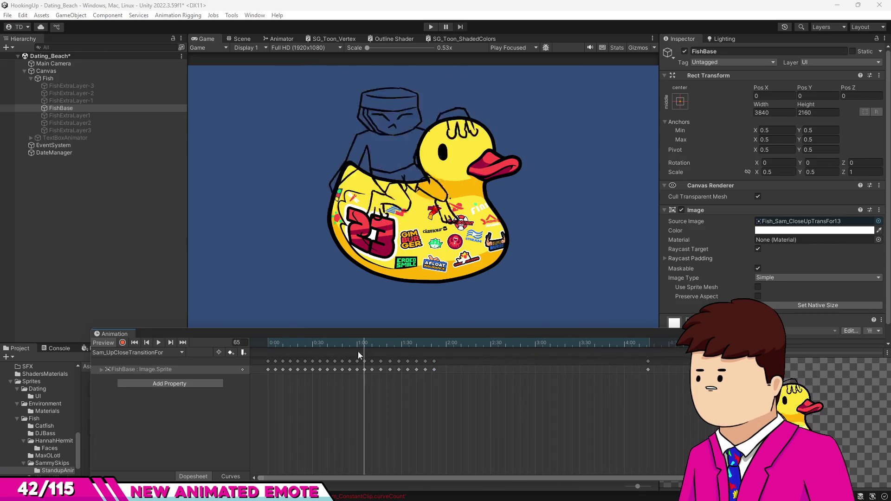
{"action": "left_click_drag", "start_coordinate": [352, 355], "coordinate": [447, 368]}
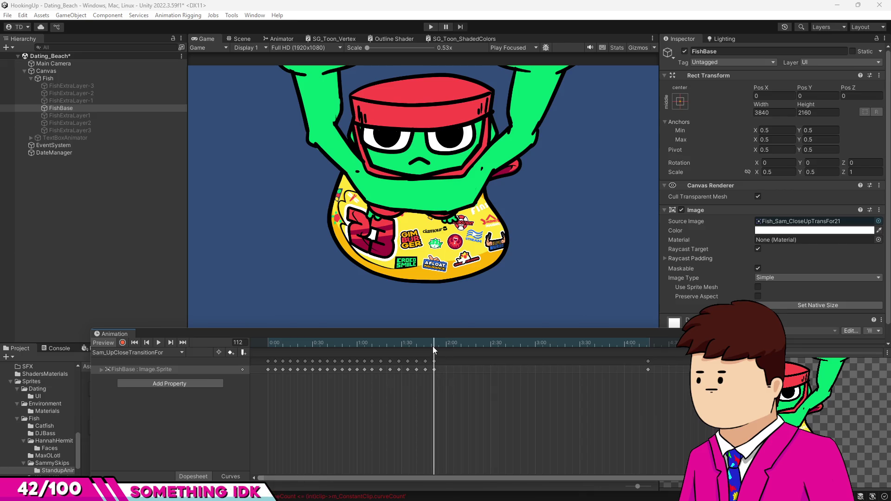
{"action": "left_click_drag", "start_coordinate": [432, 346], "coordinate": [266, 346]}
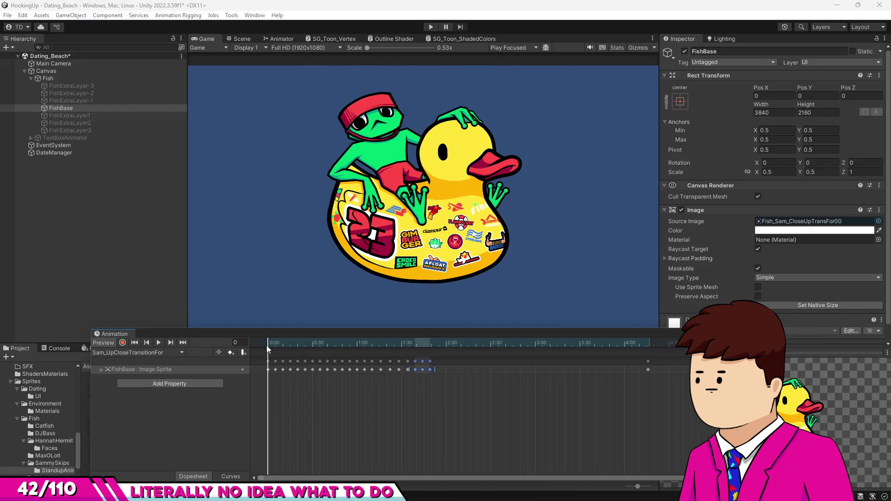
{"action": "key", "text": "space"}
{"action": "left_click", "coordinate": [416, 399]}
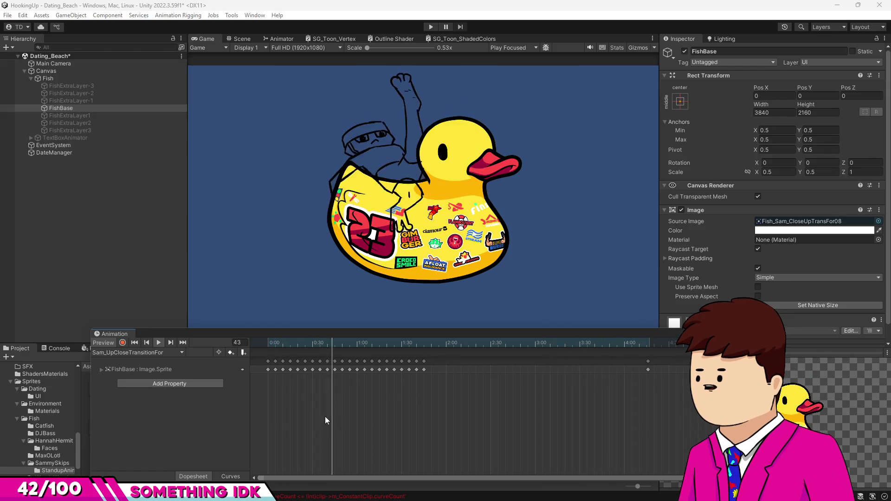
{"action": "mouse_move", "coordinate": [380, 363]}
{"action": "left_mouse_down"}
{"action": "mouse_move", "coordinate": [420, 347]}
{"action": "mouse_move", "coordinate": [407, 345]}
{"action": "mouse_move", "coordinate": [431, 360]}
{"action": "mouse_move", "coordinate": [566, 374]}
{"action": "mouse_move", "coordinate": [351, 356]}
{"action": "mouse_move", "coordinate": [531, 378]}
{"action": "left_mouse_up"}
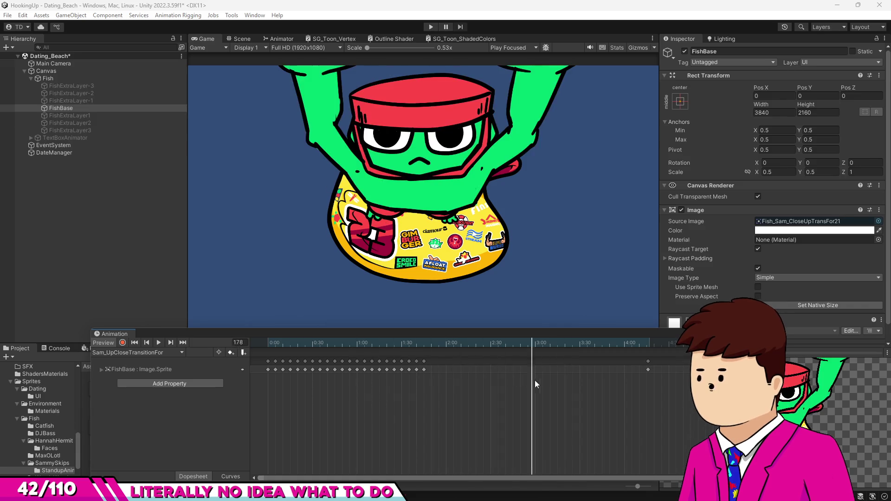
{"action": "mouse_move", "coordinate": [585, 397]}
{"action": "left_mouse_down"}
{"action": "mouse_move", "coordinate": [301, 363]}
{"action": "mouse_move", "coordinate": [518, 399]}
{"action": "mouse_move", "coordinate": [289, 377]}
{"action": "mouse_move", "coordinate": [445, 396]}
{"action": "left_mouse_up"}
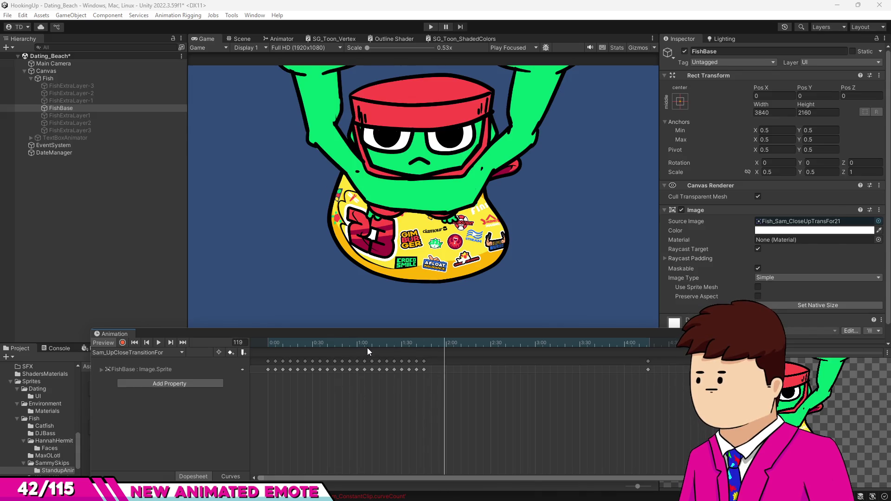
{"action": "left_click", "coordinate": [269, 346]}
{"action": "left_click", "coordinate": [159, 344]}
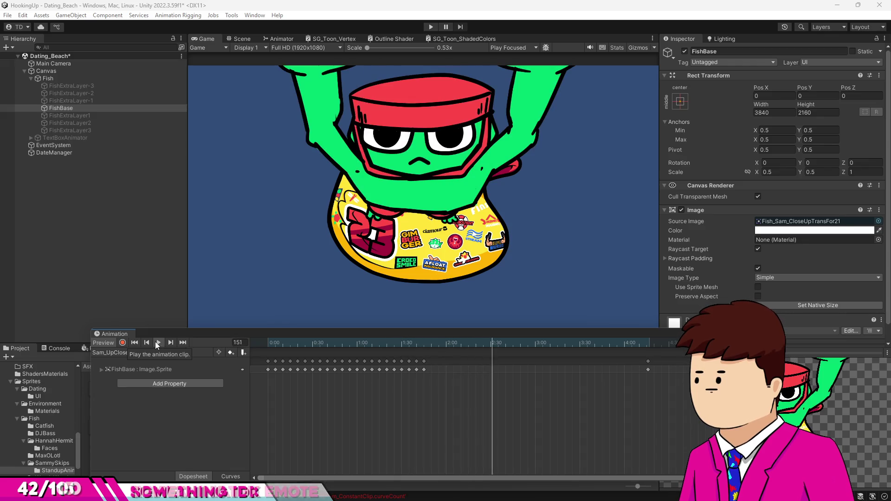
{"action": "mouse_move", "coordinate": [430, 346]}
{"action": "left_mouse_down"}
{"action": "mouse_move", "coordinate": [387, 347]}
{"action": "mouse_move", "coordinate": [427, 361]}
{"action": "left_mouse_up"}
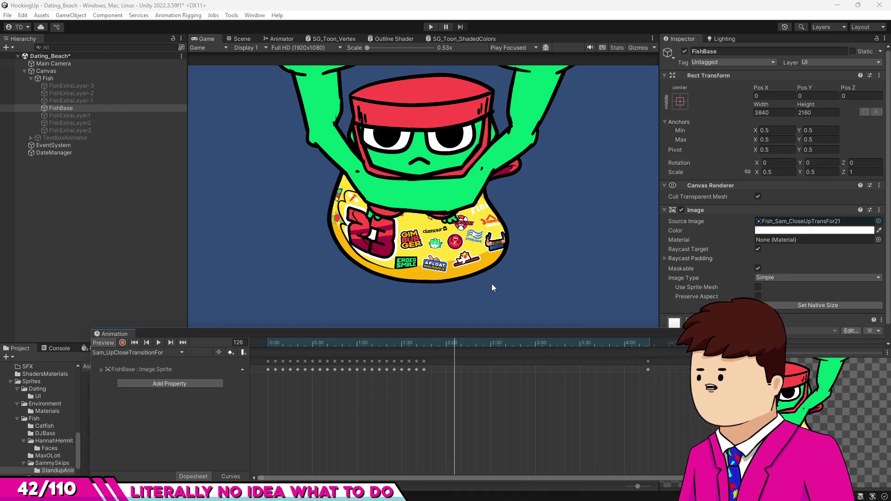
{"action": "mouse_move", "coordinate": [446, 344]}
{"action": "left_mouse_down"}
{"action": "mouse_move", "coordinate": [669, 350]}
{"action": "mouse_move", "coordinate": [351, 349]}
{"action": "left_mouse_up"}
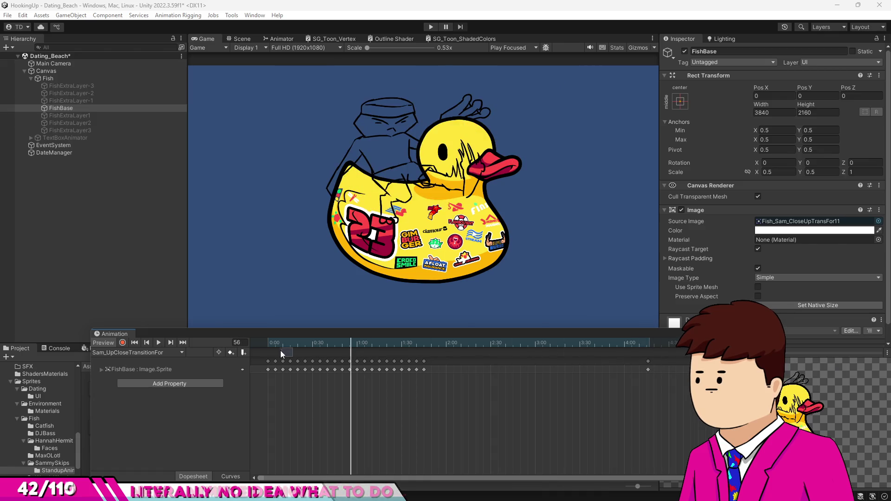
{"action": "left_click_drag", "start_coordinate": [294, 344], "coordinate": [204, 346]}
{"action": "left_click", "coordinate": [160, 343]}
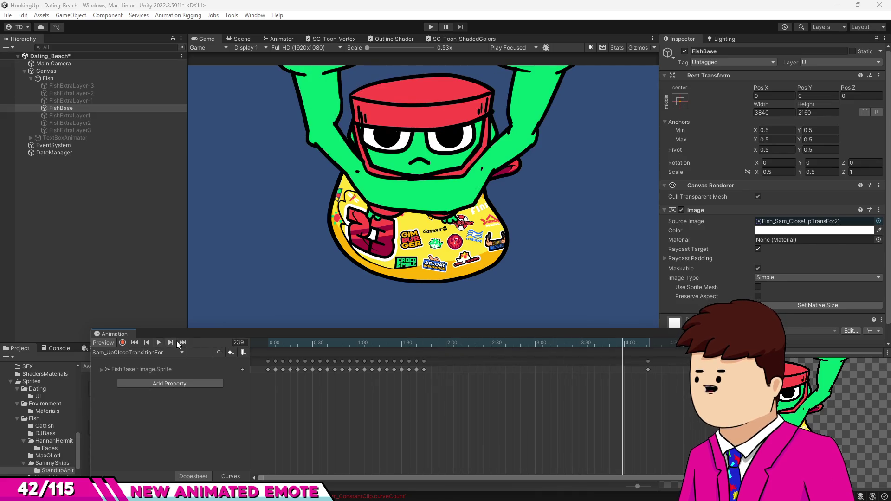
{"action": "left_click", "coordinate": [268, 343]}
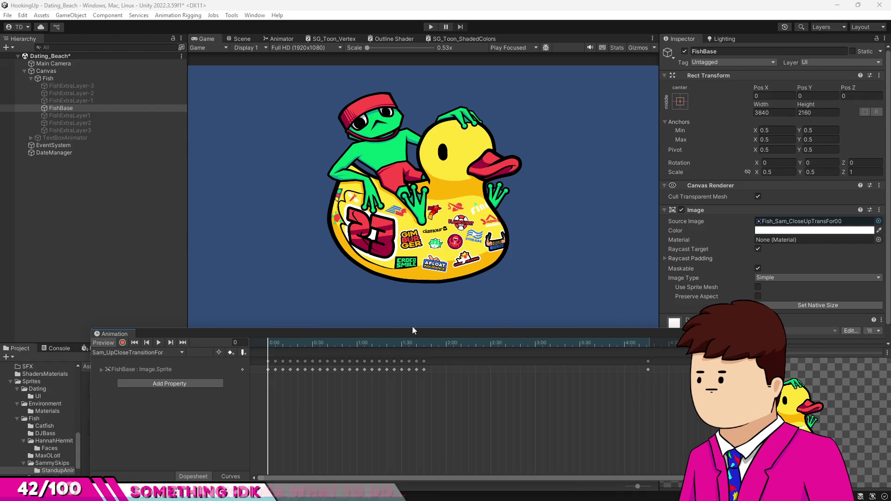
{"action": "mouse_move", "coordinate": [297, 343]}
{"action": "left_mouse_down"}
{"action": "mouse_move", "coordinate": [277, 348]}
{"action": "mouse_move", "coordinate": [397, 349]}
{"action": "mouse_move", "coordinate": [355, 348]}
{"action": "mouse_move", "coordinate": [368, 352]}
{"action": "mouse_move", "coordinate": [360, 343]}
{"action": "mouse_move", "coordinate": [378, 348]}
{"action": "mouse_move", "coordinate": [345, 347]}
{"action": "mouse_move", "coordinate": [398, 352]}
{"action": "mouse_move", "coordinate": [268, 350]}
{"action": "mouse_move", "coordinate": [418, 347]}
{"action": "mouse_move", "coordinate": [250, 353]}
{"action": "left_mouse_up"}
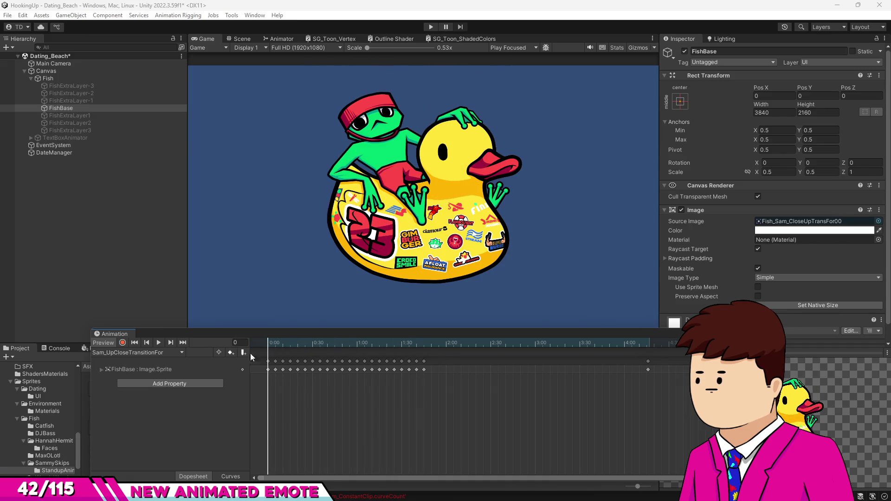
Replay the Unity clip, reset it to frame 0, save Dating_Beach, and return to Char_SammySkips.psd
{"action": "left_click", "coordinate": [164, 343]}
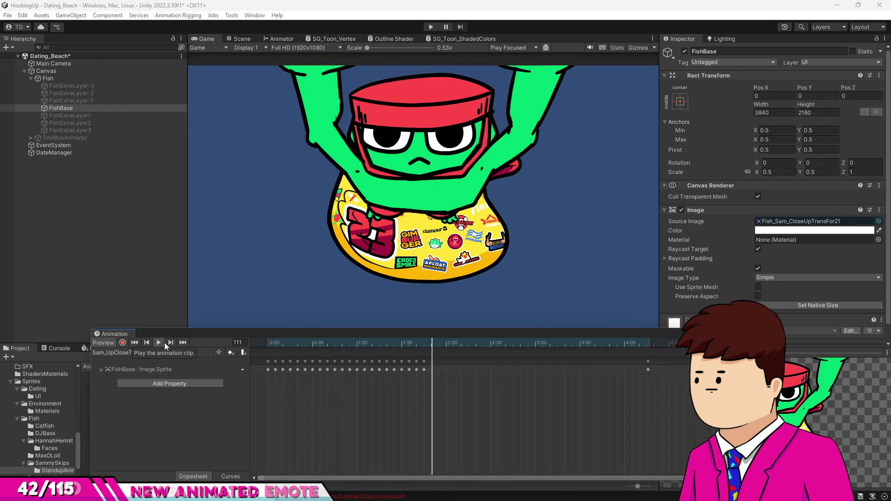
{"action": "left_click", "coordinate": [238, 342]}
{"action": "type", "text": "0"}
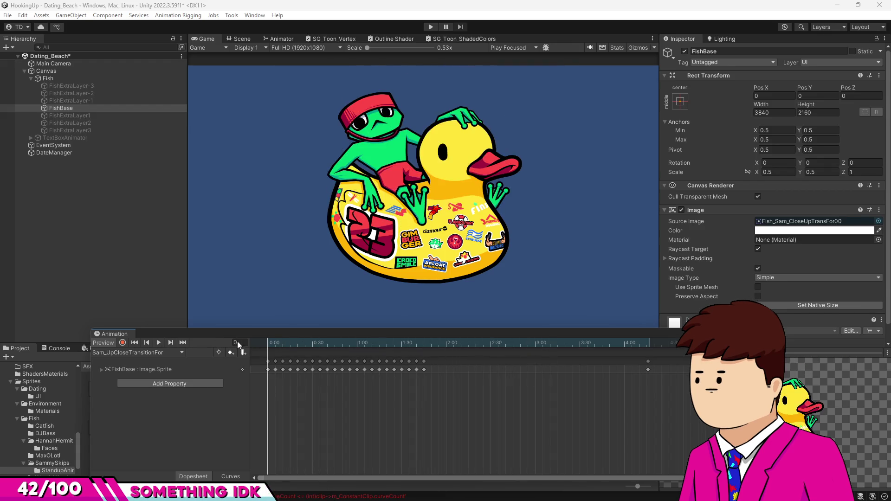
{"action": "key", "text": "ctrl+s"}
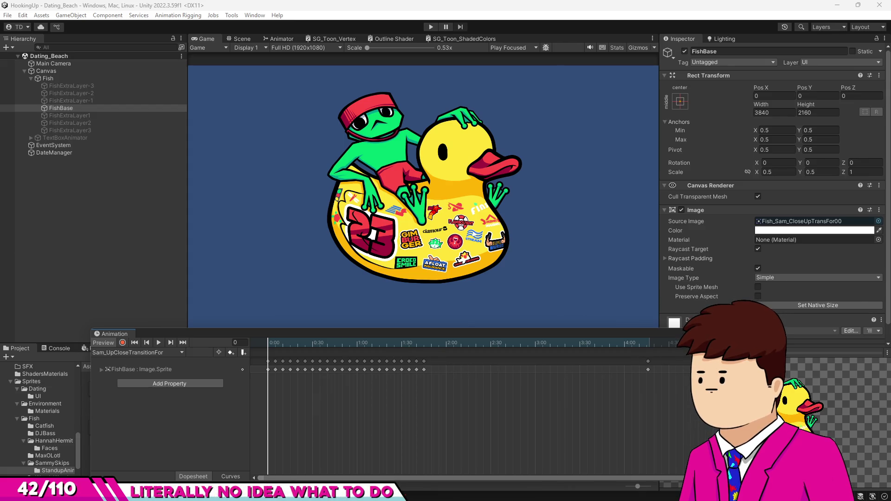
{"action": "key", "text": "alt+Tab"}
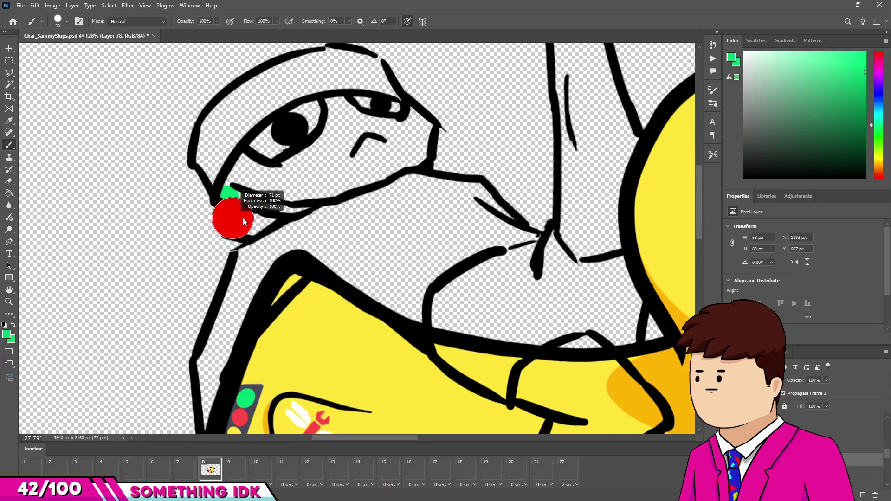
Paint green skin across the frog's eye band, snout and the strip between outlines
{"action": "mouse_move", "coordinate": [232, 227]}
{"action": "left_mouse_down"}
{"action": "mouse_move", "coordinate": [255, 173]}
{"action": "mouse_move", "coordinate": [298, 119]}
{"action": "mouse_move", "coordinate": [388, 103]}
{"action": "mouse_move", "coordinate": [411, 129]}
{"action": "mouse_move", "coordinate": [412, 159]}
{"action": "left_mouse_up"}
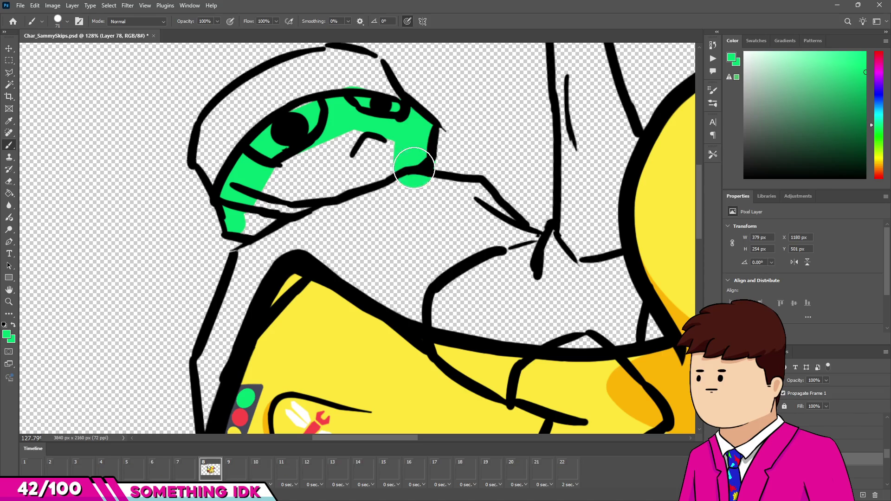
{"action": "mouse_move", "coordinate": [338, 159]}
{"action": "left_mouse_down"}
{"action": "mouse_move", "coordinate": [378, 169]}
{"action": "mouse_move", "coordinate": [279, 189]}
{"action": "mouse_move", "coordinate": [289, 160]}
{"action": "left_mouse_up"}
{"action": "scroll", "coordinate": [308, 217], "scroll_direction": "down", "scroll_amount": 3}
{"action": "scroll", "coordinate": [308, 217], "scroll_direction": "left", "scroll_amount": 2}
{"action": "scroll", "coordinate": [317, 87], "scroll_direction": "down", "scroll_amount": 2}
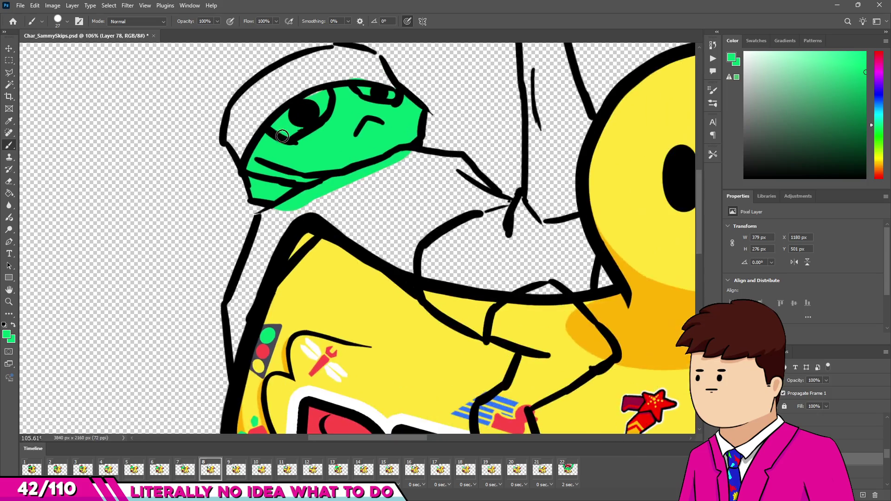
{"action": "scroll", "coordinate": [317, 86], "scroll_direction": "up", "scroll_amount": 4}
{"action": "left_click_drag", "start_coordinate": [316, 83], "coordinate": [309, 99]}
{"action": "left_click_drag", "start_coordinate": [274, 223], "coordinate": [267, 234]}
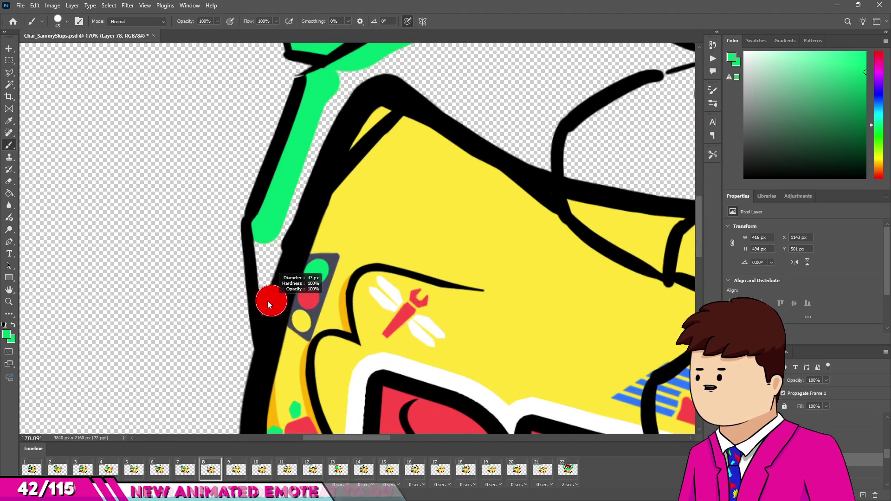
{"action": "left_click", "coordinate": [263, 315]}
{"action": "left_click", "coordinate": [305, 167], "text": "shift"}
{"action": "mouse_move", "coordinate": [273, 237]}
{"action": "left_mouse_down"}
{"action": "mouse_move", "coordinate": [264, 255]}
{"action": "mouse_move", "coordinate": [254, 254]}
{"action": "left_mouse_up"}
Erase green overspill past the outline, then fill the shoulder and arm-body gap green
{"action": "key", "text": "e"}
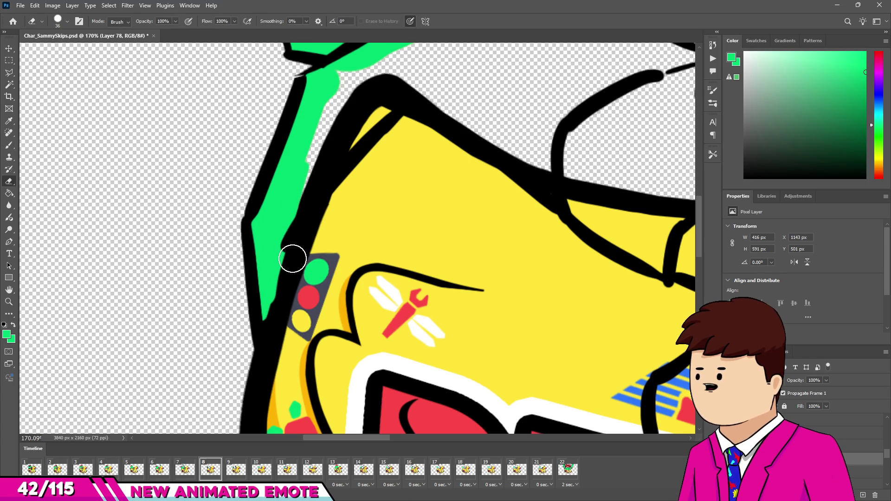
{"action": "left_click_drag", "start_coordinate": [279, 312], "coordinate": [295, 257]}
{"action": "key", "text": "b"}
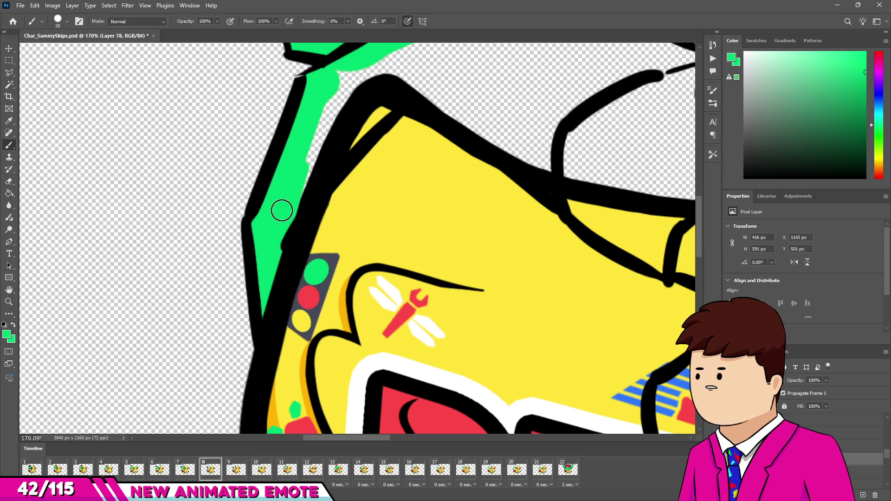
{"action": "left_click_drag", "start_coordinate": [311, 158], "coordinate": [383, 105]}
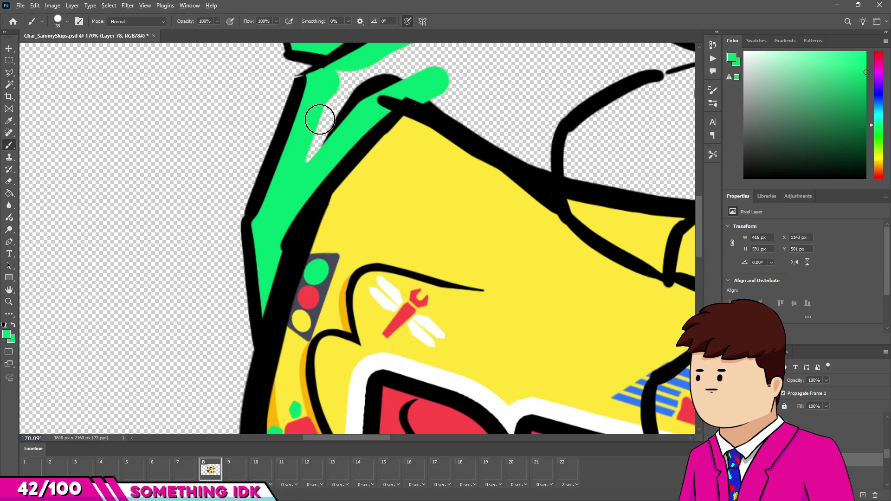
{"action": "left_click_drag", "start_coordinate": [320, 120], "coordinate": [323, 133]}
{"action": "scroll", "coordinate": [328, 124], "scroll_direction": "down", "scroll_amount": 1}
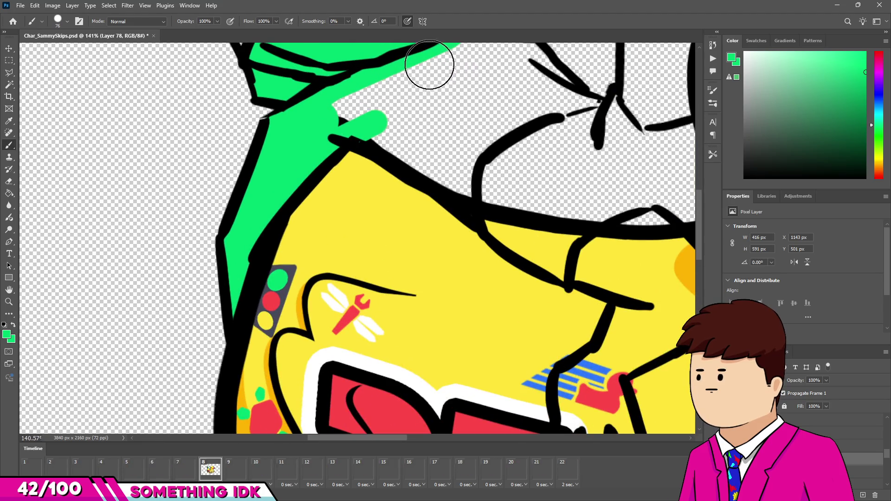
{"action": "scroll", "coordinate": [429, 65], "scroll_direction": "down", "scroll_amount": 1}
{"action": "mouse_move", "coordinate": [390, 113]}
{"action": "left_mouse_down"}
{"action": "mouse_move", "coordinate": [440, 121]}
{"action": "mouse_move", "coordinate": [496, 166]}
{"action": "left_mouse_up"}
{"action": "mouse_move", "coordinate": [417, 172]}
{"action": "left_mouse_down"}
{"action": "mouse_move", "coordinate": [395, 227]}
{"action": "mouse_move", "coordinate": [408, 232]}
{"action": "mouse_move", "coordinate": [345, 173]}
{"action": "mouse_move", "coordinate": [371, 195]}
{"action": "mouse_move", "coordinate": [352, 174]}
{"action": "mouse_move", "coordinate": [425, 145]}
{"action": "mouse_move", "coordinate": [307, 182]}
{"action": "left_mouse_up"}
{"action": "key", "text": "bracketright"}
{"action": "key", "text": "bracketright"}
{"action": "key", "text": "bracketright"}
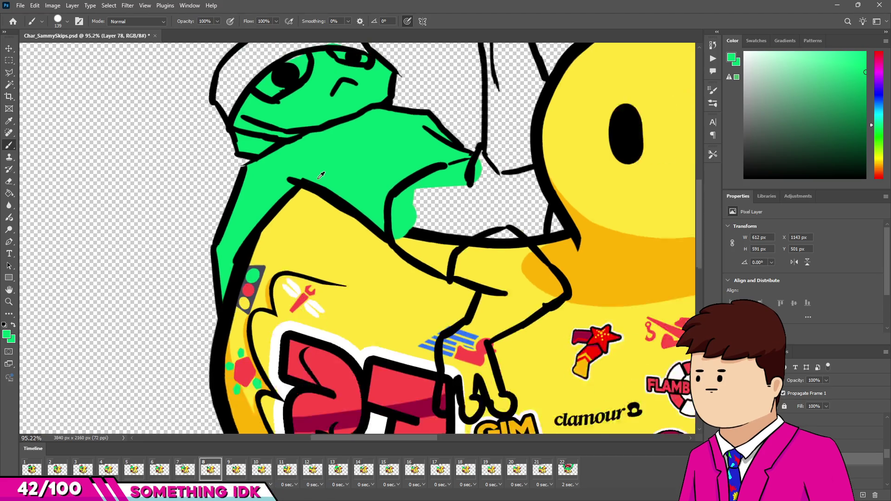
Fill the raised hand's fingertip, fingers and palm with green
{"action": "scroll", "coordinate": [477, 136], "scroll_direction": "down", "scroll_amount": 3}
{"action": "scroll", "coordinate": [478, 136], "scroll_direction": "up", "scroll_amount": 4}
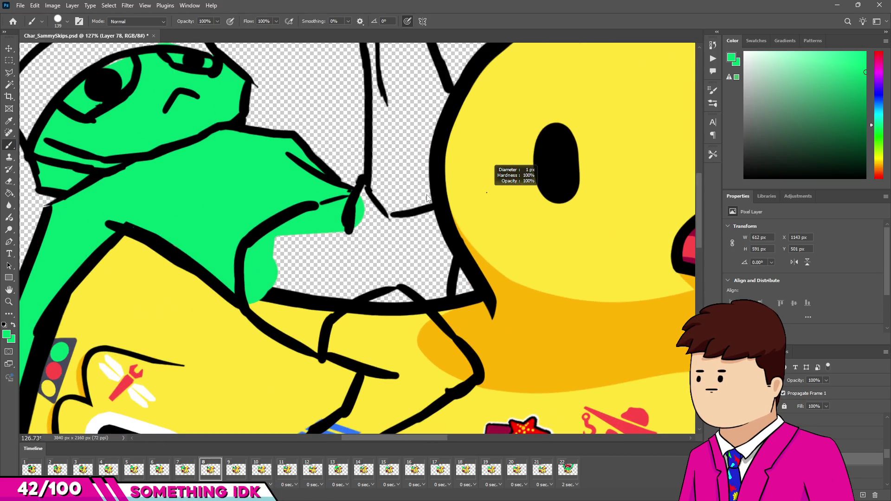
{"action": "scroll", "coordinate": [437, 196], "scroll_direction": "down", "scroll_amount": 5}
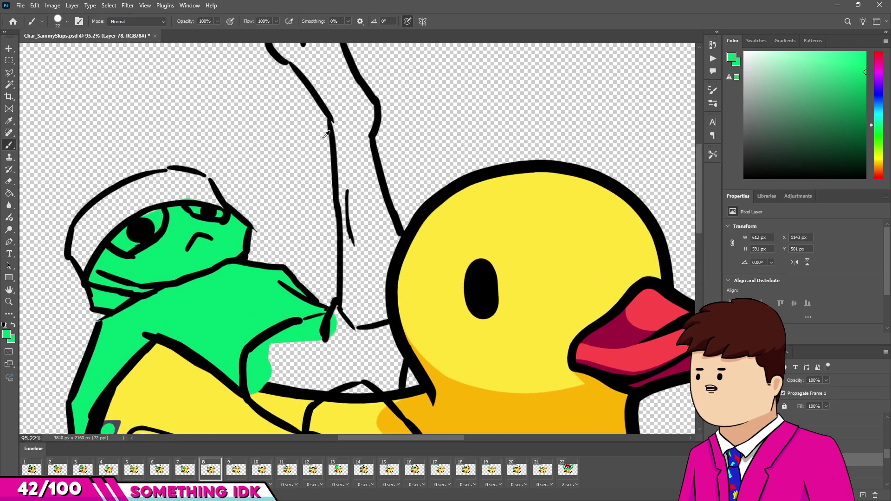
{"action": "scroll", "coordinate": [337, 128], "scroll_direction": "up", "scroll_amount": 4}
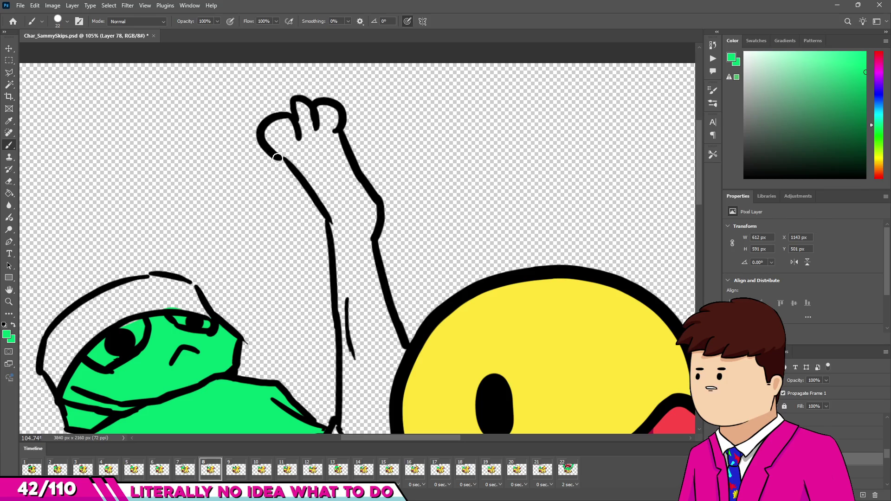
{"action": "scroll", "coordinate": [288, 134], "scroll_direction": "up", "scroll_amount": 5}
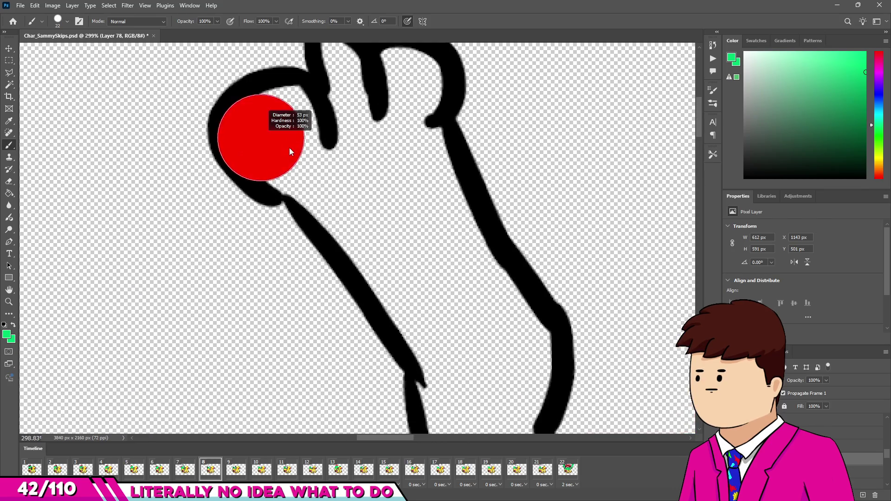
{"action": "mouse_move", "coordinate": [276, 136]}
{"action": "left_mouse_down"}
{"action": "mouse_move", "coordinate": [268, 130]}
{"action": "mouse_move", "coordinate": [329, 178]}
{"action": "left_mouse_up"}
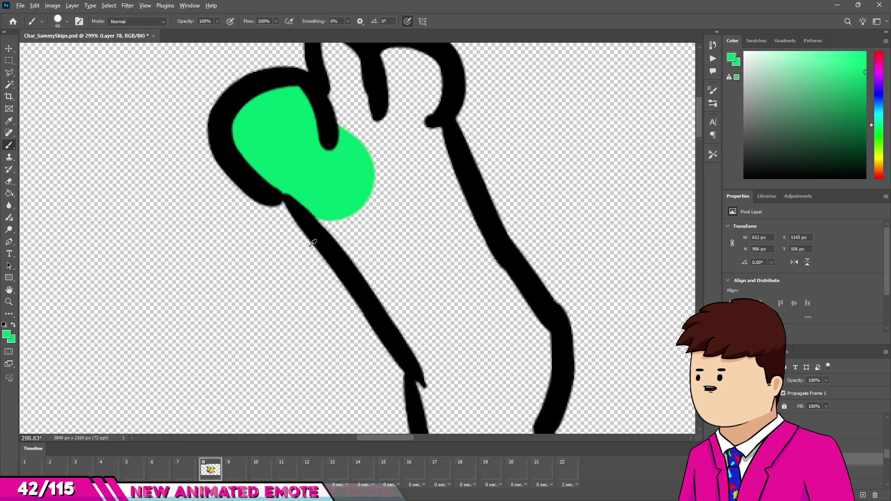
{"action": "scroll", "coordinate": [316, 192], "scroll_direction": "up", "scroll_amount": 2}
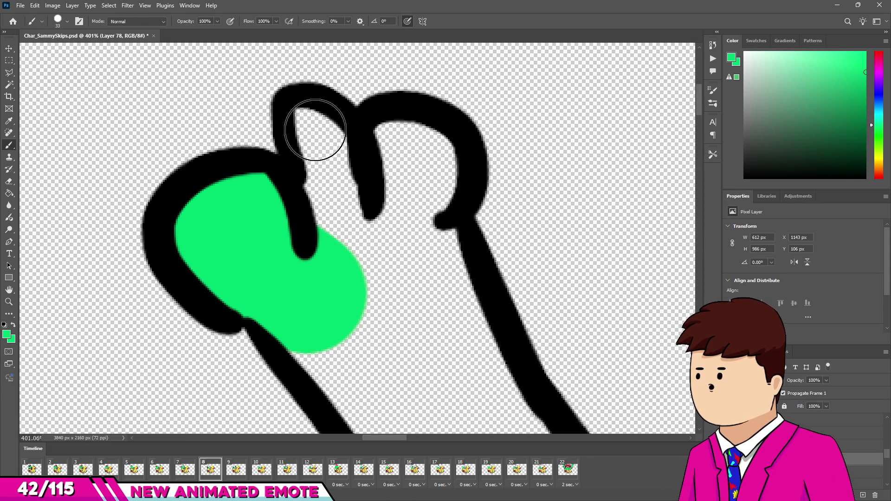
{"action": "mouse_move", "coordinate": [339, 219]}
{"action": "left_mouse_down"}
{"action": "mouse_move", "coordinate": [325, 153]}
{"action": "mouse_move", "coordinate": [408, 174]}
{"action": "mouse_move", "coordinate": [372, 258]}
{"action": "mouse_move", "coordinate": [422, 245]}
{"action": "mouse_move", "coordinate": [453, 325]}
{"action": "left_mouse_up"}
{"action": "scroll", "coordinate": [362, 278], "scroll_direction": "down", "scroll_amount": 2}
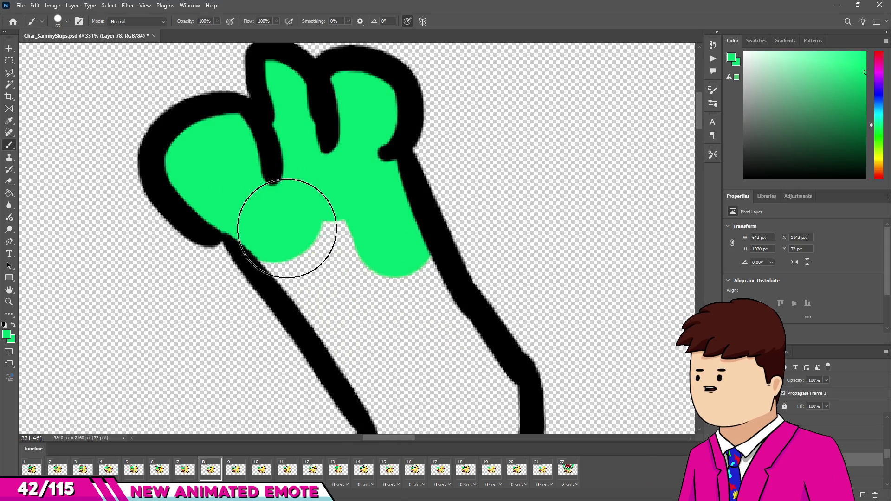
{"action": "left_click", "coordinate": [286, 230]}
{"action": "left_click_drag", "start_coordinate": [400, 367], "coordinate": [325, 271]}
{"action": "scroll", "coordinate": [358, 289], "scroll_direction": "down", "scroll_amount": 2}
{"action": "mouse_move", "coordinate": [378, 245]}
{"action": "left_mouse_down"}
{"action": "mouse_move", "coordinate": [427, 318]}
{"action": "mouse_move", "coordinate": [424, 368]}
{"action": "mouse_move", "coordinate": [374, 243]}
{"action": "left_mouse_up"}
{"action": "scroll", "coordinate": [356, 179], "scroll_direction": "down", "scroll_amount": 2}
{"action": "scroll", "coordinate": [357, 179], "scroll_direction": "up", "scroll_amount": 1}
Extend the green down the arm toward the duck's head, erasing overspill along its outline
{"action": "left_click_drag", "start_coordinate": [352, 214], "coordinate": [379, 274]}
{"action": "scroll", "coordinate": [354, 139], "scroll_direction": "down", "scroll_amount": 3}
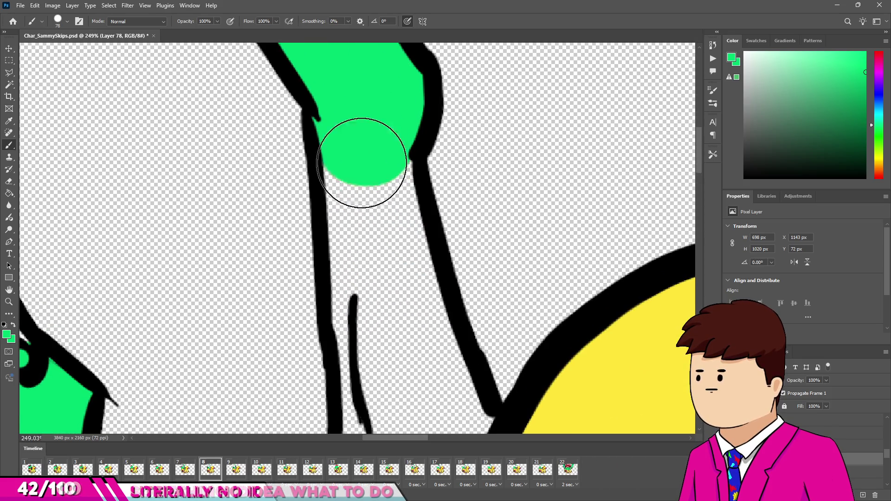
{"action": "mouse_move", "coordinate": [384, 338]}
{"action": "left_mouse_down"}
{"action": "mouse_move", "coordinate": [408, 318]}
{"action": "mouse_move", "coordinate": [373, 172]}
{"action": "left_mouse_up"}
{"action": "scroll", "coordinate": [373, 172], "scroll_direction": "down", "scroll_amount": 3}
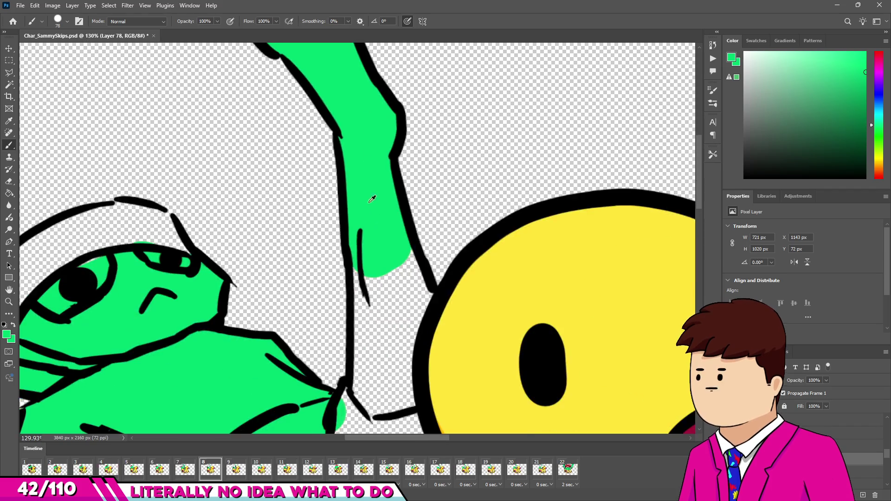
{"action": "scroll", "coordinate": [388, 240], "scroll_direction": "up", "scroll_amount": 3}
{"action": "left_click_drag", "start_coordinate": [407, 241], "coordinate": [427, 288]}
{"action": "scroll", "coordinate": [360, 251], "scroll_direction": "down", "scroll_amount": 1}
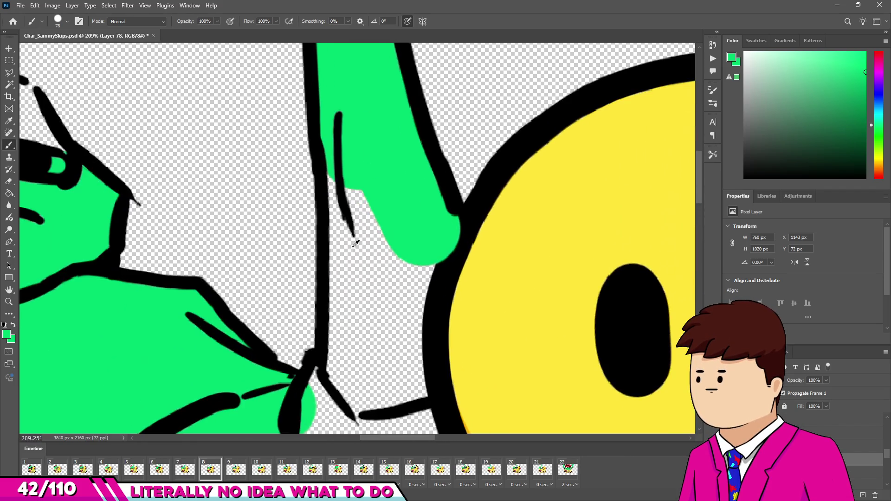
{"action": "mouse_move", "coordinate": [369, 338]}
{"action": "left_mouse_down"}
{"action": "mouse_move", "coordinate": [354, 354]}
{"action": "mouse_move", "coordinate": [384, 374]}
{"action": "mouse_move", "coordinate": [405, 257]}
{"action": "mouse_move", "coordinate": [420, 271]}
{"action": "left_mouse_up"}
{"action": "left_click_drag", "start_coordinate": [471, 233], "coordinate": [441, 313]}
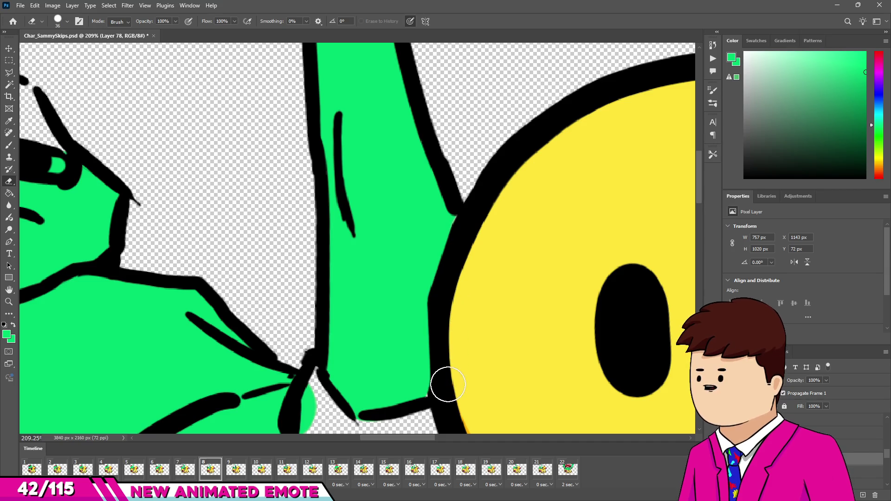
{"action": "scroll", "coordinate": [407, 294], "scroll_direction": "down", "scroll_amount": 10}
{"action": "scroll", "coordinate": [354, 355], "scroll_direction": "up", "scroll_amount": 8}
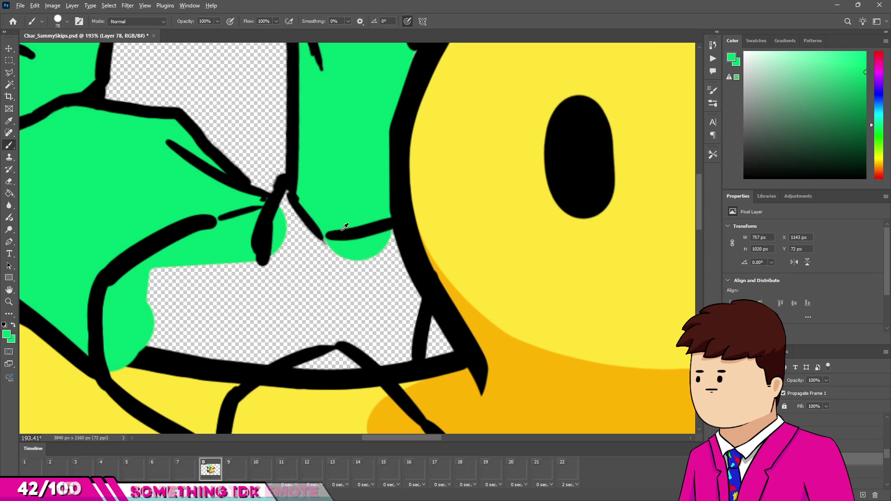
{"action": "scroll", "coordinate": [357, 226], "scroll_direction": "down", "scroll_amount": 8}
{"action": "scroll", "coordinate": [324, 262], "scroll_direction": "up", "scroll_amount": 8}
{"action": "scroll", "coordinate": [324, 261], "scroll_direction": "up", "scroll_amount": 3}
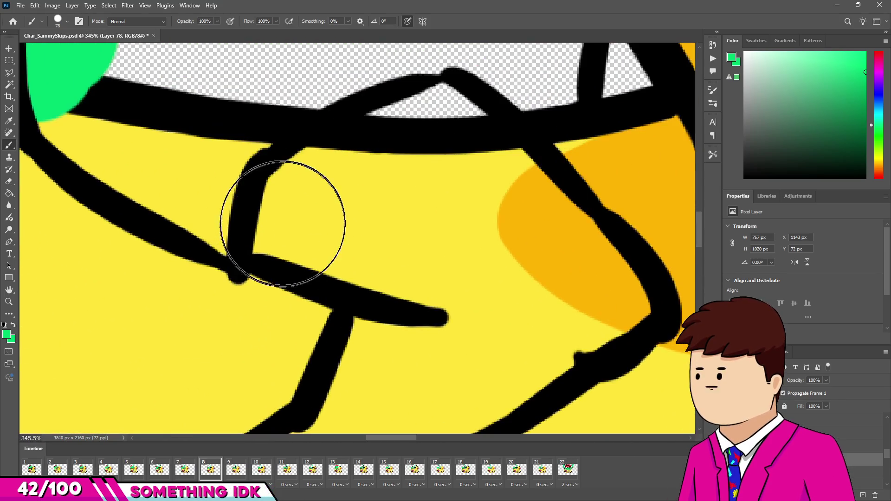
Close the remaining gaps across the arm and down the finger with green
{"action": "left_click", "coordinate": [278, 199]}
{"action": "left_click", "coordinate": [543, 297], "text": "shift"}
{"action": "left_click", "coordinate": [355, 149]}
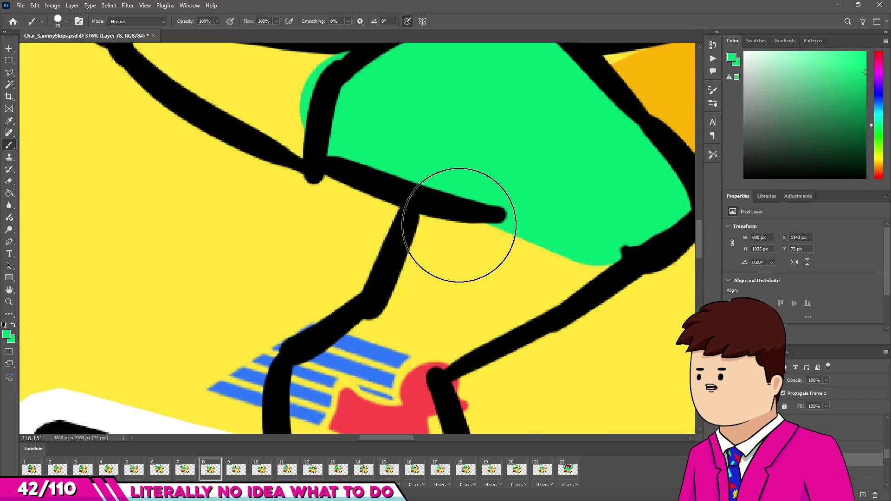
{"action": "mouse_move", "coordinate": [460, 225]}
{"action": "left_mouse_down"}
{"action": "mouse_move", "coordinate": [418, 329]}
{"action": "mouse_move", "coordinate": [577, 223]}
{"action": "mouse_move", "coordinate": [522, 223]}
{"action": "left_mouse_up"}
{"action": "scroll", "coordinate": [491, 323], "scroll_direction": "down", "scroll_amount": 3}
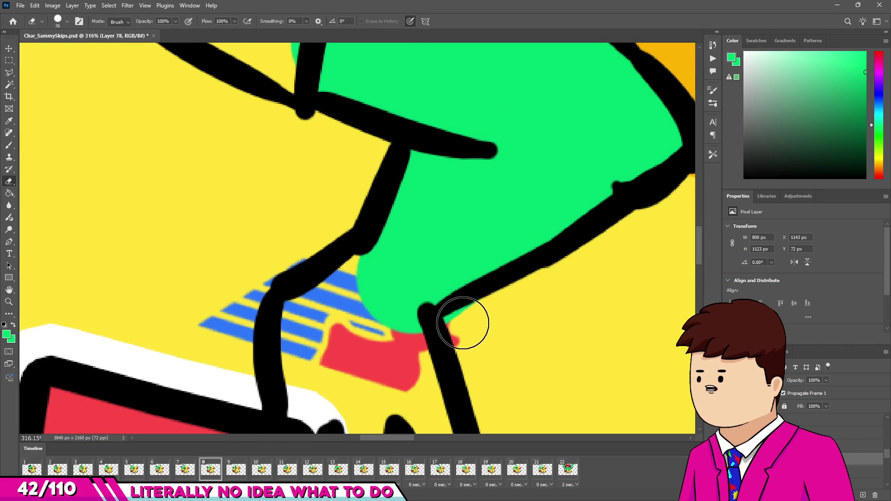
{"action": "key", "text": "b"}
{"action": "scroll", "coordinate": [358, 248], "scroll_direction": "down", "scroll_amount": 3}
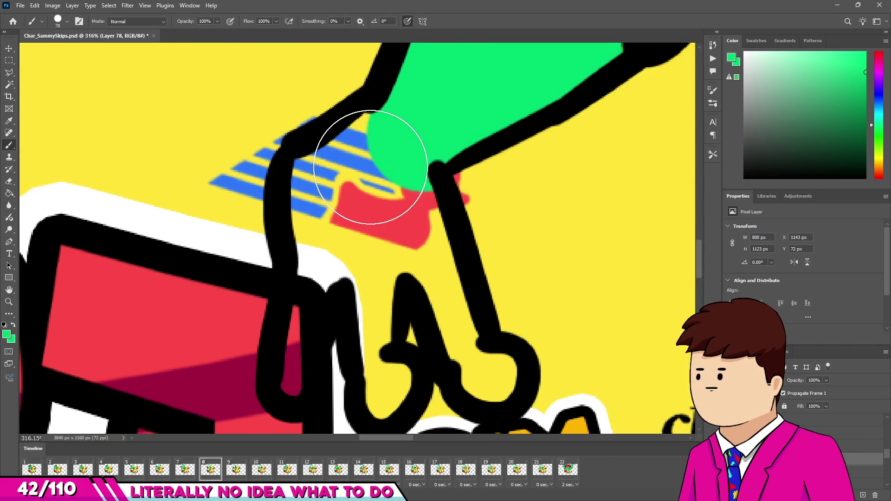
{"action": "left_click_drag", "start_coordinate": [370, 167], "coordinate": [358, 179]}
{"action": "mouse_move", "coordinate": [302, 218]}
{"action": "left_mouse_down"}
{"action": "mouse_move", "coordinate": [318, 200]}
{"action": "mouse_move", "coordinate": [316, 222]}
{"action": "left_mouse_up"}
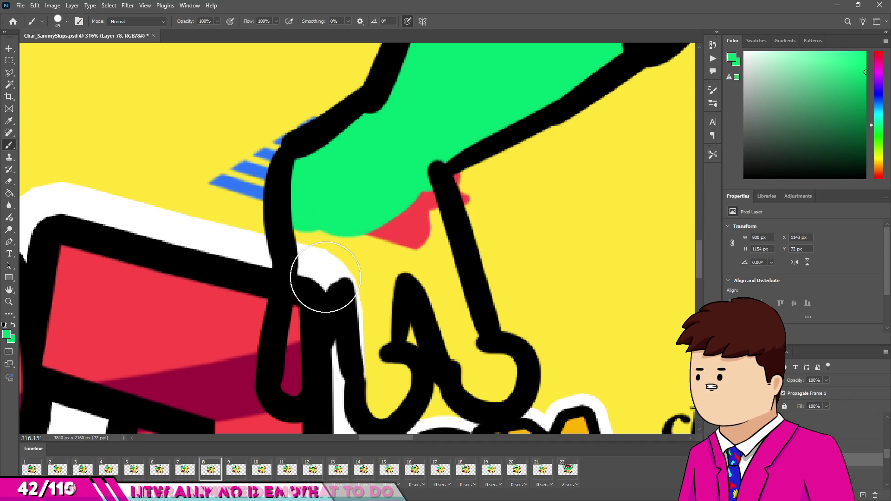
{"action": "left_click_drag", "start_coordinate": [325, 277], "coordinate": [315, 297]}
{"action": "left_click_drag", "start_coordinate": [294, 374], "coordinate": [292, 385]}
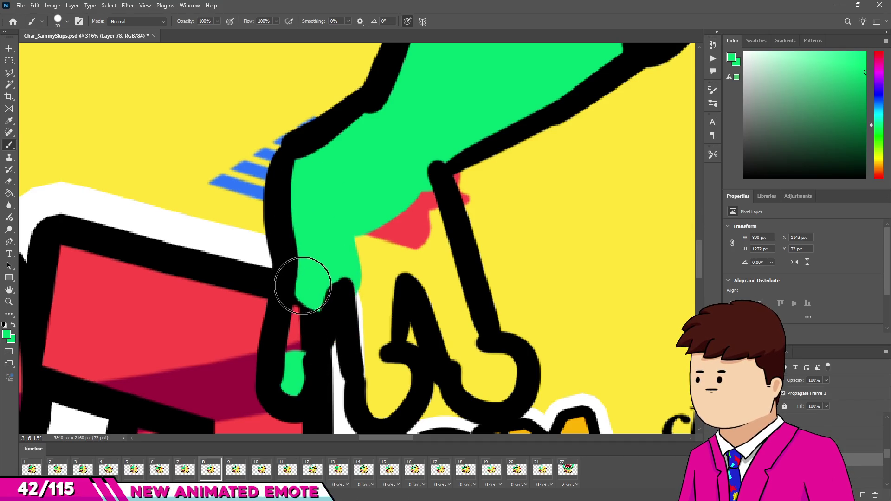
{"action": "left_click_drag", "start_coordinate": [303, 285], "coordinate": [295, 366]}
{"action": "left_click_drag", "start_coordinate": [389, 383], "coordinate": [386, 392]}
With a larger brush, cover the leftover red and yellow patches along the finger in green
{"action": "key", "text": "alt+e"}
{"action": "key", "text": "Escape"}
{"action": "key", "text": "e"}
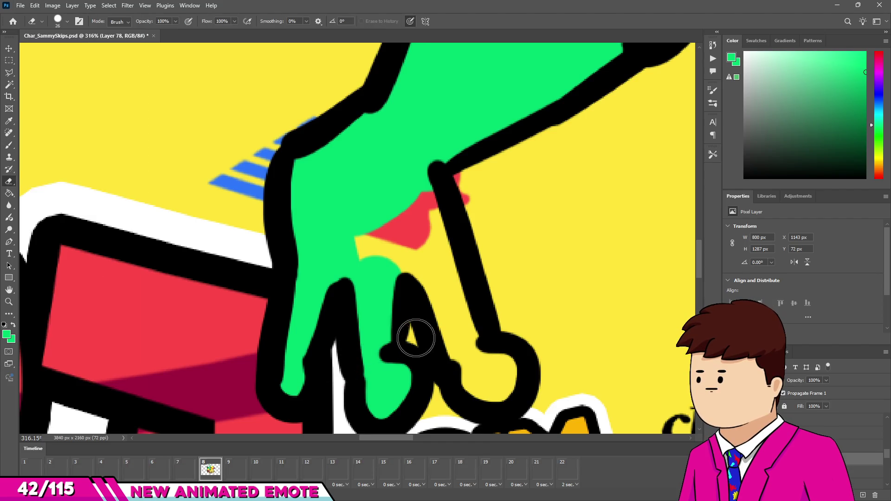
{"action": "key", "text": "b"}
{"action": "key", "text": "bracketright"}
{"action": "left_click_drag", "start_coordinate": [365, 256], "coordinate": [368, 246]}
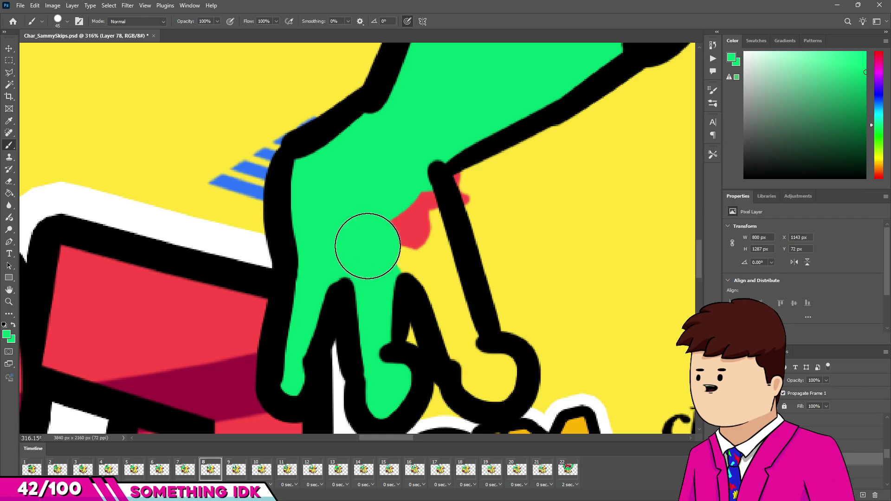
{"action": "left_click_drag", "start_coordinate": [419, 238], "coordinate": [427, 253]}
{"action": "left_click_drag", "start_coordinate": [454, 338], "coordinate": [499, 389]}
{"action": "scroll", "coordinate": [498, 390], "scroll_direction": "down", "scroll_amount": 8}
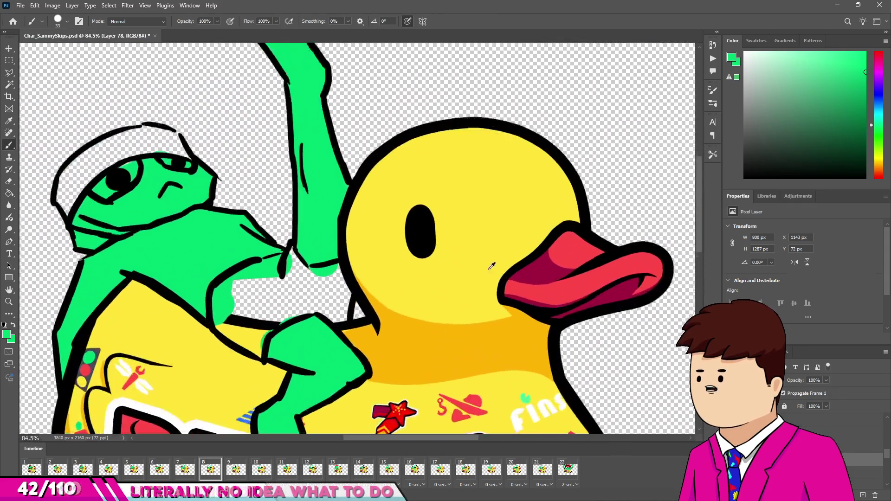
Sample the duck beak's red and paint the frog's headband along the top of the head
{"action": "scroll", "coordinate": [492, 266], "scroll_direction": "up", "scroll_amount": 2}
{"action": "left_click", "coordinate": [592, 247], "text": "alt"}
{"action": "scroll", "coordinate": [593, 247], "scroll_direction": "down", "scroll_amount": 3}
{"action": "scroll", "coordinate": [158, 289], "scroll_direction": "up", "scroll_amount": 8}
{"action": "mouse_move", "coordinate": [156, 279]}
{"action": "left_mouse_down"}
{"action": "mouse_move", "coordinate": [175, 322]}
{"action": "mouse_move", "coordinate": [195, 313]}
{"action": "mouse_move", "coordinate": [209, 366]}
{"action": "left_mouse_up"}
{"action": "scroll", "coordinate": [262, 199], "scroll_direction": "down", "scroll_amount": 3}
{"action": "mouse_move", "coordinate": [199, 262]}
{"action": "left_mouse_down"}
{"action": "mouse_move", "coordinate": [243, 209]}
{"action": "mouse_move", "coordinate": [354, 139]}
{"action": "mouse_move", "coordinate": [450, 104]}
{"action": "mouse_move", "coordinate": [411, 104]}
{"action": "mouse_move", "coordinate": [502, 95]}
{"action": "mouse_move", "coordinate": [600, 156]}
{"action": "left_mouse_up"}
{"action": "left_click_drag", "start_coordinate": [550, 123], "coordinate": [552, 124]}
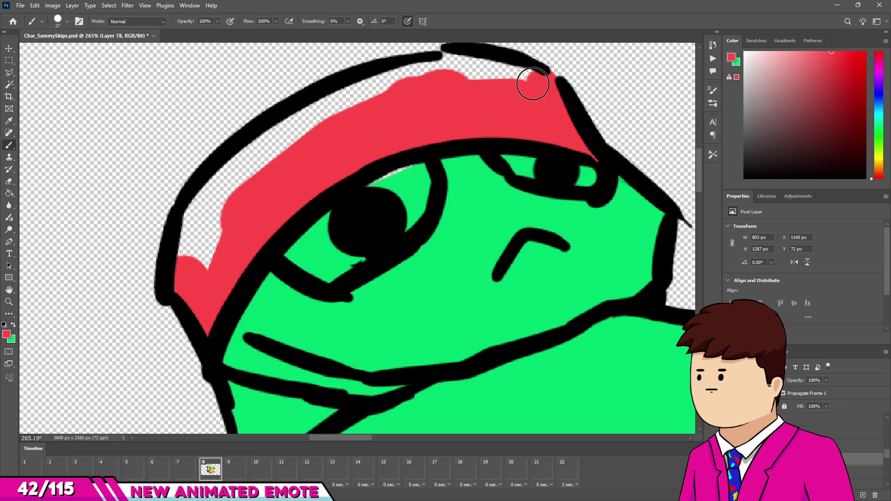
{"action": "left_click_drag", "start_coordinate": [535, 84], "coordinate": [493, 95]}
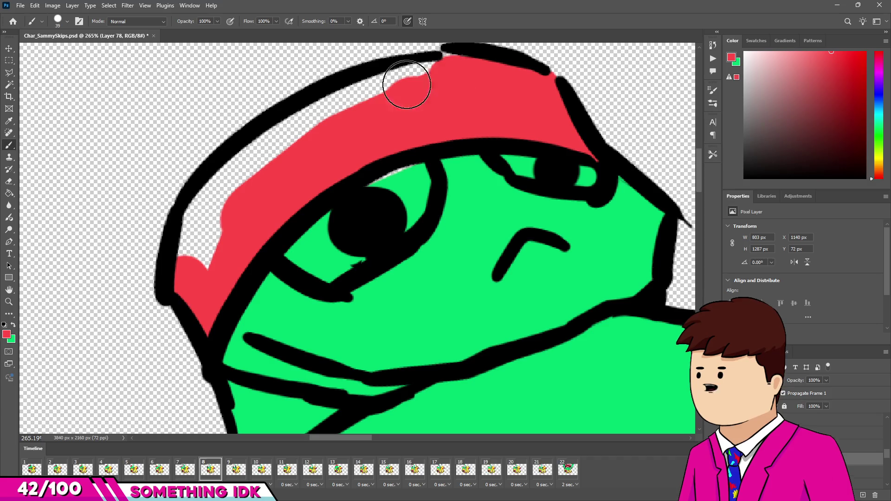
Fill the headband's left edge and the lower gaps between outlines with red
{"action": "mouse_move", "coordinate": [285, 142]}
{"action": "left_mouse_down"}
{"action": "mouse_move", "coordinate": [225, 193]}
{"action": "mouse_move", "coordinate": [193, 237]}
{"action": "left_mouse_up"}
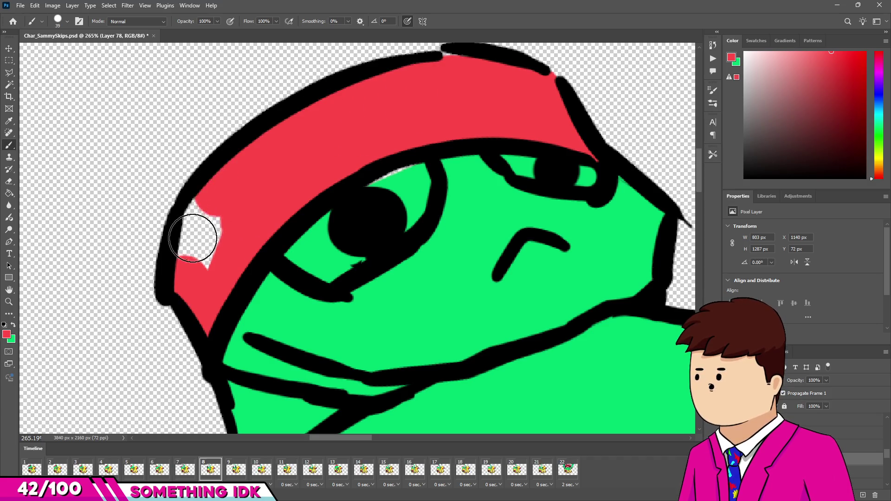
{"action": "scroll", "coordinate": [220, 260], "scroll_direction": "down", "scroll_amount": 3}
{"action": "scroll", "coordinate": [186, 279], "scroll_direction": "up", "scroll_amount": 5}
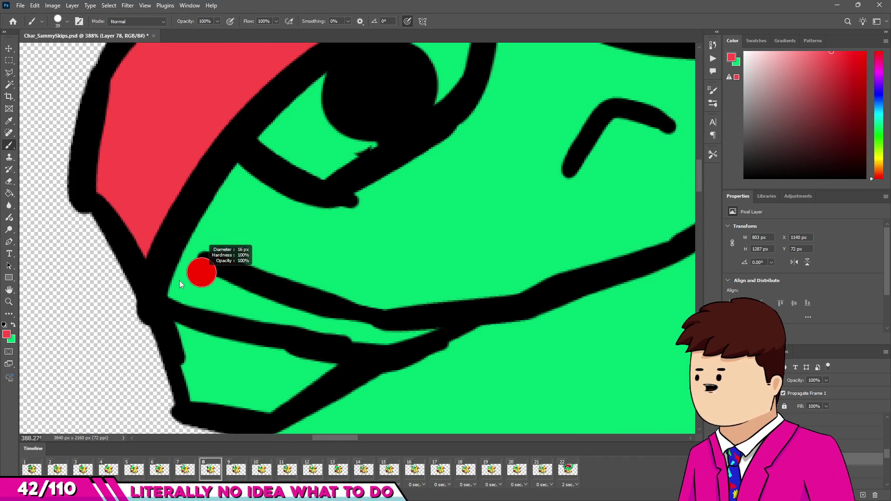
{"action": "mouse_move", "coordinate": [170, 260]}
{"action": "left_mouse_down"}
{"action": "mouse_move", "coordinate": [249, 292]}
{"action": "mouse_move", "coordinate": [227, 291]}
{"action": "left_mouse_up"}
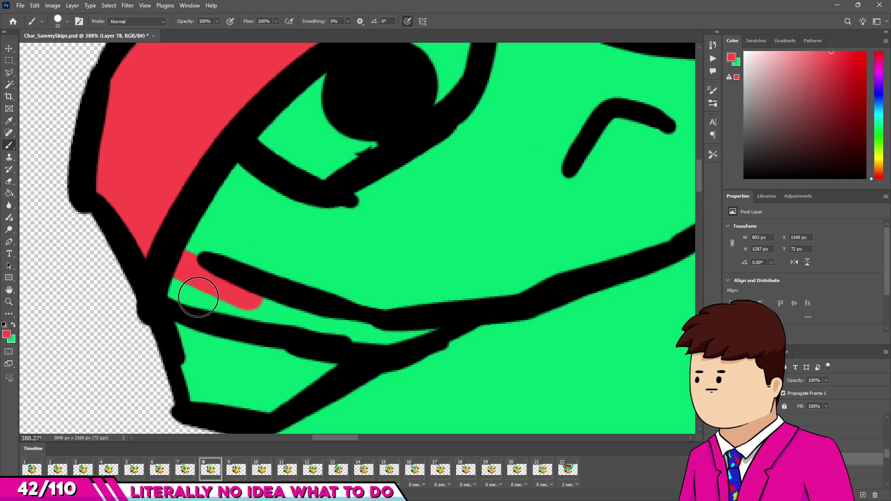
{"action": "left_click_drag", "start_coordinate": [188, 294], "coordinate": [414, 335]}
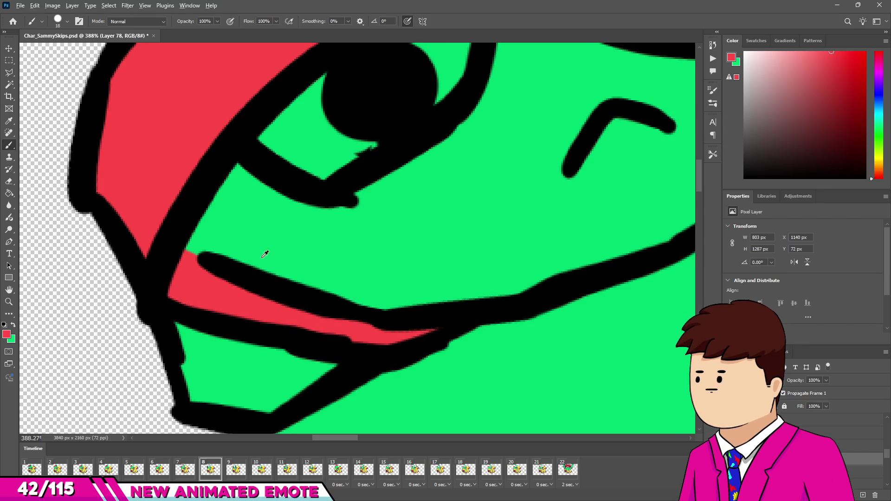
{"action": "scroll", "coordinate": [274, 264], "scroll_direction": "down", "scroll_amount": 5}
{"action": "scroll", "coordinate": [301, 209], "scroll_direction": "up", "scroll_amount": 4}
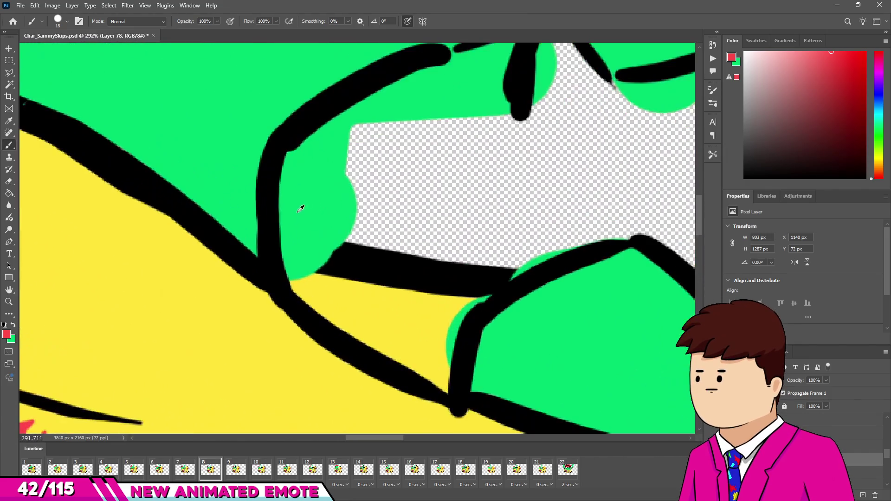
Start the red swimsuit fill, covering the lobe under the upper outline and extending right
{"action": "mouse_move", "coordinate": [298, 162]}
{"action": "left_mouse_down"}
{"action": "mouse_move", "coordinate": [305, 265]}
{"action": "mouse_move", "coordinate": [434, 365]}
{"action": "left_mouse_up"}
{"action": "mouse_move", "coordinate": [471, 293]}
{"action": "left_mouse_down"}
{"action": "mouse_move", "coordinate": [434, 299]}
{"action": "mouse_move", "coordinate": [478, 285]}
{"action": "mouse_move", "coordinate": [522, 234]}
{"action": "left_mouse_up"}
{"action": "scroll", "coordinate": [562, 205], "scroll_direction": "down", "scroll_amount": 3}
{"action": "scroll", "coordinate": [533, 205], "scroll_direction": "up", "scroll_amount": 4}
{"action": "mouse_move", "coordinate": [531, 205]}
{"action": "left_mouse_down"}
{"action": "mouse_move", "coordinate": [527, 216]}
{"action": "mouse_move", "coordinate": [607, 268]}
{"action": "left_mouse_up"}
{"action": "scroll", "coordinate": [607, 268], "scroll_direction": "down", "scroll_amount": 1}
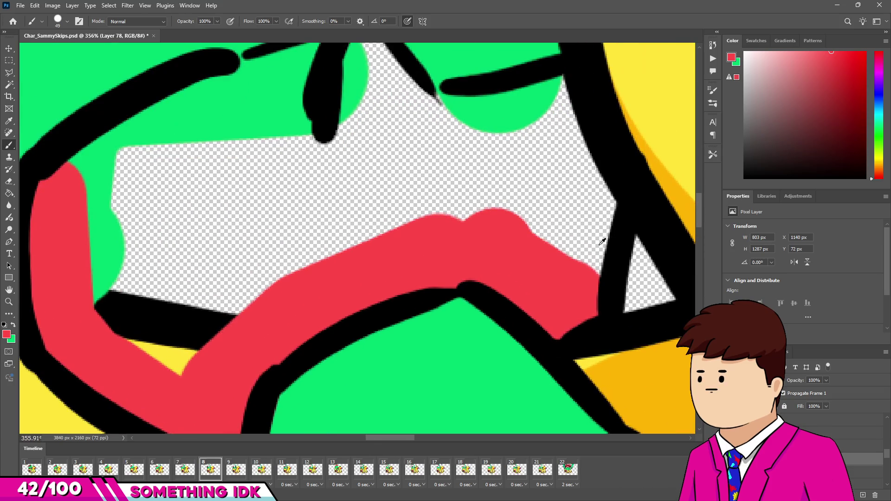
{"action": "scroll", "coordinate": [587, 201], "scroll_direction": "down", "scroll_amount": 3}
{"action": "scroll", "coordinate": [527, 198], "scroll_direction": "up", "scroll_amount": 2}
Fill the rest of the swimsuit red, painting around the black strokes and over stray green
{"action": "left_click_drag", "start_coordinate": [526, 198], "coordinate": [552, 195]}
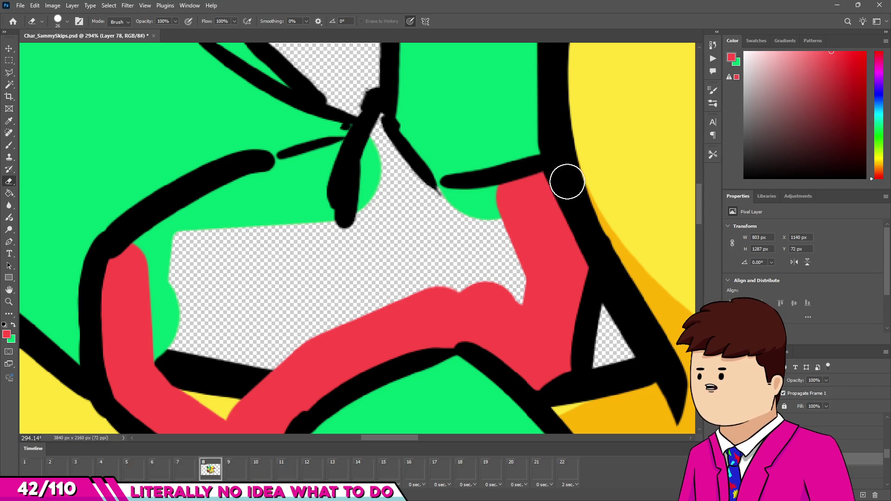
{"action": "left_click_drag", "start_coordinate": [500, 210], "coordinate": [408, 216]}
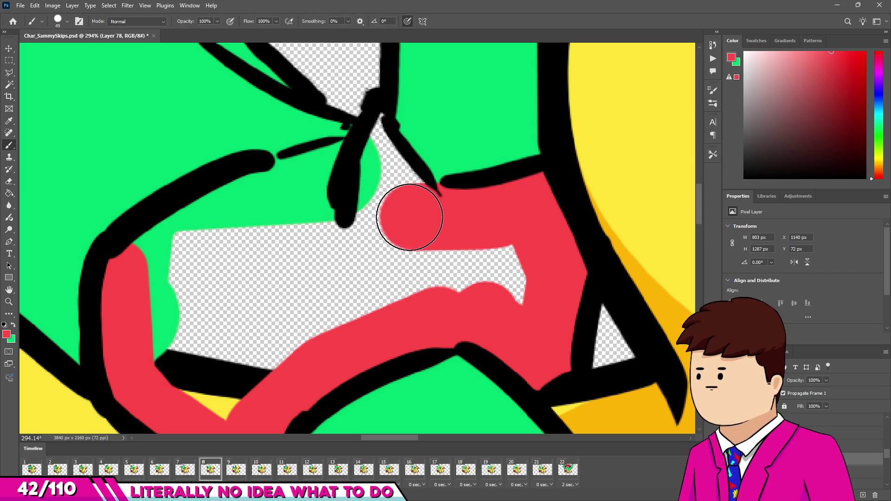
{"action": "mouse_move", "coordinate": [374, 133]}
{"action": "left_mouse_down"}
{"action": "mouse_move", "coordinate": [358, 140]}
{"action": "mouse_move", "coordinate": [354, 172]}
{"action": "mouse_move", "coordinate": [377, 159]}
{"action": "mouse_move", "coordinate": [426, 225]}
{"action": "left_mouse_up"}
{"action": "mouse_move", "coordinate": [370, 203]}
{"action": "left_mouse_down"}
{"action": "mouse_move", "coordinate": [508, 258]}
{"action": "mouse_move", "coordinate": [428, 258]}
{"action": "mouse_move", "coordinate": [338, 204]}
{"action": "mouse_move", "coordinate": [401, 190]}
{"action": "mouse_move", "coordinate": [288, 205]}
{"action": "mouse_move", "coordinate": [205, 284]}
{"action": "left_mouse_up"}
{"action": "mouse_move", "coordinate": [231, 345]}
{"action": "left_mouse_down"}
{"action": "mouse_move", "coordinate": [240, 297]}
{"action": "mouse_move", "coordinate": [298, 218]}
{"action": "mouse_move", "coordinate": [424, 238]}
{"action": "mouse_move", "coordinate": [299, 358]}
{"action": "left_mouse_up"}
{"action": "scroll", "coordinate": [395, 311], "scroll_direction": "down", "scroll_amount": 5}
{"action": "scroll", "coordinate": [395, 312], "scroll_direction": "down", "scroll_amount": 1}
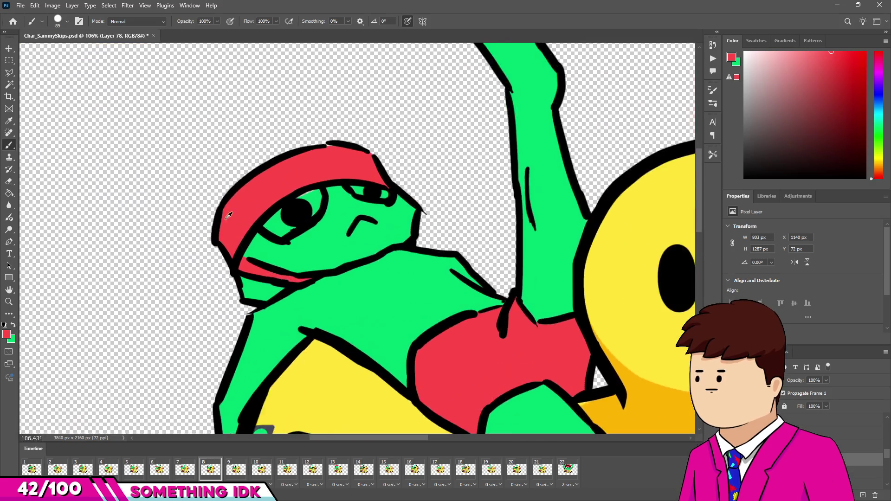
Paint the inside of the first eye white
{"action": "scroll", "coordinate": [668, 121], "scroll_direction": "up", "scroll_amount": 3}
{"action": "scroll", "coordinate": [265, 260], "scroll_direction": "up", "scroll_amount": 5}
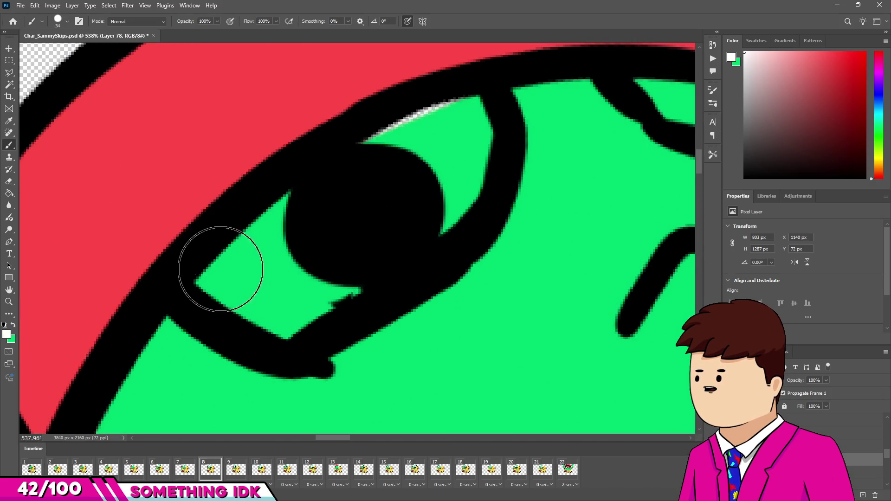
{"action": "left_click_drag", "start_coordinate": [215, 272], "coordinate": [260, 253]}
{"action": "left_click_drag", "start_coordinate": [218, 287], "coordinate": [292, 204]}
{"action": "mouse_move", "coordinate": [445, 137]}
{"action": "left_mouse_down"}
{"action": "mouse_move", "coordinate": [454, 135]}
{"action": "mouse_move", "coordinate": [434, 205]}
{"action": "mouse_move", "coordinate": [457, 143]}
{"action": "left_mouse_up"}
{"action": "left_click_drag", "start_coordinate": [343, 297], "coordinate": [218, 302]}
With a 16 px brush, whiten the remaining green patches in the other eye
{"action": "scroll", "coordinate": [331, 222], "scroll_direction": "down", "scroll_amount": 2}
{"action": "scroll", "coordinate": [331, 222], "scroll_direction": "up", "scroll_amount": 4}
{"action": "left_click_drag", "start_coordinate": [318, 189], "coordinate": [394, 209]}
{"action": "left_click_drag", "start_coordinate": [541, 235], "coordinate": [549, 261]}
Move to animation frame 9 and hide the previous frame's colour layer
{"action": "scroll", "coordinate": [309, 180], "scroll_direction": "down", "scroll_amount": 10}
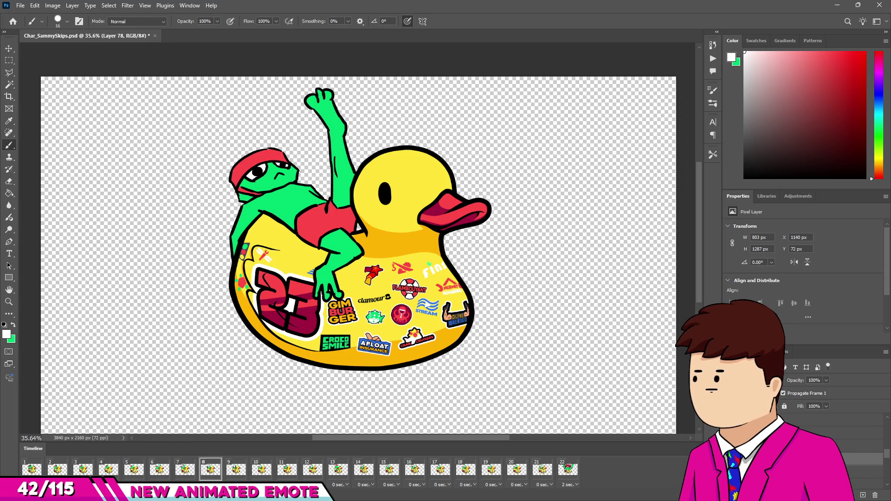
{"action": "scroll", "coordinate": [609, 236], "scroll_direction": "down", "scroll_amount": 2}
{"action": "scroll", "coordinate": [430, 211], "scroll_direction": "up", "scroll_amount": 2}
{"action": "left_click", "coordinate": [236, 470]}
{"action": "scroll", "coordinate": [432, 105], "scroll_direction": "up", "scroll_amount": 2}
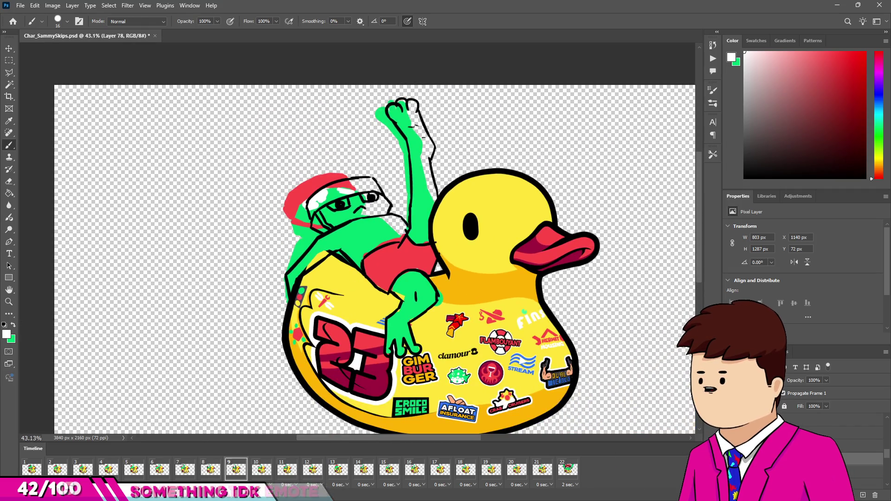
{"action": "key", "text": "ctrl+comma"}
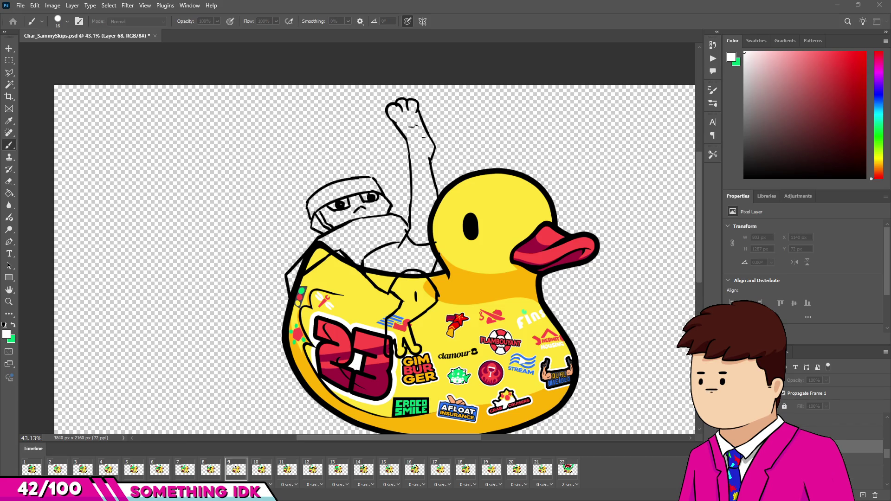
Paint the frog's headband red from beside the face up to the top right
{"action": "scroll", "coordinate": [381, 161], "scroll_direction": "up", "scroll_amount": 3}
{"action": "scroll", "coordinate": [652, 263], "scroll_direction": "down", "scroll_amount": 3}
{"action": "scroll", "coordinate": [559, 274], "scroll_direction": "up", "scroll_amount": 5}
{"action": "scroll", "coordinate": [236, 239], "scroll_direction": "up", "scroll_amount": 5}
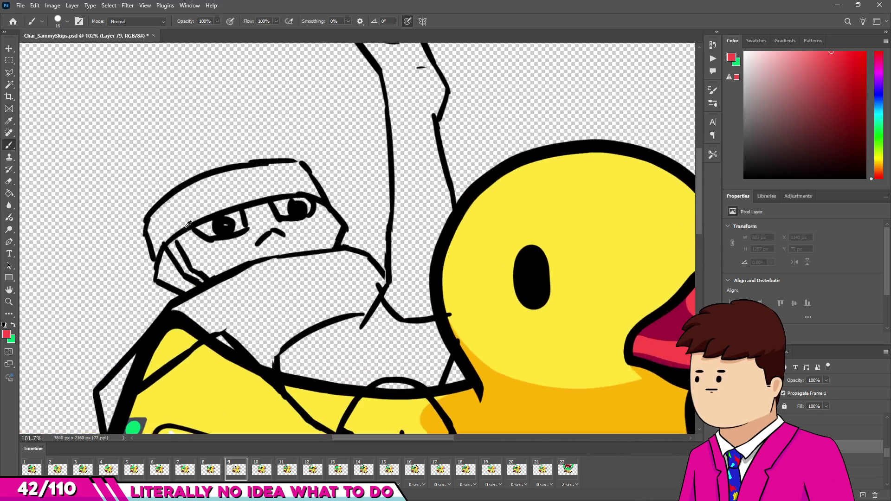
{"action": "scroll", "coordinate": [239, 251], "scroll_direction": "down", "scroll_amount": 6}
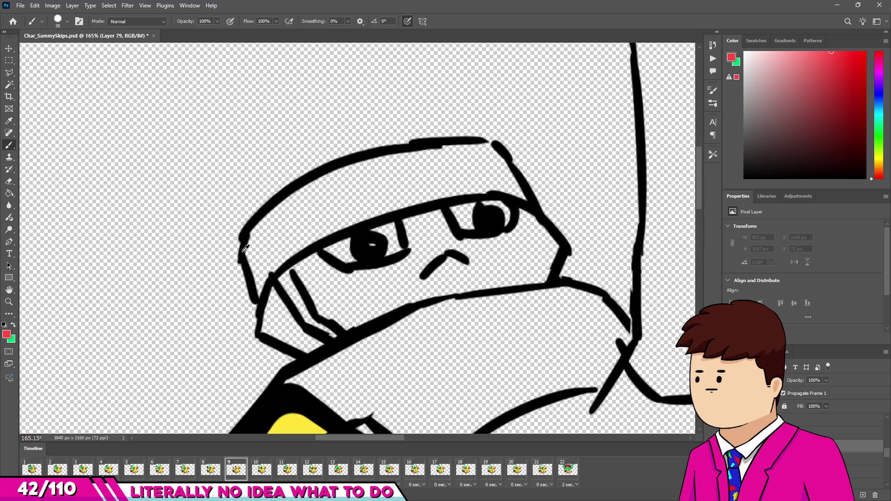
{"action": "scroll", "coordinate": [236, 239], "scroll_direction": "up", "scroll_amount": 5}
{"action": "scroll", "coordinate": [236, 239], "scroll_direction": "up", "scroll_amount": 3}
{"action": "mouse_move", "coordinate": [238, 209]}
{"action": "left_mouse_down"}
{"action": "mouse_move", "coordinate": [263, 258]}
{"action": "mouse_move", "coordinate": [269, 318]}
{"action": "mouse_move", "coordinate": [300, 317]}
{"action": "mouse_move", "coordinate": [418, 418]}
{"action": "left_mouse_up"}
{"action": "scroll", "coordinate": [277, 253], "scroll_direction": "down", "scroll_amount": 2}
{"action": "mouse_move", "coordinate": [284, 242]}
{"action": "left_mouse_down"}
{"action": "mouse_move", "coordinate": [342, 195]}
{"action": "mouse_move", "coordinate": [504, 146]}
{"action": "mouse_move", "coordinate": [546, 150]}
{"action": "mouse_move", "coordinate": [571, 177]}
{"action": "mouse_move", "coordinate": [583, 213]}
{"action": "left_mouse_up"}
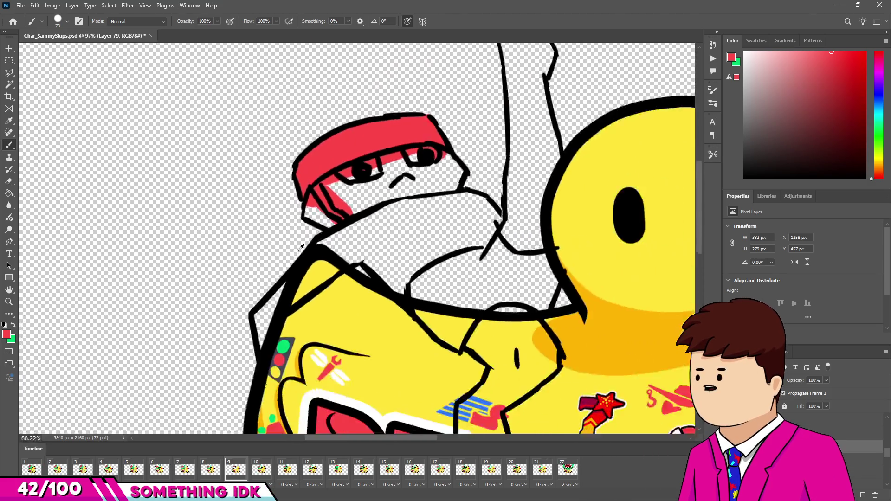
Paint the swimsuit red, extending it along the outline up to the black crossing
{"action": "scroll", "coordinate": [373, 307], "scroll_direction": "up", "scroll_amount": 4}
{"action": "mouse_move", "coordinate": [365, 267]}
{"action": "left_mouse_down"}
{"action": "mouse_move", "coordinate": [378, 318]}
{"action": "mouse_move", "coordinate": [364, 249]}
{"action": "left_mouse_up"}
{"action": "scroll", "coordinate": [364, 249], "scroll_direction": "up", "scroll_amount": 2}
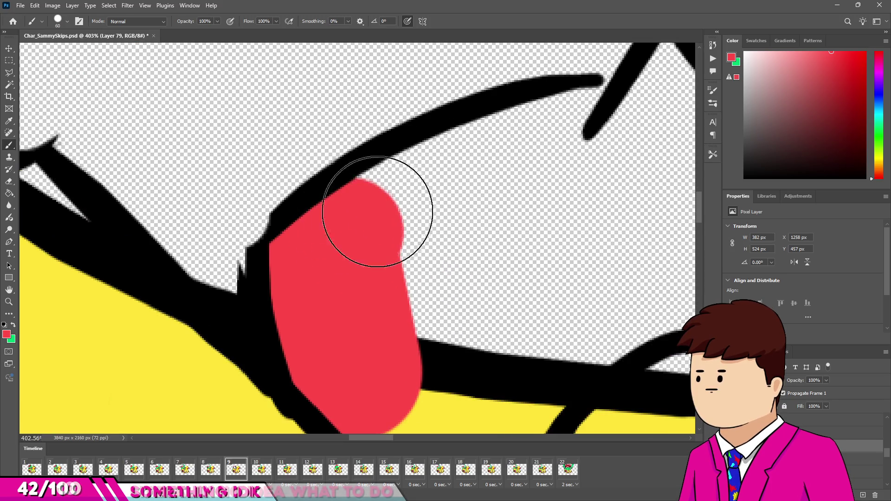
{"action": "left_click_drag", "start_coordinate": [358, 199], "coordinate": [557, 149]}
{"action": "scroll", "coordinate": [526, 138], "scroll_direction": "up", "scroll_amount": 3}
{"action": "left_click_drag", "start_coordinate": [500, 125], "coordinate": [459, 218]}
{"action": "scroll", "coordinate": [434, 238], "scroll_direction": "down", "scroll_amount": 2}
{"action": "mouse_move", "coordinate": [370, 174]}
{"action": "left_mouse_down"}
{"action": "mouse_move", "coordinate": [495, 219]}
{"action": "mouse_move", "coordinate": [541, 216]}
{"action": "left_mouse_up"}
{"action": "left_click_drag", "start_coordinate": [575, 299], "coordinate": [603, 223]}
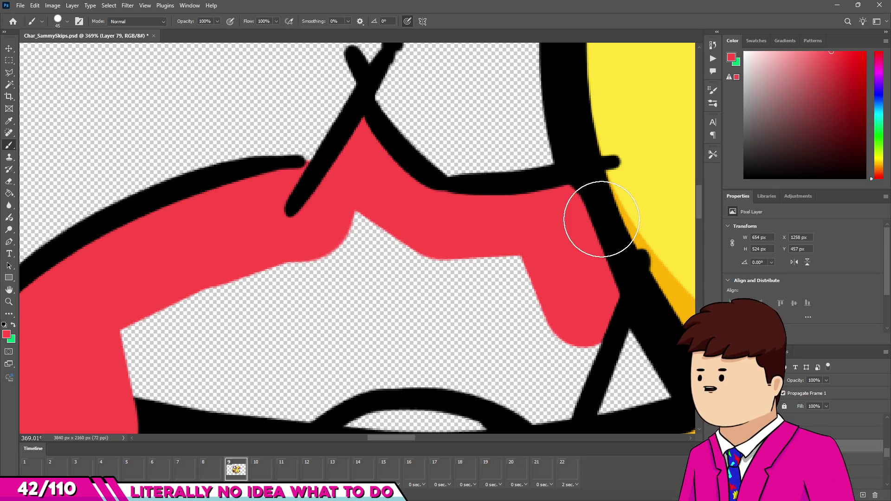
Clean stray red paint and fill the remaining swimsuit gaps with red
{"action": "key", "text": "e"}
{"action": "scroll", "coordinate": [513, 166], "scroll_direction": "down", "scroll_amount": 3}
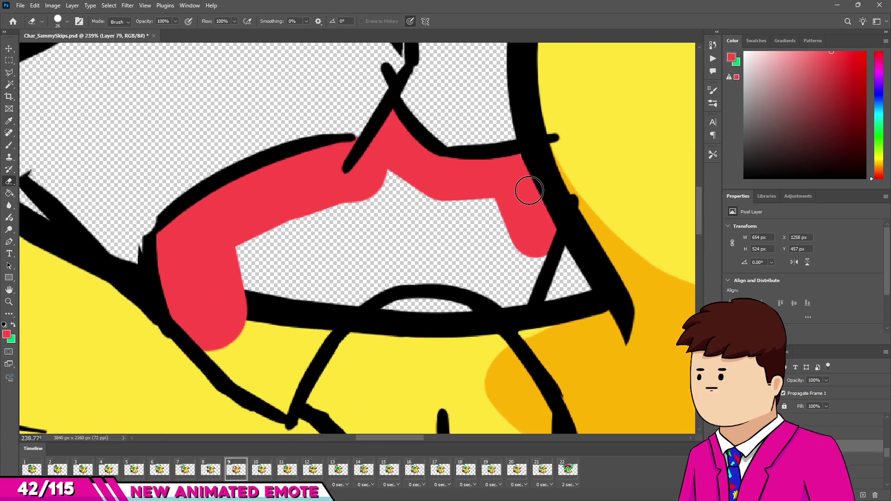
{"action": "scroll", "coordinate": [527, 193], "scroll_direction": "up", "scroll_amount": 3}
{"action": "scroll", "coordinate": [487, 181], "scroll_direction": "down", "scroll_amount": 4}
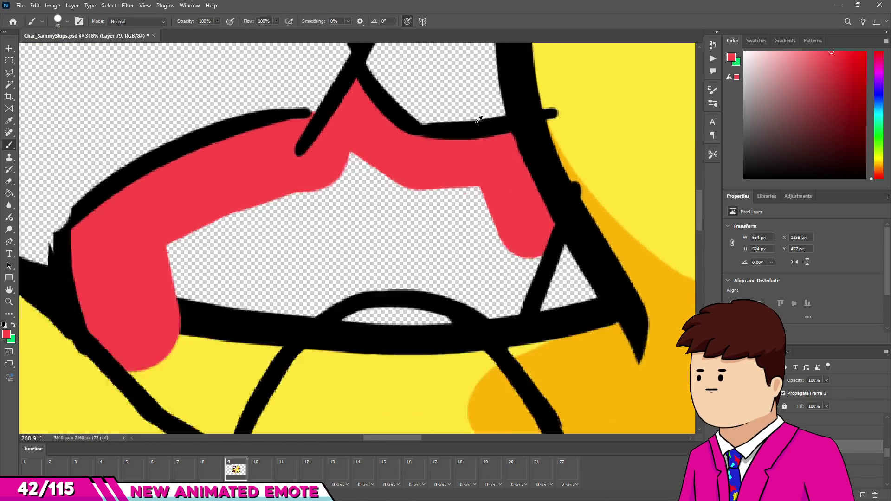
{"action": "left_click_drag", "start_coordinate": [496, 213], "coordinate": [485, 234]}
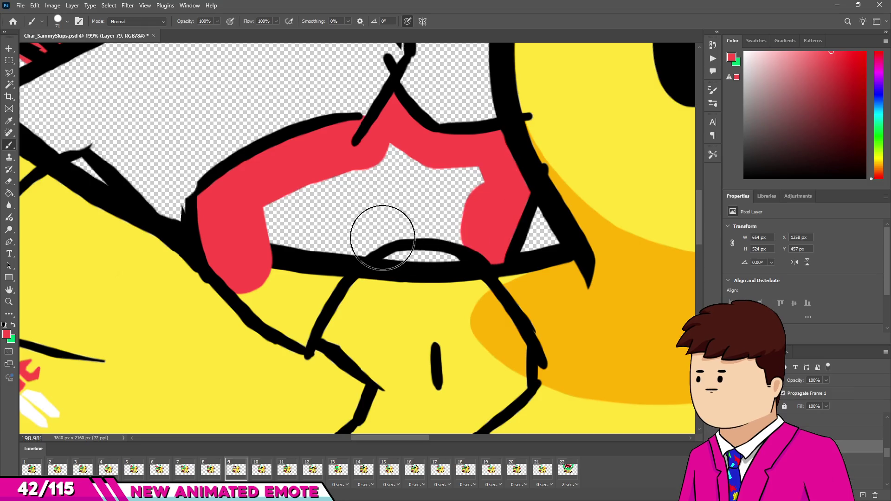
{"action": "mouse_move", "coordinate": [464, 195]}
{"action": "left_mouse_down"}
{"action": "mouse_move", "coordinate": [397, 218]}
{"action": "mouse_move", "coordinate": [334, 258]}
{"action": "mouse_move", "coordinate": [309, 314]}
{"action": "mouse_move", "coordinate": [271, 286]}
{"action": "mouse_move", "coordinate": [285, 274]}
{"action": "mouse_move", "coordinate": [261, 219]}
{"action": "left_mouse_up"}
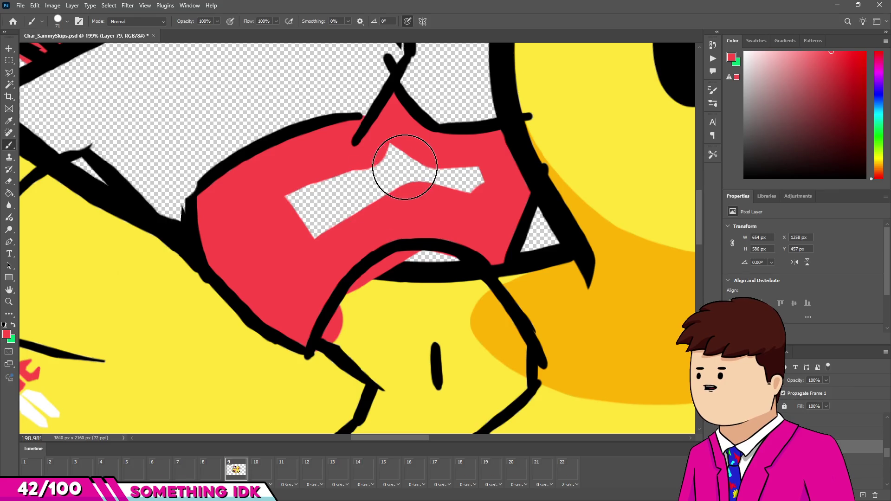
{"action": "left_click_drag", "start_coordinate": [406, 168], "coordinate": [302, 243]}
{"action": "scroll", "coordinate": [464, 175], "scroll_direction": "down", "scroll_amount": 8}
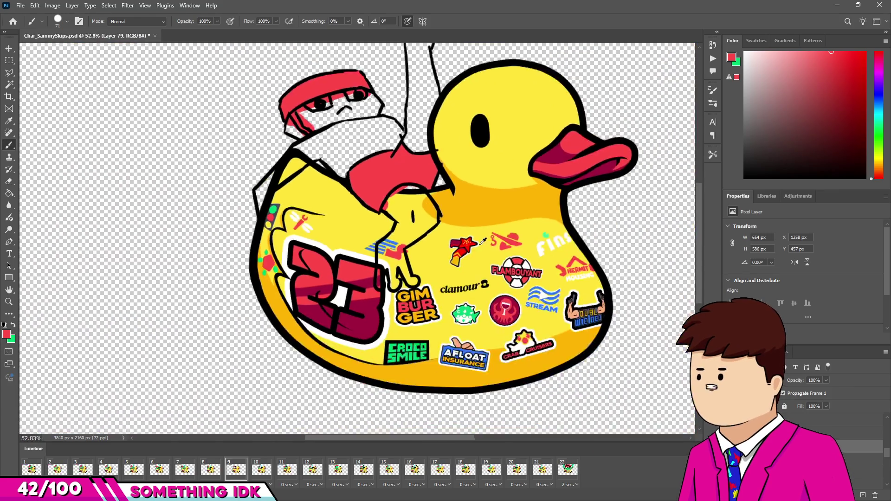
{"action": "scroll", "coordinate": [407, 147], "scroll_direction": "up", "scroll_amount": 2}
{"action": "scroll", "coordinate": [409, 186], "scroll_direction": "down", "scroll_amount": 2}
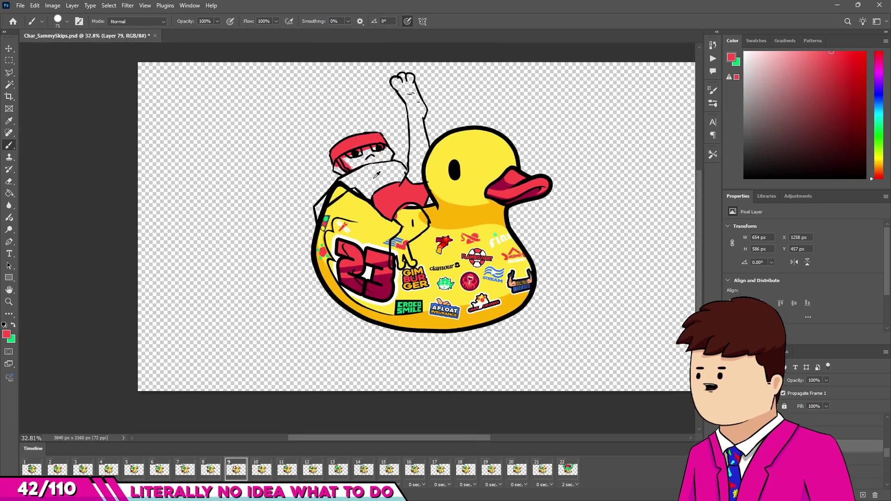
Sample the frog's green skin colour and shrink the brush for edge work
{"action": "scroll", "coordinate": [420, 325], "scroll_direction": "up", "scroll_amount": 7}
{"action": "left_click", "coordinate": [391, 384], "text": "alt"}
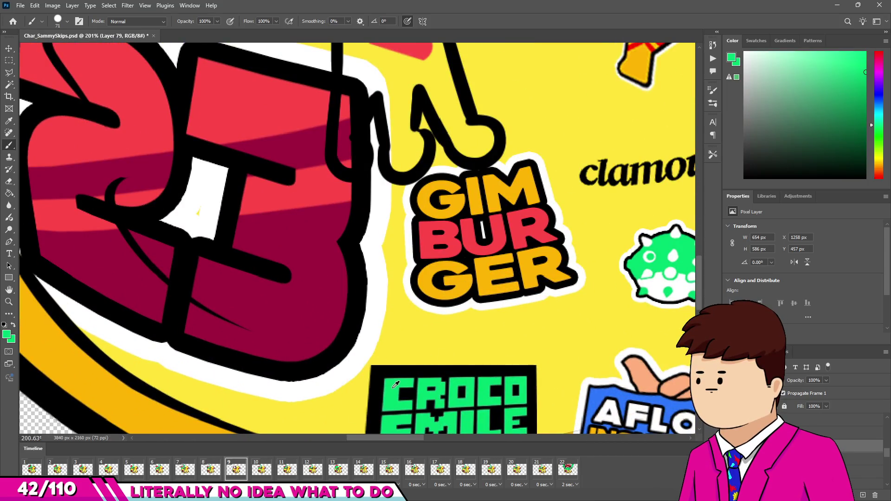
{"action": "scroll", "coordinate": [391, 385], "scroll_direction": "down", "scroll_amount": 5}
{"action": "scroll", "coordinate": [321, 202], "scroll_direction": "up", "scroll_amount": 7}
{"action": "scroll", "coordinate": [321, 202], "scroll_direction": "up", "scroll_amount": 1}
{"action": "left_click_drag", "start_coordinate": [319, 202], "coordinate": [227, 214]}
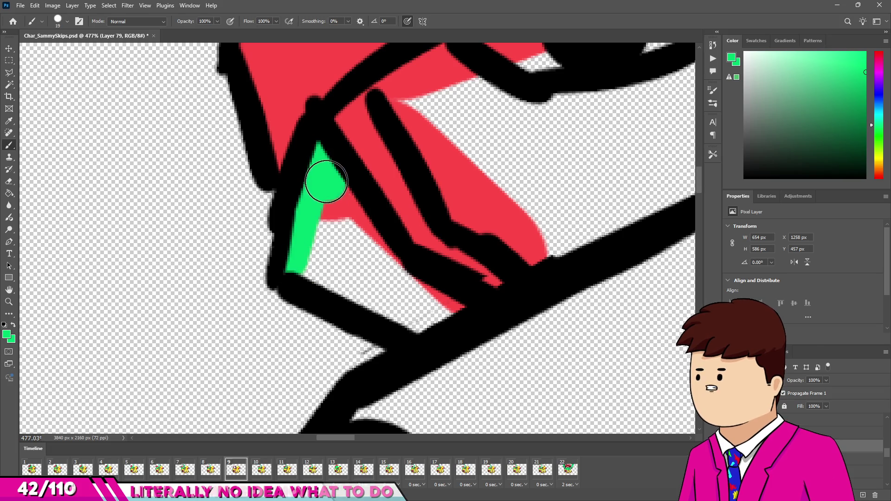
Paint the frog's face green along its outline and around the nose
{"action": "left_click_drag", "start_coordinate": [327, 181], "coordinate": [403, 290]}
{"action": "left_click_drag", "start_coordinate": [448, 311], "coordinate": [315, 264]}
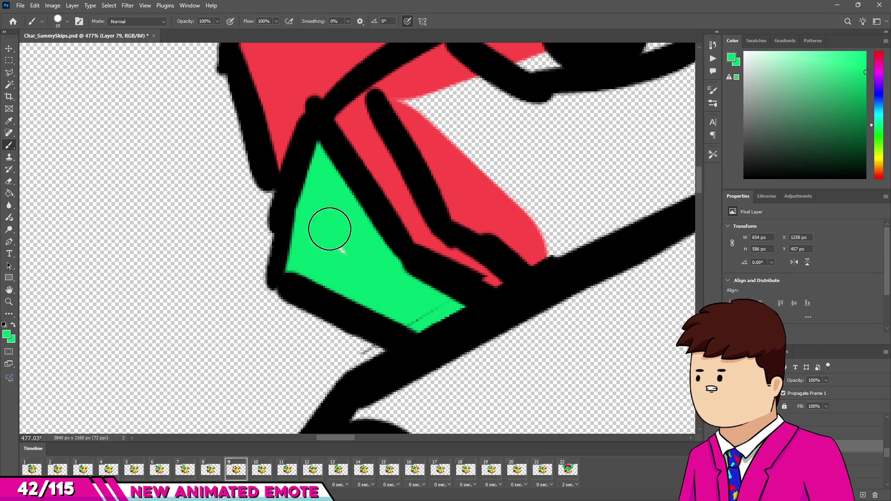
{"action": "scroll", "coordinate": [326, 220], "scroll_direction": "down", "scroll_amount": 1}
{"action": "mouse_move", "coordinate": [347, 139]}
{"action": "left_mouse_down"}
{"action": "mouse_move", "coordinate": [404, 250]}
{"action": "mouse_move", "coordinate": [441, 269]}
{"action": "left_mouse_up"}
{"action": "mouse_move", "coordinate": [487, 242]}
{"action": "left_mouse_down"}
{"action": "mouse_move", "coordinate": [417, 205]}
{"action": "mouse_move", "coordinate": [369, 133]}
{"action": "mouse_move", "coordinate": [428, 175]}
{"action": "mouse_move", "coordinate": [534, 186]}
{"action": "left_mouse_up"}
{"action": "scroll", "coordinate": [398, 209], "scroll_direction": "down", "scroll_amount": 5}
{"action": "mouse_move", "coordinate": [445, 223]}
{"action": "left_mouse_down"}
{"action": "mouse_move", "coordinate": [527, 174]}
{"action": "mouse_move", "coordinate": [527, 119]}
{"action": "mouse_move", "coordinate": [507, 149]}
{"action": "mouse_move", "coordinate": [552, 160]}
{"action": "left_mouse_up"}
{"action": "scroll", "coordinate": [508, 149], "scroll_direction": "up", "scroll_amount": 1}
{"action": "left_click_drag", "start_coordinate": [382, 169], "coordinate": [467, 159]}
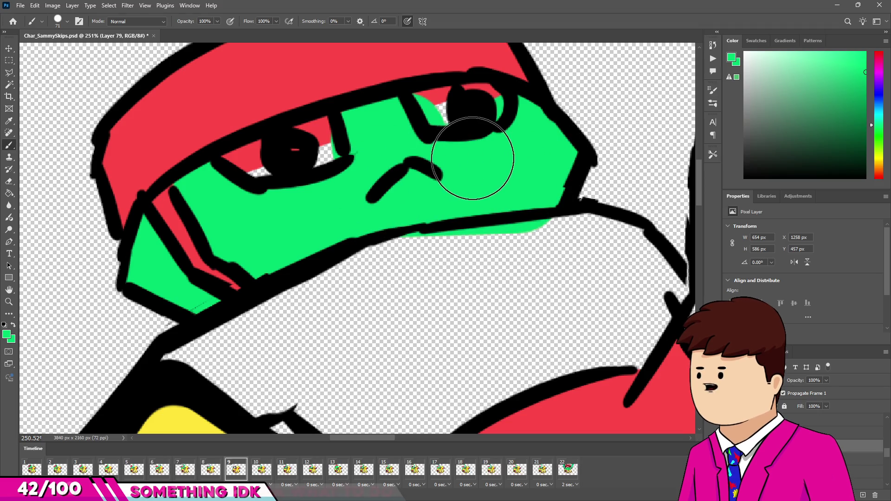
{"action": "scroll", "coordinate": [467, 159], "scroll_direction": "down", "scroll_amount": 5}
{"action": "scroll", "coordinate": [291, 181], "scroll_direction": "up", "scroll_amount": 4}
Paint the arm green along its outline, filling the white triangle and wedge gaps
{"action": "left_click_drag", "start_coordinate": [328, 143], "coordinate": [355, 121]}
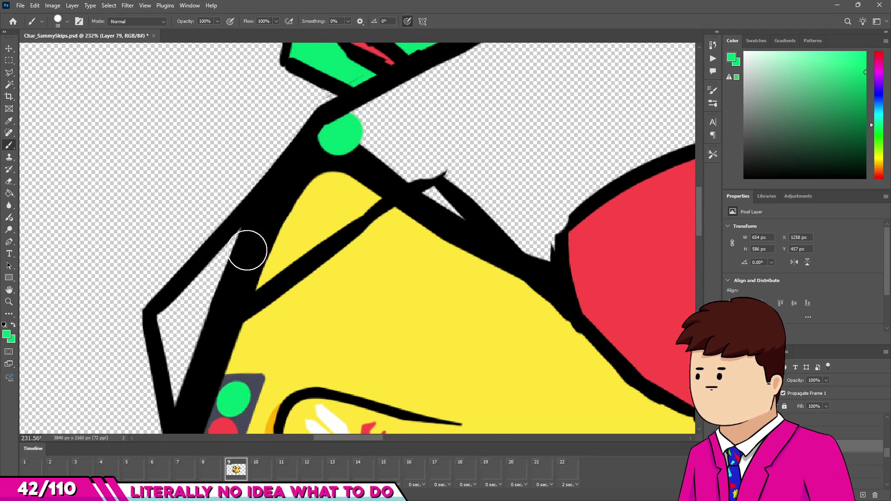
{"action": "scroll", "coordinate": [179, 313], "scroll_direction": "up", "scroll_amount": 3}
{"action": "mouse_move", "coordinate": [214, 325]}
{"action": "left_mouse_down"}
{"action": "mouse_move", "coordinate": [265, 175]}
{"action": "mouse_move", "coordinate": [271, 200]}
{"action": "left_mouse_up"}
{"action": "key", "text": "e"}
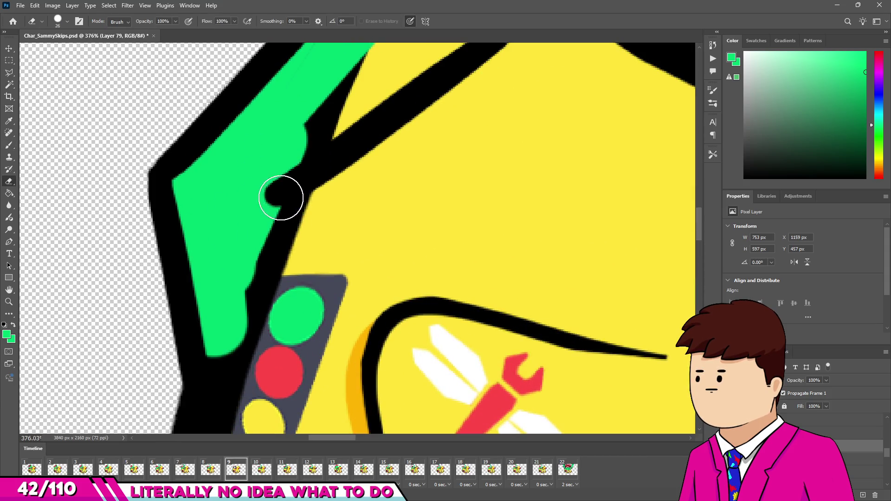
{"action": "key", "text": "h"}
{"action": "mouse_move", "coordinate": [284, 206]}
{"action": "left_mouse_down"}
{"action": "mouse_move", "coordinate": [235, 264]}
{"action": "mouse_move", "coordinate": [259, 211]}
{"action": "mouse_move", "coordinate": [251, 229]}
{"action": "left_mouse_up"}
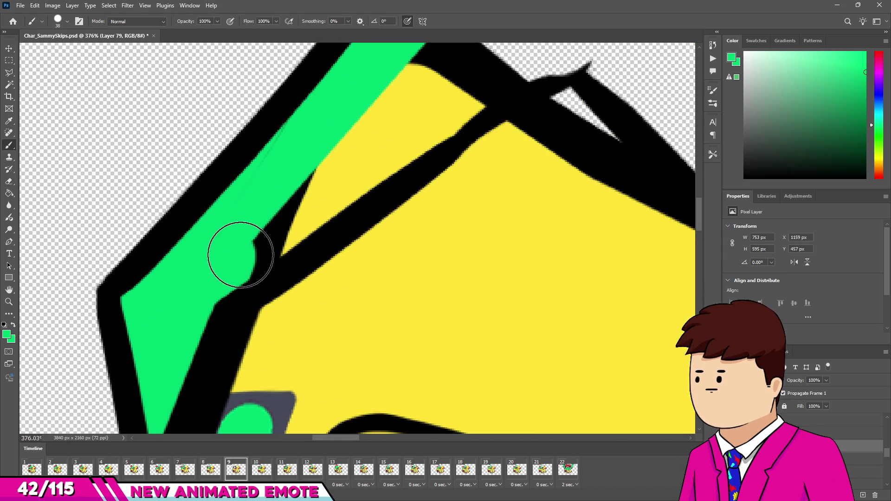
{"action": "left_click_drag", "start_coordinate": [453, 96], "coordinate": [288, 232]}
{"action": "key", "text": "h"}
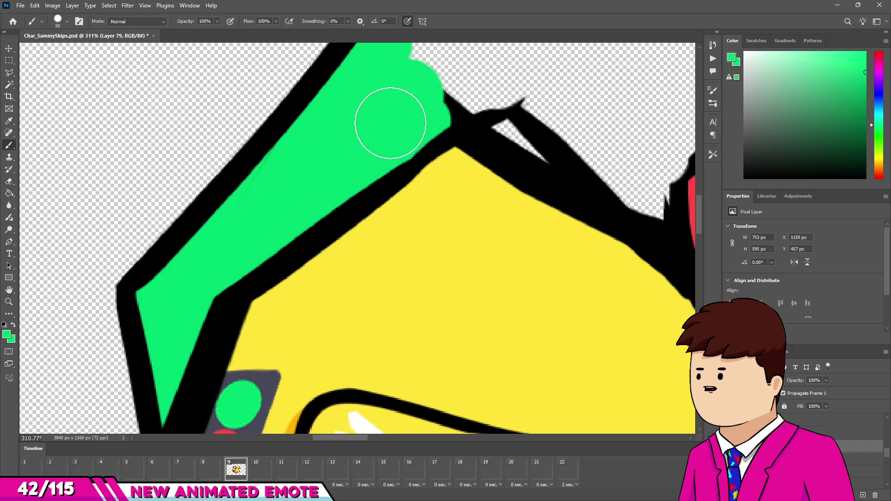
{"action": "scroll", "coordinate": [352, 137], "scroll_direction": "down", "scroll_amount": 1}
{"action": "left_click_drag", "start_coordinate": [448, 121], "coordinate": [337, 133]}
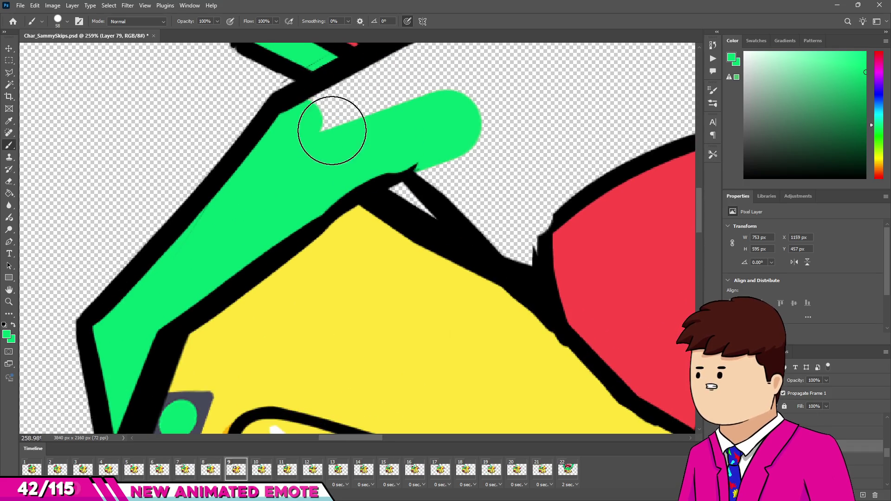
{"action": "scroll", "coordinate": [331, 172], "scroll_direction": "down", "scroll_amount": 1}
Extend the green along the arm's underside and trim spill past the outline
{"action": "key", "text": "h"}
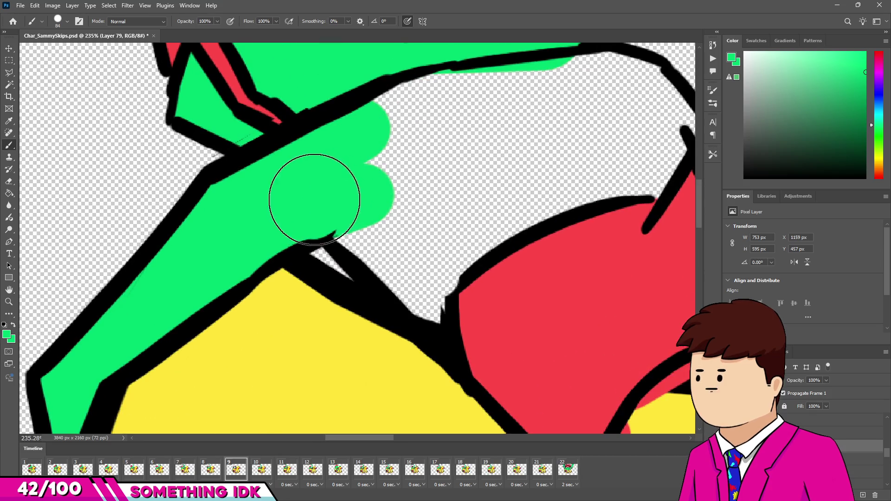
{"action": "scroll", "coordinate": [392, 111], "scroll_direction": "down", "scroll_amount": 2}
{"action": "mouse_move", "coordinate": [393, 140]}
{"action": "left_mouse_down"}
{"action": "mouse_move", "coordinate": [492, 131]}
{"action": "mouse_move", "coordinate": [562, 162]}
{"action": "left_mouse_up"}
{"action": "scroll", "coordinate": [547, 160], "scroll_direction": "up", "scroll_amount": 2}
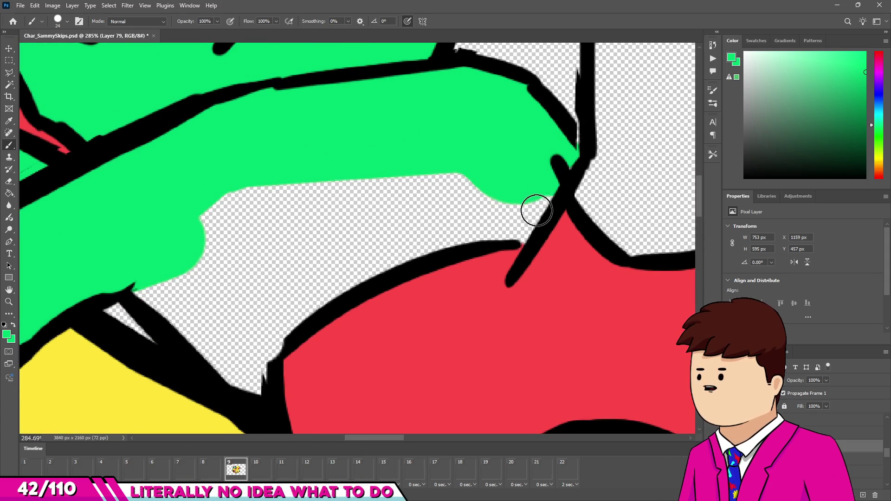
{"action": "left_click_drag", "start_coordinate": [522, 227], "coordinate": [444, 229]}
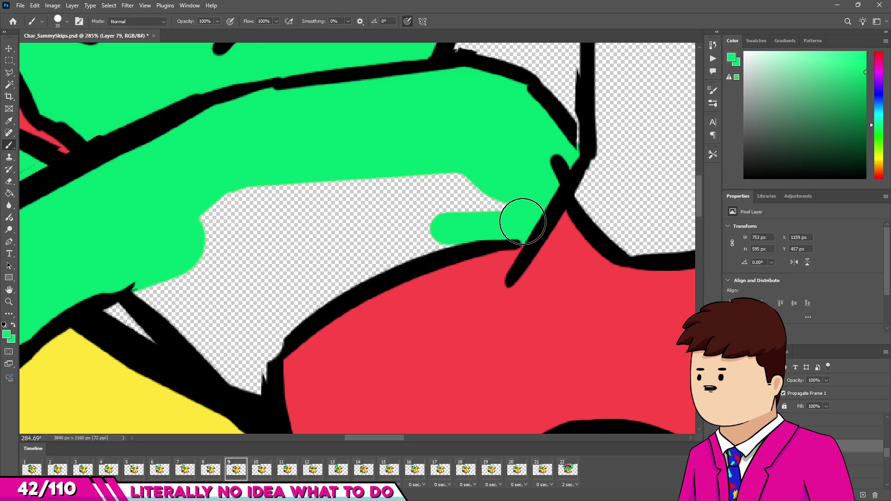
{"action": "left_click", "coordinate": [337, 273], "text": "shift"}
{"action": "scroll", "coordinate": [107, 418], "scroll_direction": "up", "scroll_amount": 1}
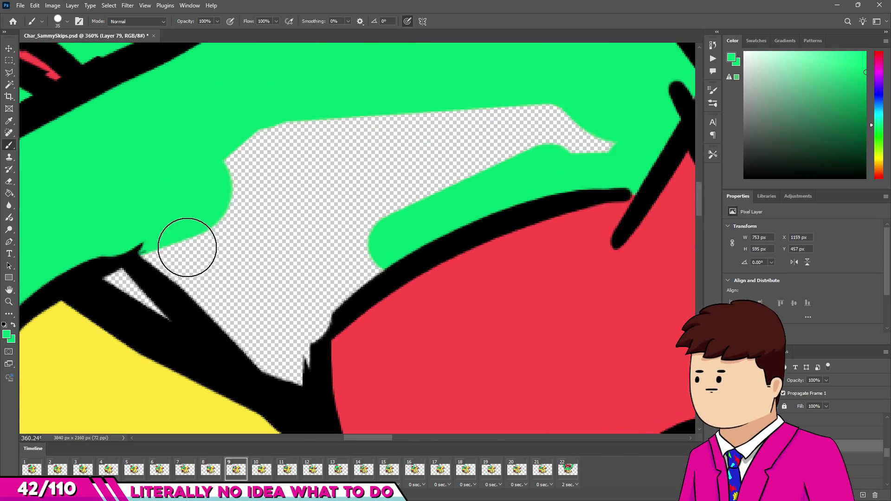
{"action": "scroll", "coordinate": [307, 309], "scroll_direction": "up", "scroll_amount": 1}
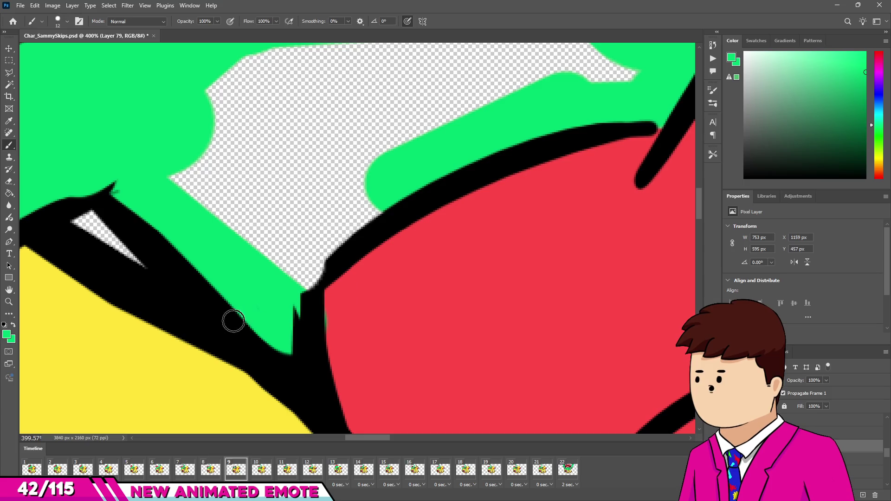
{"action": "left_click_drag", "start_coordinate": [210, 320], "coordinate": [265, 288]}
{"action": "scroll", "coordinate": [260, 312], "scroll_direction": "up", "scroll_amount": 1}
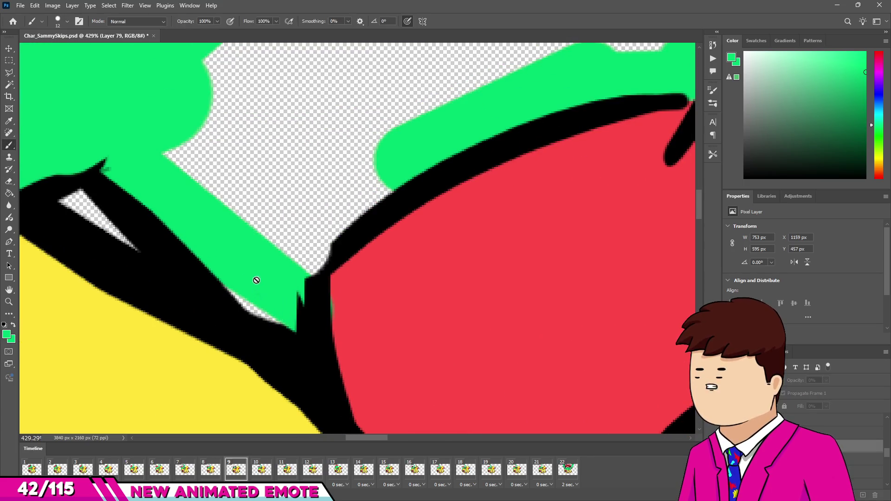
{"action": "scroll", "coordinate": [257, 282], "scroll_direction": "down", "scroll_amount": 10}
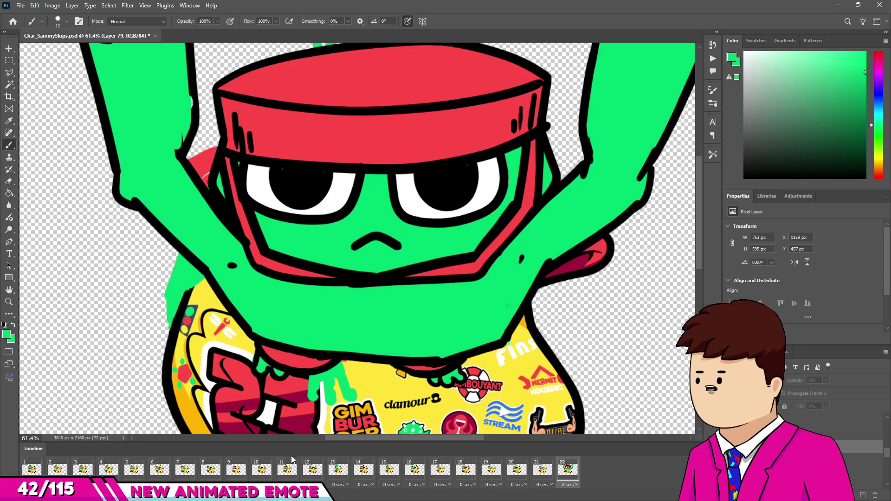
Compare frame 9 against frame 10 in the timeline, then return to frame 9
{"action": "left_click", "coordinate": [262, 471]}
{"action": "left_click", "coordinate": [236, 471]}
{"action": "left_click", "coordinate": [262, 470]}
{"action": "left_click", "coordinate": [242, 470]}
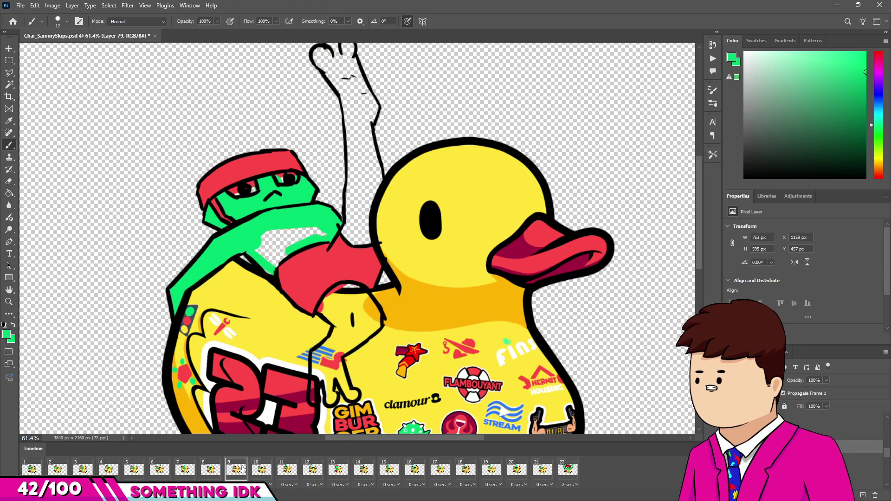
Enlarge the brush and fill the remaining transparent gap in the green arm
{"action": "scroll", "coordinate": [267, 278], "scroll_direction": "up", "scroll_amount": 10}
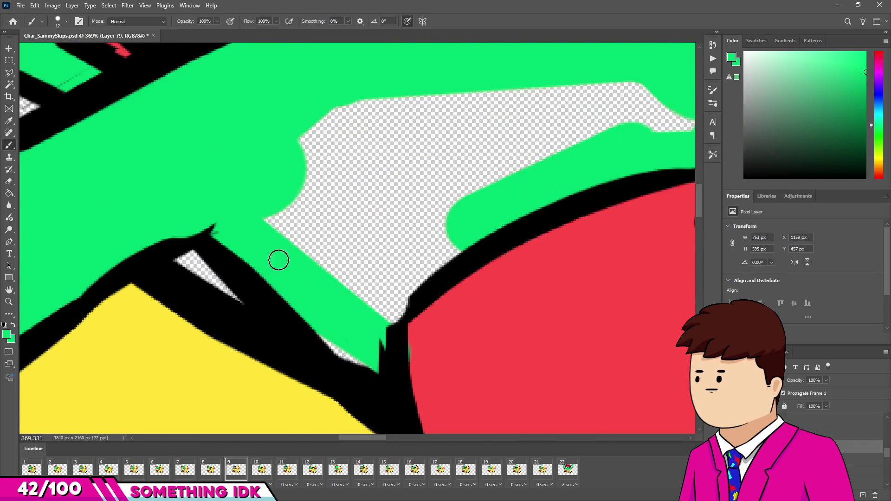
{"action": "scroll", "coordinate": [310, 331], "scroll_direction": "up", "scroll_amount": 3}
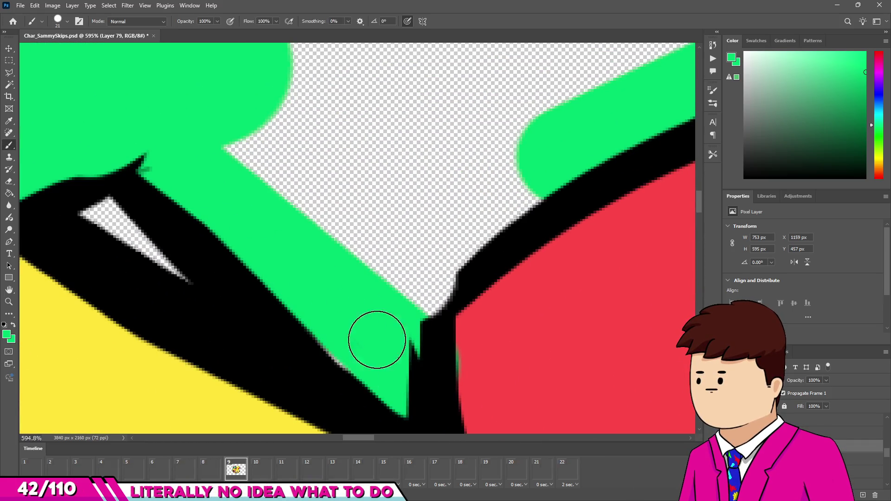
{"action": "scroll", "coordinate": [327, 253], "scroll_direction": "down", "scroll_amount": 15}
{"action": "scroll", "coordinate": [327, 254], "scroll_direction": "up", "scroll_amount": 10}
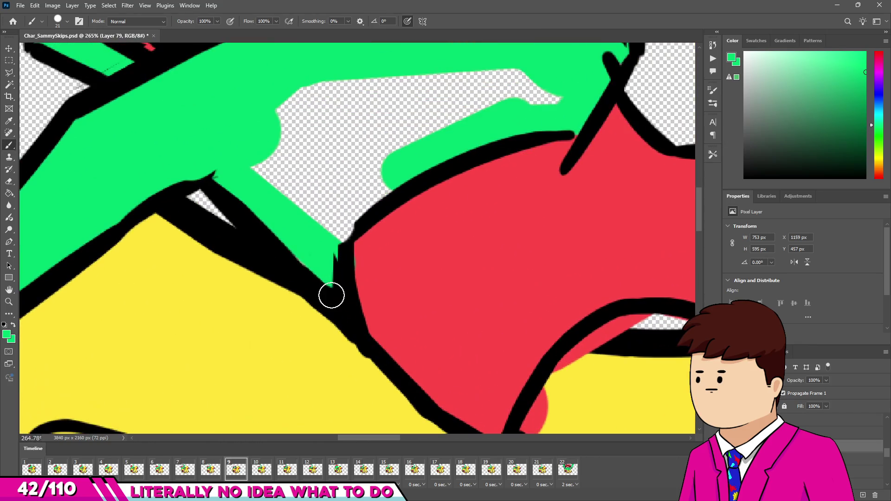
{"action": "scroll", "coordinate": [324, 266], "scroll_direction": "down", "scroll_amount": 2}
{"action": "key", "text": "bracketright"}
{"action": "key", "text": "bracketright"}
{"action": "key", "text": "bracketright"}
{"action": "mouse_move", "coordinate": [359, 196]}
{"action": "left_mouse_down"}
{"action": "mouse_move", "coordinate": [314, 209]}
{"action": "mouse_move", "coordinate": [325, 158]}
{"action": "mouse_move", "coordinate": [388, 153]}
{"action": "left_mouse_up"}
{"action": "key", "text": "bracketright"}
{"action": "key", "text": "bracketright"}
{"action": "scroll", "coordinate": [386, 244], "scroll_direction": "down", "scroll_amount": 6}
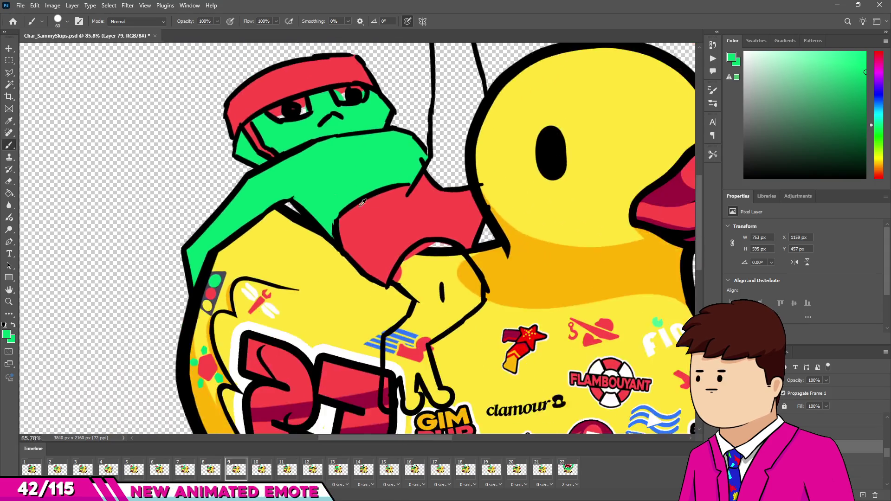
Paint the frog's gripping hand green, covering the yellow patches and wedge
{"action": "scroll", "coordinate": [386, 244], "scroll_direction": "up", "scroll_amount": 8}
{"action": "mouse_move", "coordinate": [414, 188]}
{"action": "left_mouse_down"}
{"action": "mouse_move", "coordinate": [458, 183]}
{"action": "mouse_move", "coordinate": [531, 226]}
{"action": "mouse_move", "coordinate": [562, 272]}
{"action": "left_mouse_up"}
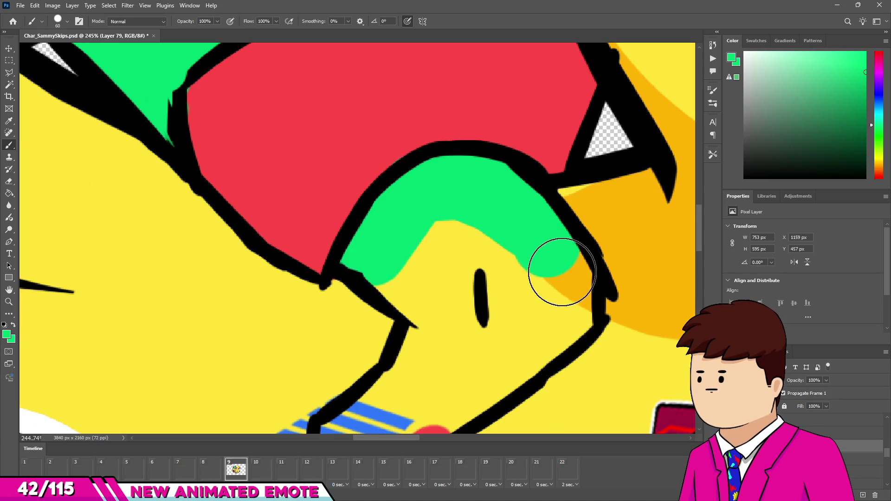
{"action": "left_click_drag", "start_coordinate": [539, 332], "coordinate": [476, 388]}
{"action": "scroll", "coordinate": [469, 273], "scroll_direction": "up", "scroll_amount": 1}
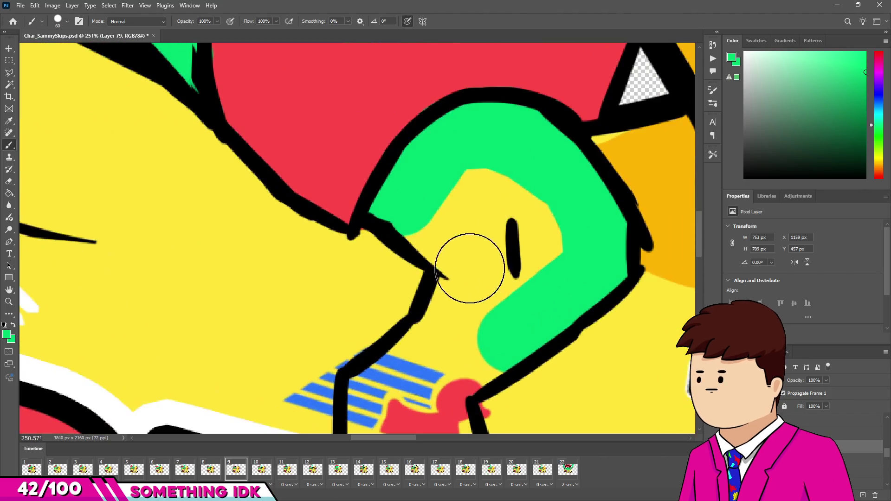
{"action": "mouse_move", "coordinate": [434, 224]}
{"action": "left_mouse_down"}
{"action": "mouse_move", "coordinate": [461, 194]}
{"action": "mouse_move", "coordinate": [542, 253]}
{"action": "mouse_move", "coordinate": [533, 199]}
{"action": "left_mouse_up"}
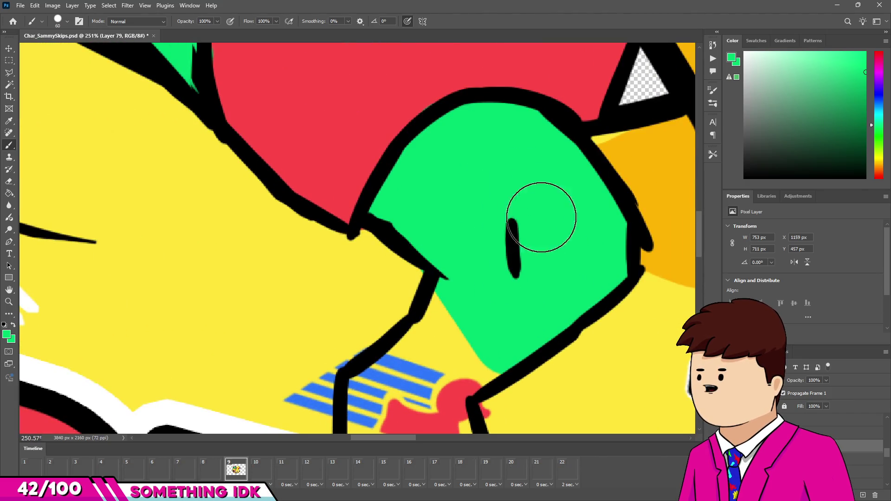
{"action": "scroll", "coordinate": [461, 242], "scroll_direction": "down", "scroll_amount": 3}
{"action": "mouse_move", "coordinate": [458, 225]}
{"action": "left_mouse_down"}
{"action": "mouse_move", "coordinate": [427, 297]}
{"action": "mouse_move", "coordinate": [507, 268]}
{"action": "mouse_move", "coordinate": [480, 299]}
{"action": "left_mouse_up"}
{"action": "scroll", "coordinate": [480, 300], "scroll_direction": "up", "scroll_amount": 5}
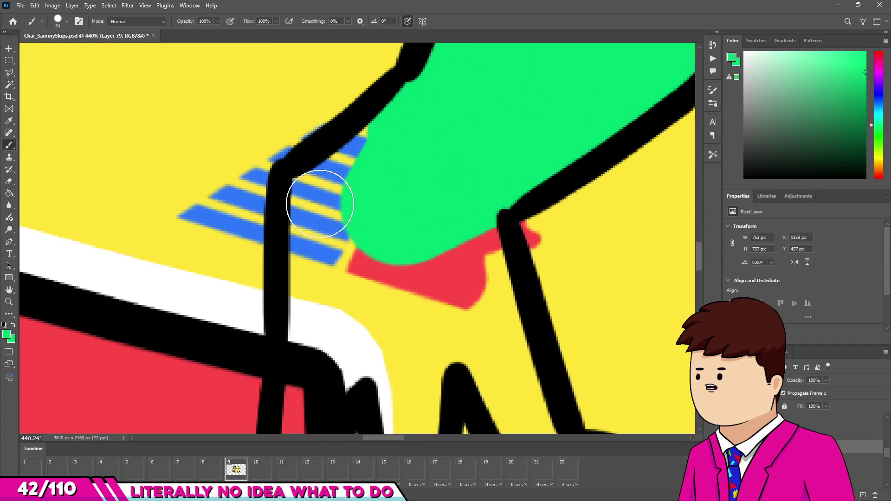
{"action": "scroll", "coordinate": [321, 204], "scroll_direction": "down", "scroll_amount": 3}
{"action": "scroll", "coordinate": [334, 258], "scroll_direction": "up", "scroll_amount": 2}
Paint the fingers green, covering the yellow gap and red patches beside them
{"action": "left_click_drag", "start_coordinate": [335, 258], "coordinate": [319, 337]}
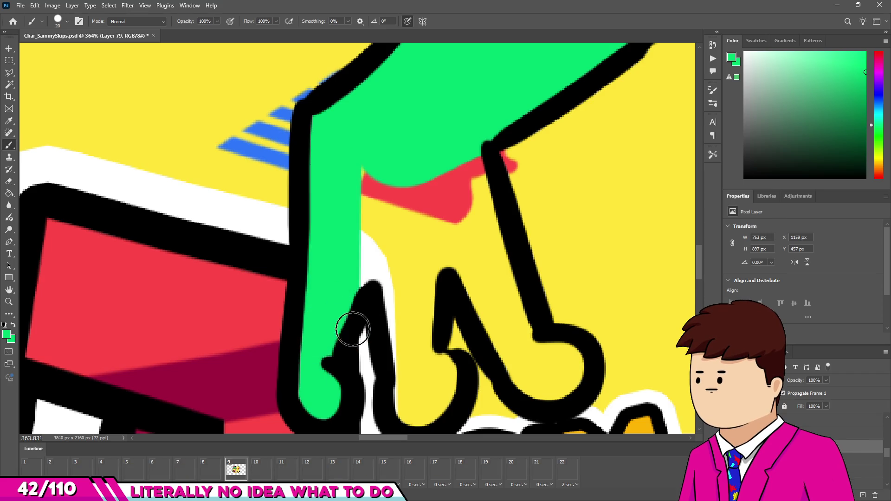
{"action": "left_click_drag", "start_coordinate": [413, 361], "coordinate": [357, 164]}
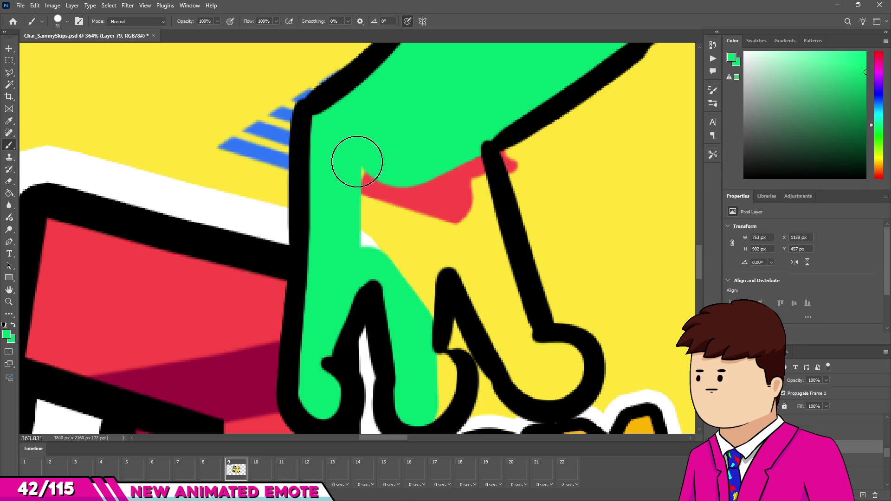
{"action": "left_click_drag", "start_coordinate": [419, 277], "coordinate": [425, 220]}
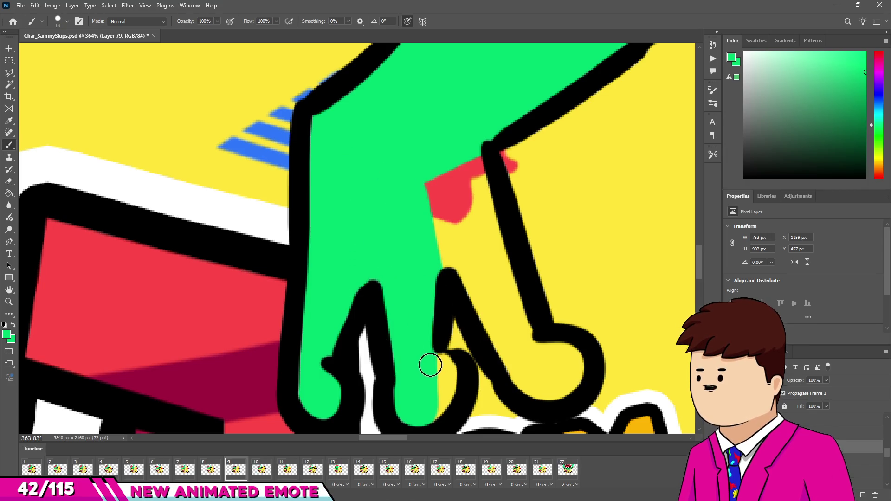
{"action": "mouse_move", "coordinate": [448, 195]}
{"action": "left_mouse_down"}
{"action": "mouse_move", "coordinate": [448, 252]}
{"action": "mouse_move", "coordinate": [484, 282]}
{"action": "left_mouse_up"}
{"action": "mouse_move", "coordinate": [458, 172]}
{"action": "left_mouse_down"}
{"action": "mouse_move", "coordinate": [509, 283]}
{"action": "mouse_move", "coordinate": [526, 386]}
{"action": "left_mouse_up"}
{"action": "right_click", "coordinate": [519, 328], "text": "alt"}
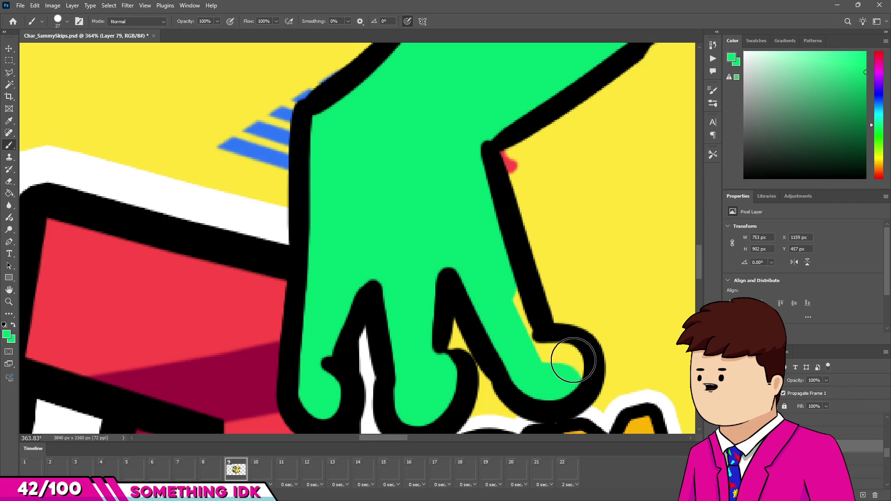
{"action": "scroll", "coordinate": [510, 319], "scroll_direction": "down", "scroll_amount": 6}
{"action": "scroll", "coordinate": [369, 166], "scroll_direction": "up", "scroll_amount": 3}
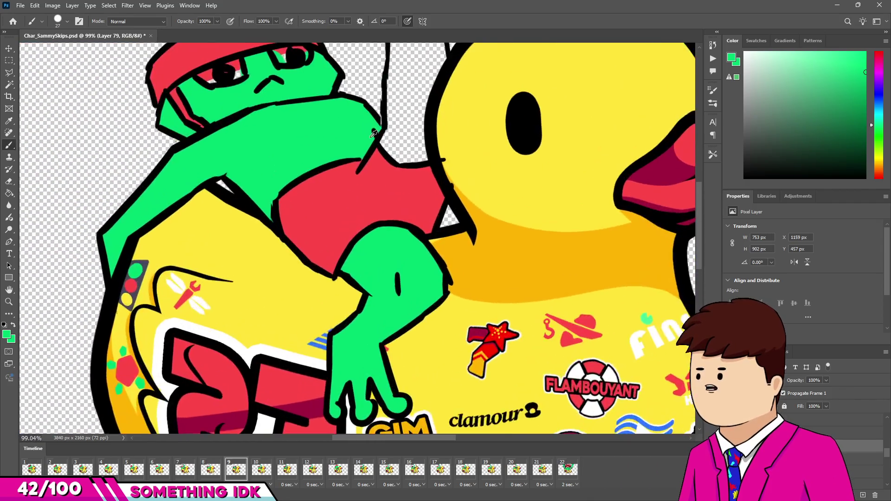
{"action": "scroll", "coordinate": [370, 166], "scroll_direction": "up", "scroll_amount": 6}
Fill the hand and arm green up to the duck, erasing spill over its outline
{"action": "mouse_move", "coordinate": [328, 298]}
{"action": "left_mouse_down"}
{"action": "mouse_move", "coordinate": [378, 354]}
{"action": "mouse_move", "coordinate": [399, 356]}
{"action": "left_mouse_up"}
{"action": "scroll", "coordinate": [458, 360], "scroll_direction": "down", "scroll_amount": 3}
{"action": "left_click_drag", "start_coordinate": [452, 357], "coordinate": [453, 325]}
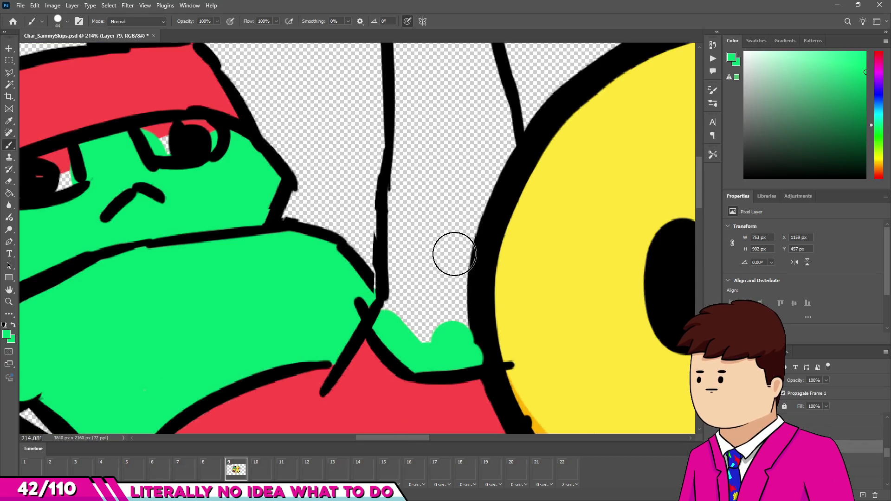
{"action": "left_click_drag", "start_coordinate": [454, 255], "coordinate": [455, 344]}
{"action": "left_click_drag", "start_coordinate": [499, 160], "coordinate": [457, 240]}
{"action": "key", "text": "e"}
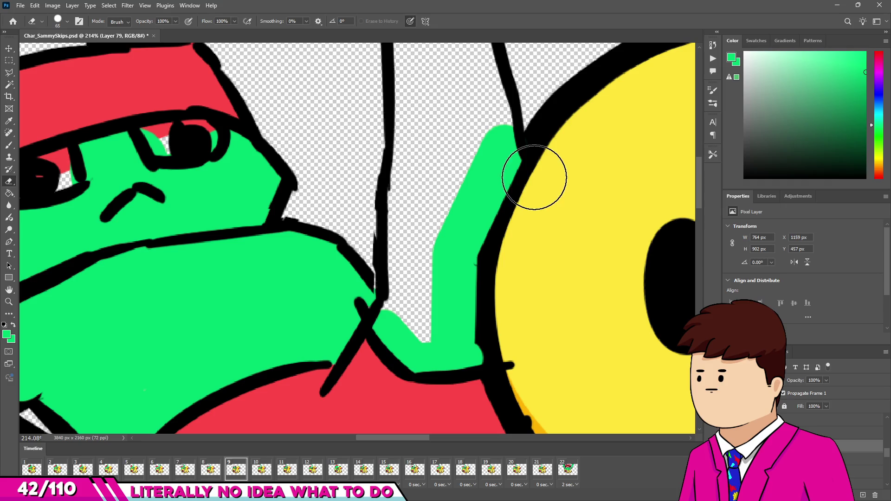
{"action": "left_click_drag", "start_coordinate": [505, 258], "coordinate": [507, 365]}
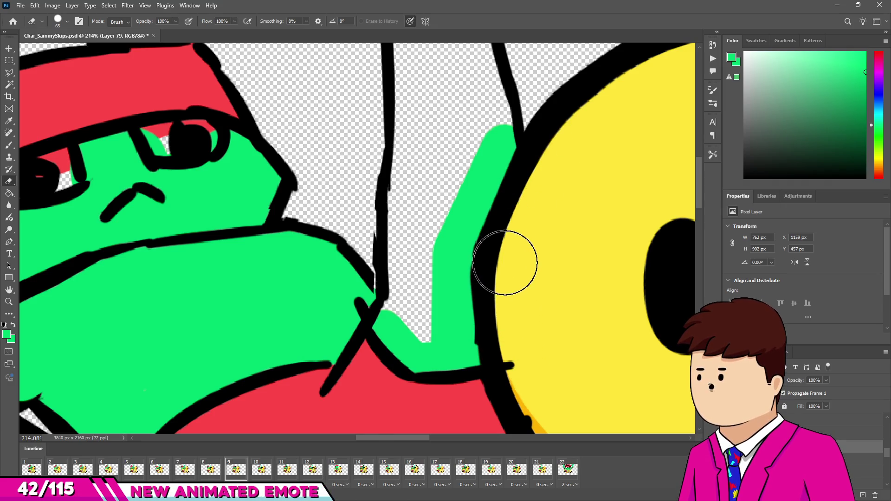
{"action": "scroll", "coordinate": [380, 241], "scroll_direction": "down", "scroll_amount": 1}
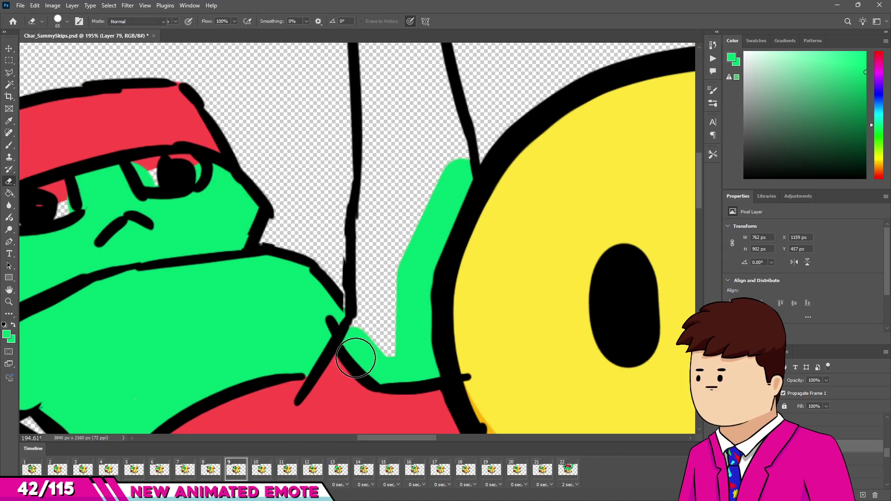
Paint the raised arm and fist green, including the knuckle, palm and lower-arm gap
{"action": "left_click_drag", "start_coordinate": [372, 193], "coordinate": [382, 356]}
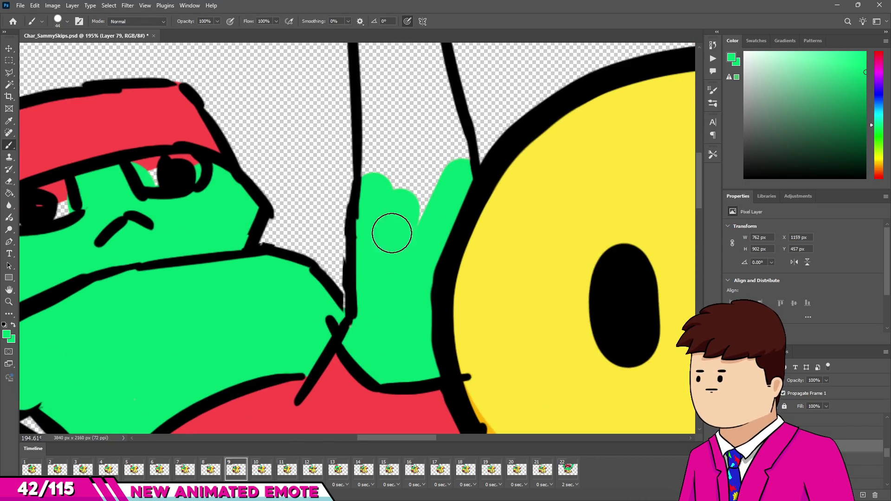
{"action": "scroll", "coordinate": [389, 215], "scroll_direction": "up", "scroll_amount": 2}
{"action": "scroll", "coordinate": [389, 215], "scroll_direction": "down", "scroll_amount": 1}
{"action": "scroll", "coordinate": [378, 215], "scroll_direction": "up", "scroll_amount": 4}
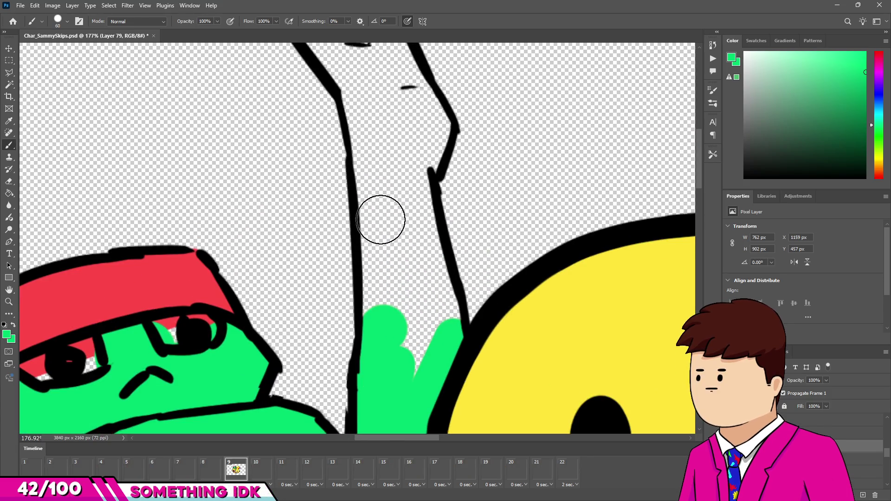
{"action": "left_click_drag", "start_coordinate": [374, 173], "coordinate": [378, 353]}
{"action": "scroll", "coordinate": [394, 267], "scroll_direction": "up", "scroll_amount": 6}
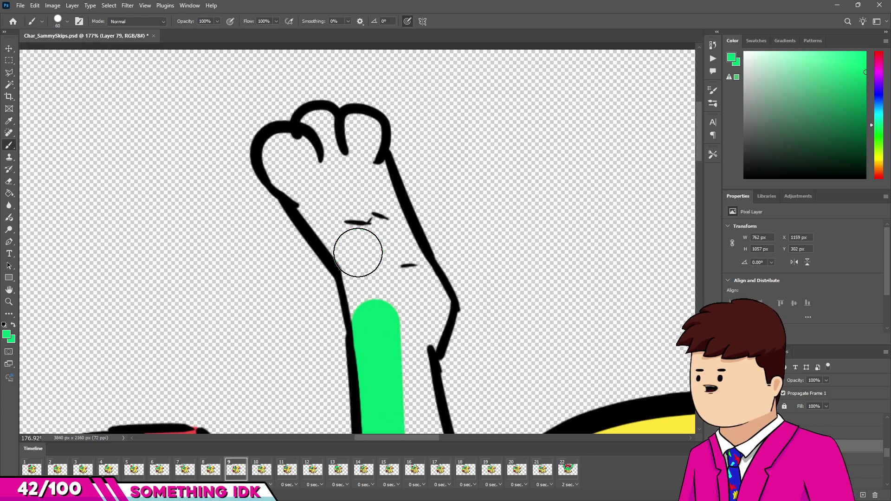
{"action": "left_click_drag", "start_coordinate": [358, 252], "coordinate": [374, 320]}
{"action": "left_click_drag", "start_coordinate": [286, 158], "coordinate": [304, 181]}
{"action": "mouse_move", "coordinate": [337, 227]}
{"action": "left_mouse_down"}
{"action": "mouse_move", "coordinate": [289, 149]}
{"action": "mouse_move", "coordinate": [299, 155]}
{"action": "mouse_move", "coordinate": [354, 135]}
{"action": "mouse_move", "coordinate": [371, 158]}
{"action": "mouse_move", "coordinate": [394, 259]}
{"action": "mouse_move", "coordinate": [428, 303]}
{"action": "mouse_move", "coordinate": [389, 253]}
{"action": "left_mouse_up"}
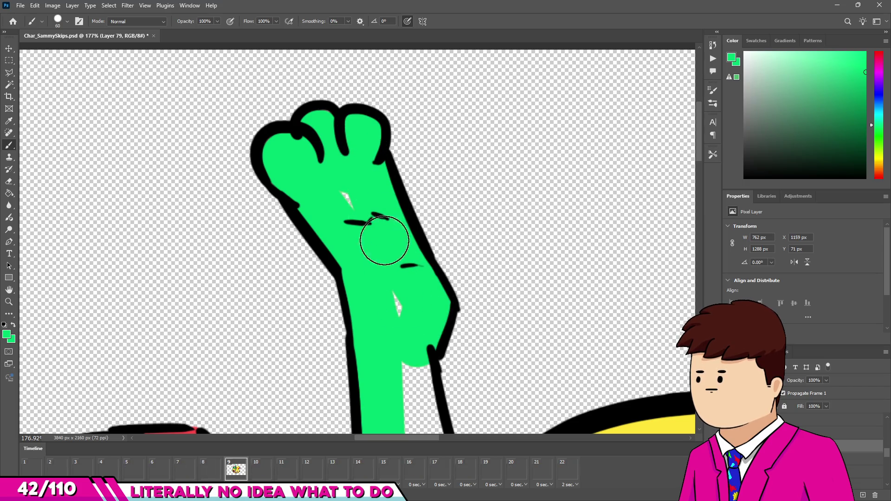
{"action": "scroll", "coordinate": [350, 189], "scroll_direction": "down", "scroll_amount": 1}
{"action": "mouse_move", "coordinate": [398, 364]}
{"action": "left_mouse_down"}
{"action": "mouse_move", "coordinate": [384, 338]}
{"action": "mouse_move", "coordinate": [378, 348]}
{"action": "mouse_move", "coordinate": [388, 358]}
{"action": "left_mouse_up"}
{"action": "scroll", "coordinate": [384, 338], "scroll_direction": "down", "scroll_amount": 2}
{"action": "scroll", "coordinate": [335, 264], "scroll_direction": "down", "scroll_amount": 6}
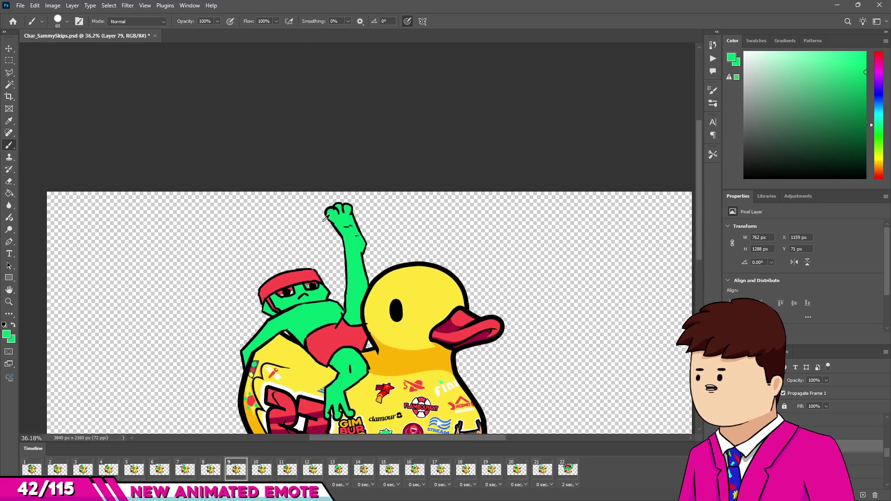
Paint both eye highlights white, replacing the remaining red
{"action": "scroll", "coordinate": [277, 236], "scroll_direction": "up", "scroll_amount": 5}
{"action": "scroll", "coordinate": [242, 293], "scroll_direction": "up", "scroll_amount": 7}
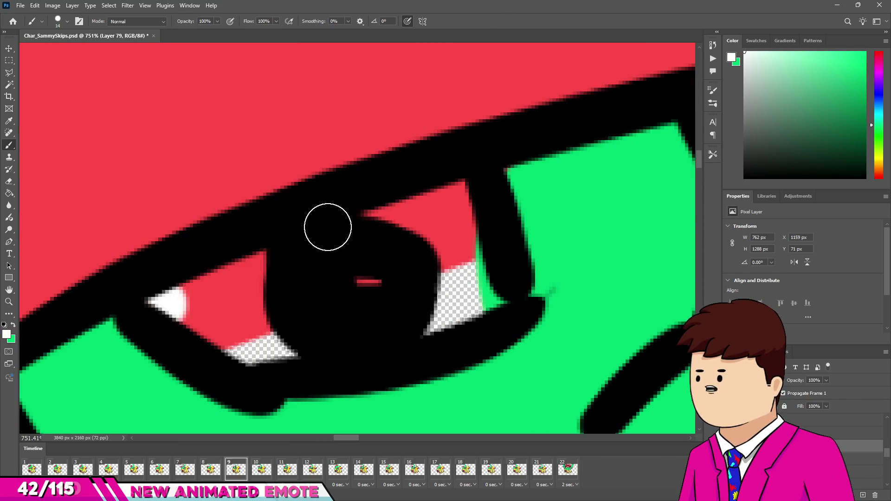
{"action": "left_click_drag", "start_coordinate": [167, 302], "coordinate": [253, 271]}
{"action": "mouse_move", "coordinate": [462, 193]}
{"action": "left_mouse_down"}
{"action": "mouse_move", "coordinate": [470, 278]}
{"action": "mouse_move", "coordinate": [382, 313]}
{"action": "left_mouse_up"}
{"action": "key", "text": "]"}
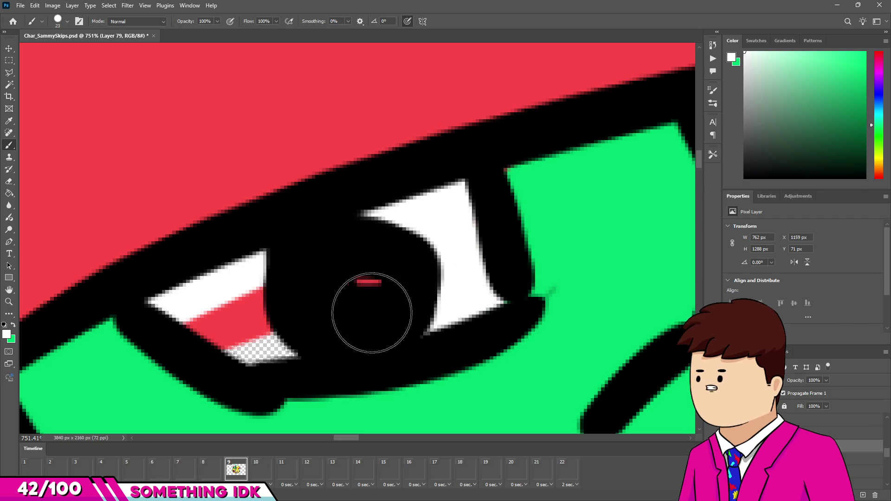
{"action": "left_click_drag", "start_coordinate": [229, 338], "coordinate": [274, 320]}
{"action": "scroll", "coordinate": [394, 268], "scroll_direction": "down", "scroll_amount": 5}
{"action": "scroll", "coordinate": [334, 279], "scroll_direction": "up", "scroll_amount": 4}
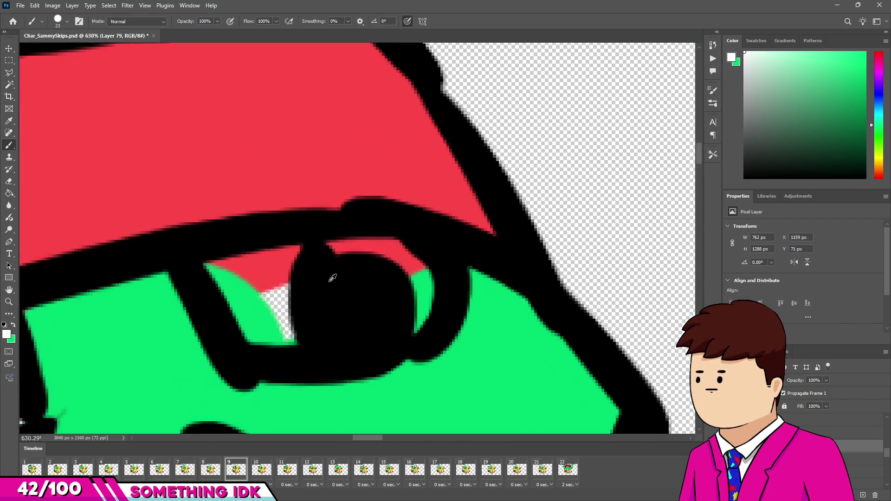
{"action": "scroll", "coordinate": [334, 279], "scroll_direction": "up", "scroll_amount": 3}
{"action": "mouse_move", "coordinate": [215, 274]}
{"action": "left_mouse_down"}
{"action": "mouse_move", "coordinate": [482, 273]}
{"action": "mouse_move", "coordinate": [492, 318]}
{"action": "left_mouse_up"}
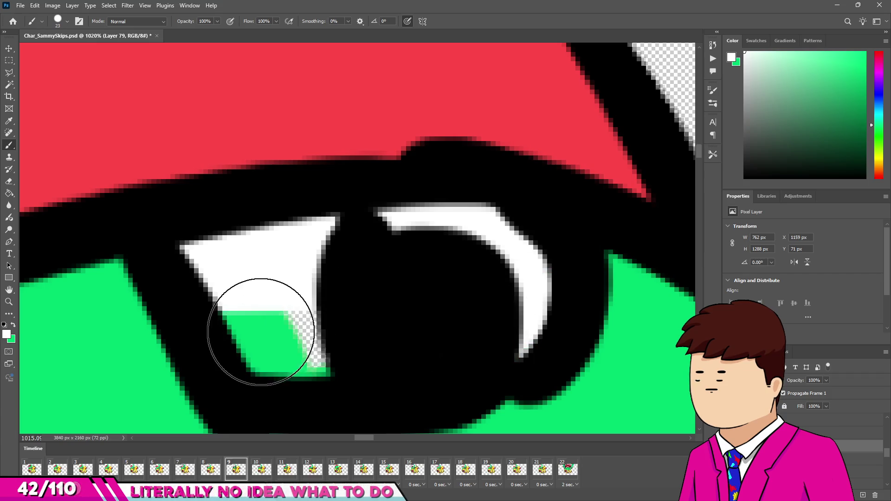
{"action": "left_click_drag", "start_coordinate": [263, 330], "coordinate": [274, 325]}
{"action": "scroll", "coordinate": [297, 283], "scroll_direction": "down", "scroll_amount": 10}
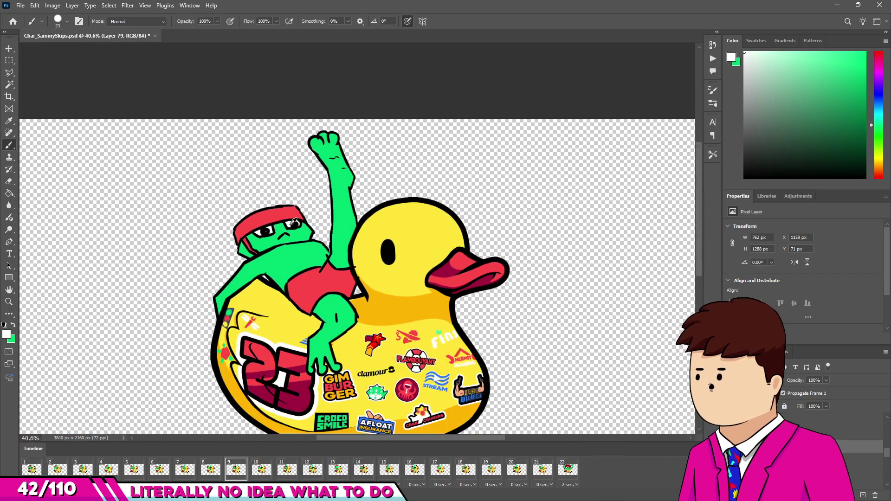
{"action": "scroll", "coordinate": [262, 380], "scroll_direction": "up", "scroll_amount": 4}
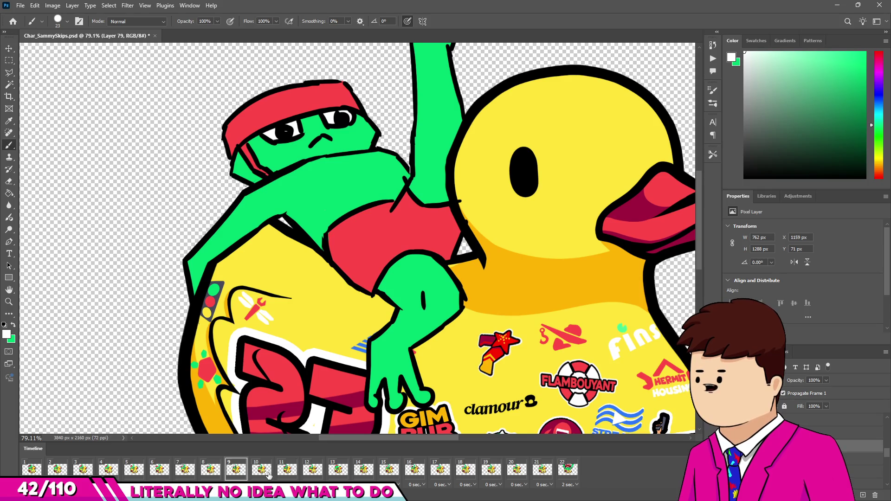
View timeline frames 10, 1, 9 and 8, then return to frame 9
{"action": "left_click", "coordinate": [269, 472]}
{"action": "left_click", "coordinate": [39, 472]}
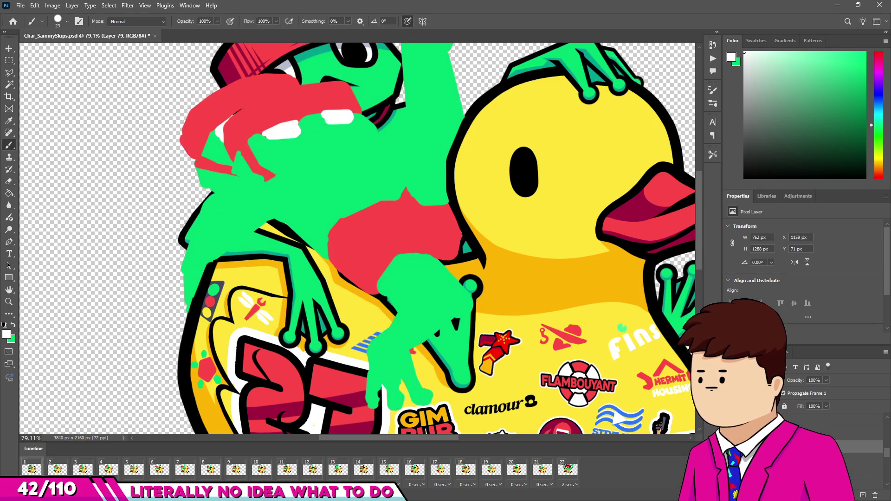
{"action": "left_click", "coordinate": [235, 470]}
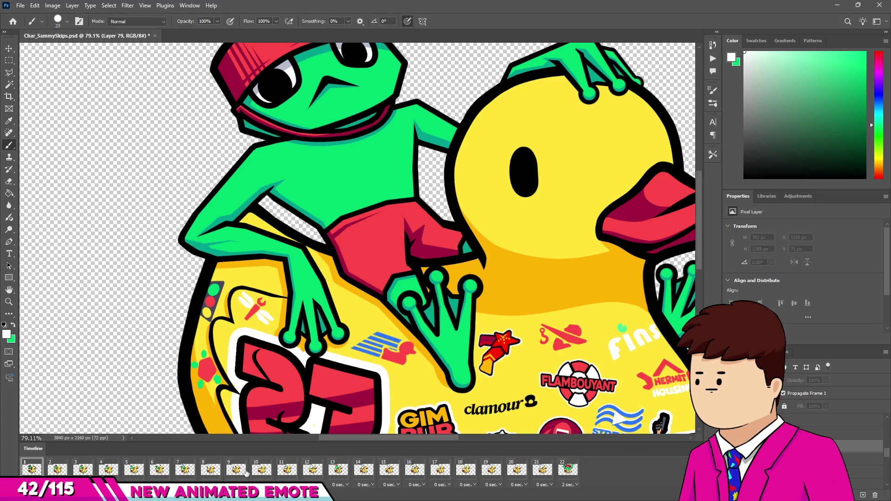
{"action": "left_click", "coordinate": [211, 470]}
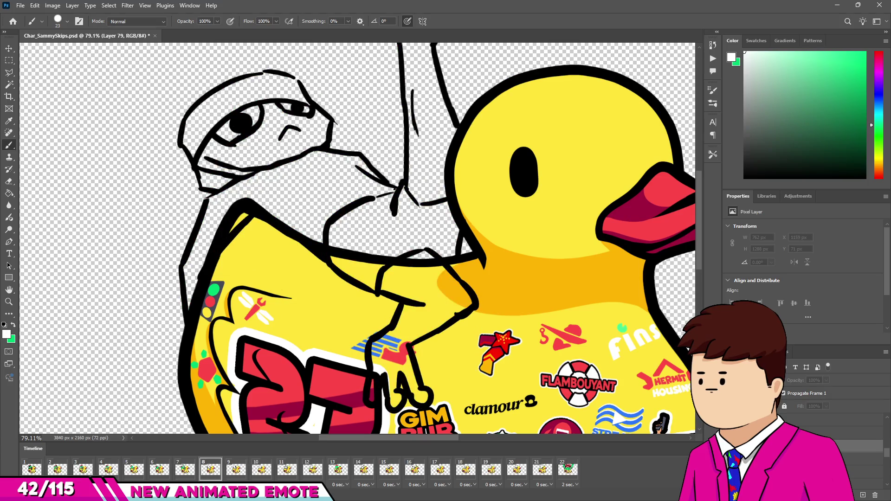
{"action": "left_click", "coordinate": [242, 471]}
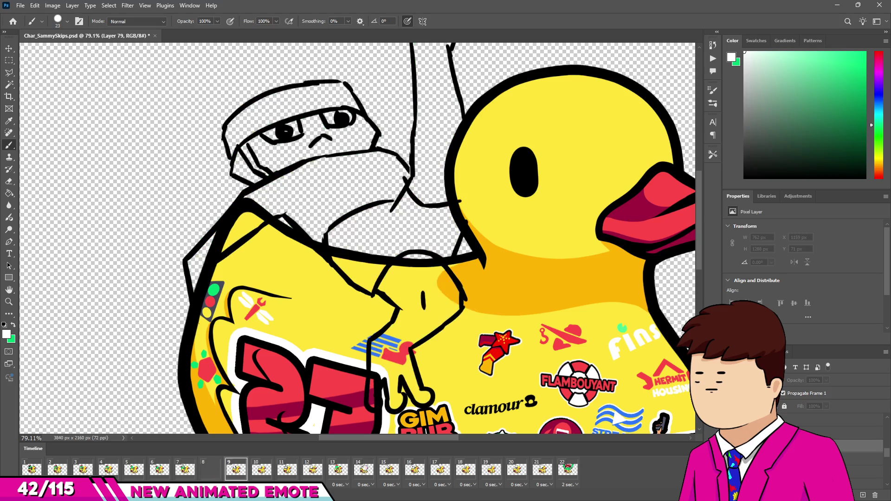
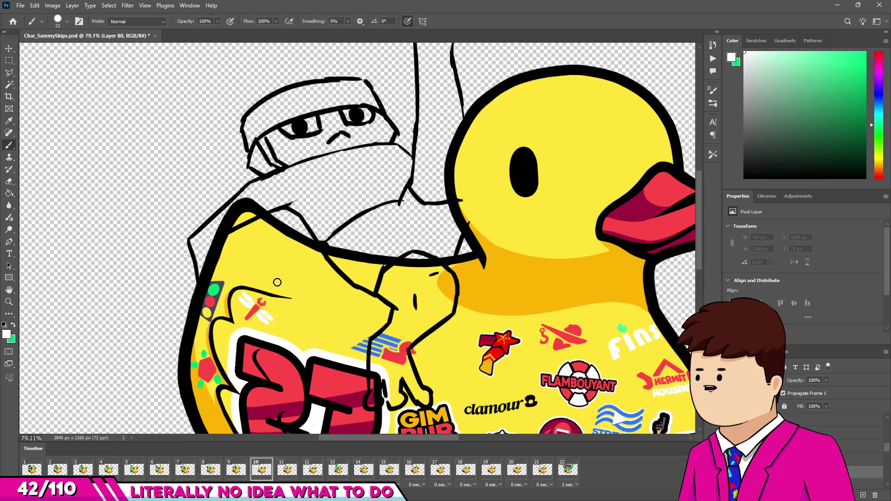
Paint white into the eye beside the pupil and fill the mouth area green
{"action": "scroll", "coordinate": [261, 102], "scroll_direction": "up", "scroll_amount": 5}
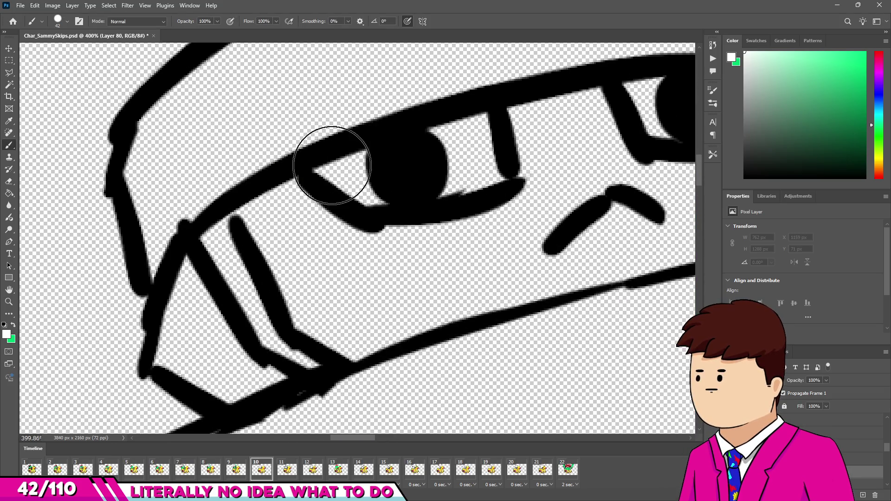
{"action": "left_click_drag", "start_coordinate": [464, 131], "coordinate": [467, 158]}
{"action": "scroll", "coordinate": [555, 135], "scroll_direction": "down", "scroll_amount": 1}
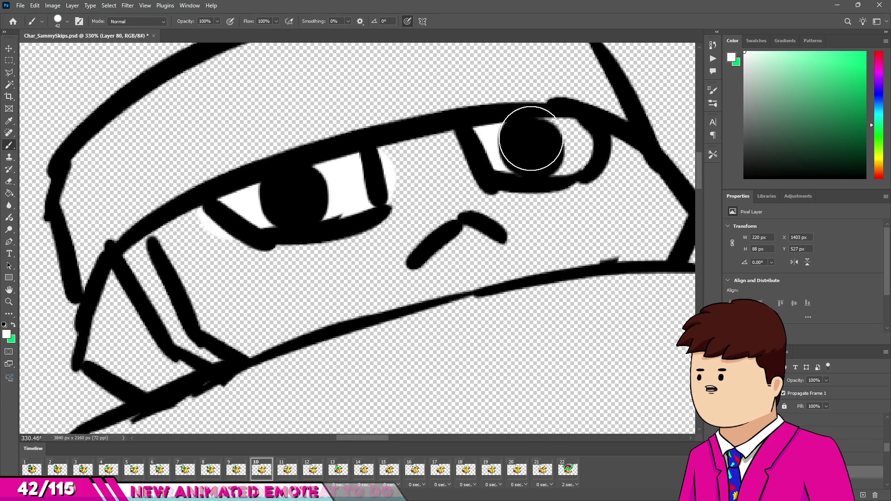
{"action": "scroll", "coordinate": [557, 170], "scroll_direction": "down", "scroll_amount": 10}
{"action": "scroll", "coordinate": [450, 390], "scroll_direction": "up", "scroll_amount": 5}
{"action": "scroll", "coordinate": [530, 357], "scroll_direction": "down", "scroll_amount": 5}
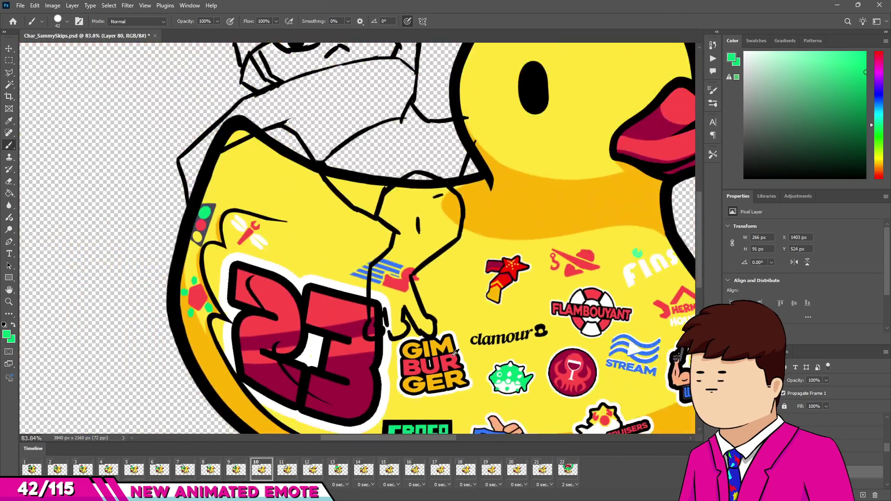
{"action": "scroll", "coordinate": [306, 263], "scroll_direction": "up", "scroll_amount": 6}
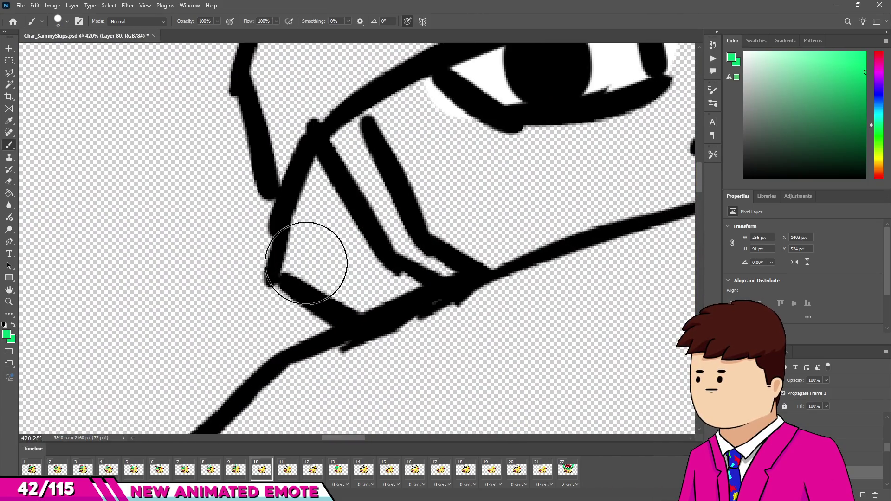
{"action": "mouse_move", "coordinate": [306, 263]}
{"action": "left_mouse_down"}
{"action": "mouse_move", "coordinate": [348, 193]}
{"action": "mouse_move", "coordinate": [412, 292]}
{"action": "mouse_move", "coordinate": [455, 306]}
{"action": "left_mouse_up"}
Fill the face green around the right eye and mouth, covering the gaps near the outline
{"action": "scroll", "coordinate": [355, 232], "scroll_direction": "down", "scroll_amount": 2}
{"action": "scroll", "coordinate": [355, 232], "scroll_direction": "up", "scroll_amount": 1}
{"action": "mouse_move", "coordinate": [388, 189]}
{"action": "left_mouse_down"}
{"action": "mouse_move", "coordinate": [377, 169]}
{"action": "mouse_move", "coordinate": [428, 209]}
{"action": "mouse_move", "coordinate": [410, 225]}
{"action": "mouse_move", "coordinate": [486, 199]}
{"action": "mouse_move", "coordinate": [591, 205]}
{"action": "left_mouse_up"}
{"action": "scroll", "coordinate": [591, 205], "scroll_direction": "down", "scroll_amount": 2}
{"action": "scroll", "coordinate": [468, 209], "scroll_direction": "up", "scroll_amount": 2}
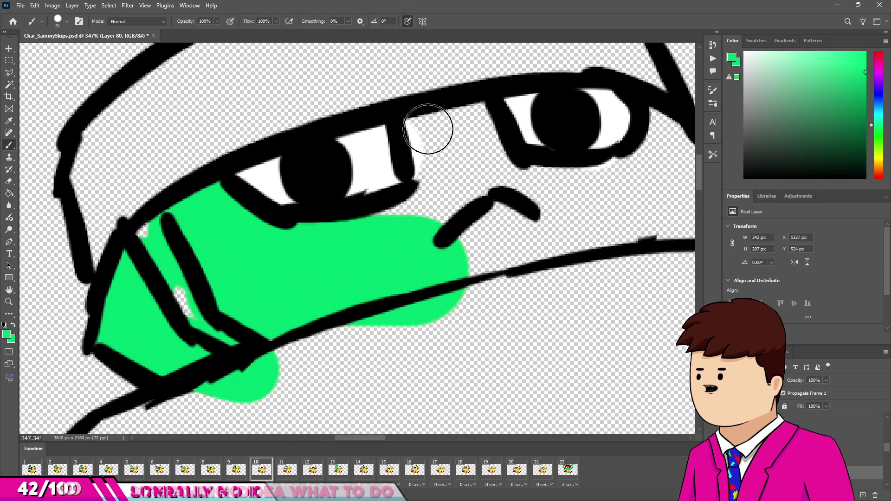
{"action": "left_click_drag", "start_coordinate": [428, 129], "coordinate": [424, 224]}
{"action": "mouse_move", "coordinate": [475, 148]}
{"action": "left_mouse_down"}
{"action": "mouse_move", "coordinate": [487, 189]}
{"action": "mouse_move", "coordinate": [409, 215]}
{"action": "mouse_move", "coordinate": [678, 186]}
{"action": "left_mouse_up"}
{"action": "scroll", "coordinate": [384, 199], "scroll_direction": "right", "scroll_amount": 3}
{"action": "mouse_move", "coordinate": [477, 189]}
{"action": "left_mouse_down"}
{"action": "mouse_move", "coordinate": [498, 199]}
{"action": "mouse_move", "coordinate": [581, 170]}
{"action": "left_mouse_up"}
{"action": "left_click_drag", "start_coordinate": [564, 134], "coordinate": [613, 218]}
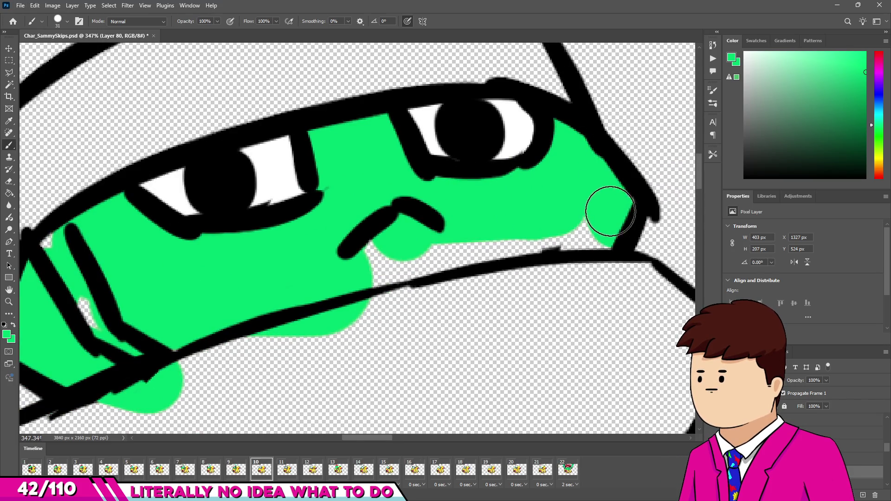
{"action": "left_click_drag", "start_coordinate": [598, 250], "coordinate": [574, 239]}
{"action": "left_click_drag", "start_coordinate": [381, 274], "coordinate": [365, 246]}
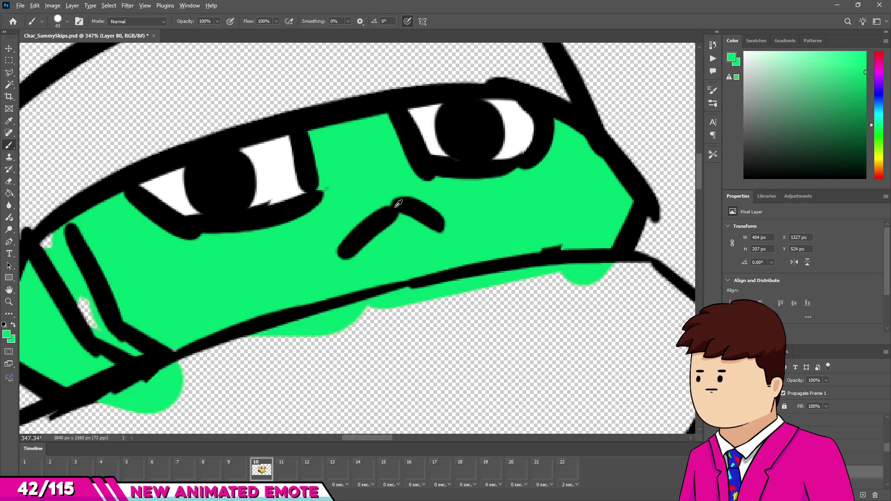
Paint a long green stroke along the body and erase spill past the black outline
{"action": "scroll", "coordinate": [367, 241], "scroll_direction": "down", "scroll_amount": 4}
{"action": "scroll", "coordinate": [374, 178], "scroll_direction": "up", "scroll_amount": 4}
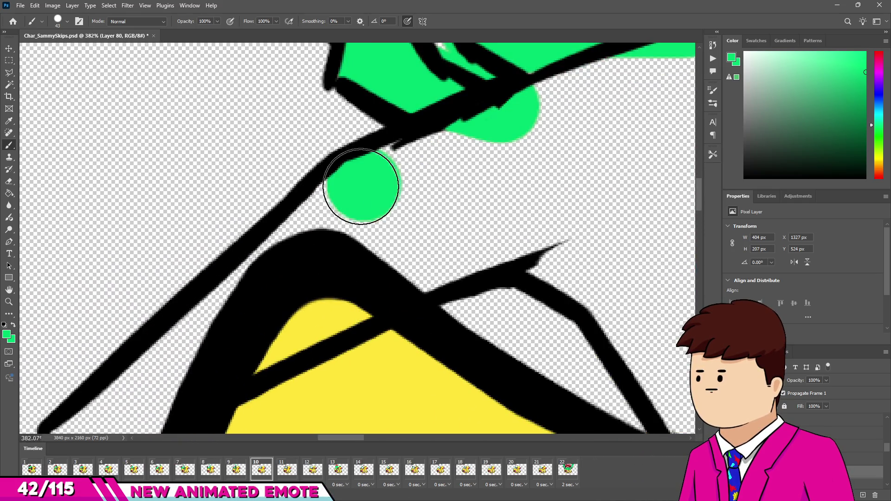
{"action": "scroll", "coordinate": [245, 296], "scroll_direction": "down", "scroll_amount": 1}
{"action": "mouse_move", "coordinate": [161, 374]}
{"action": "left_mouse_down"}
{"action": "mouse_move", "coordinate": [298, 257]}
{"action": "mouse_move", "coordinate": [286, 402]}
{"action": "left_mouse_up"}
{"action": "scroll", "coordinate": [262, 280], "scroll_direction": "up", "scroll_amount": 1}
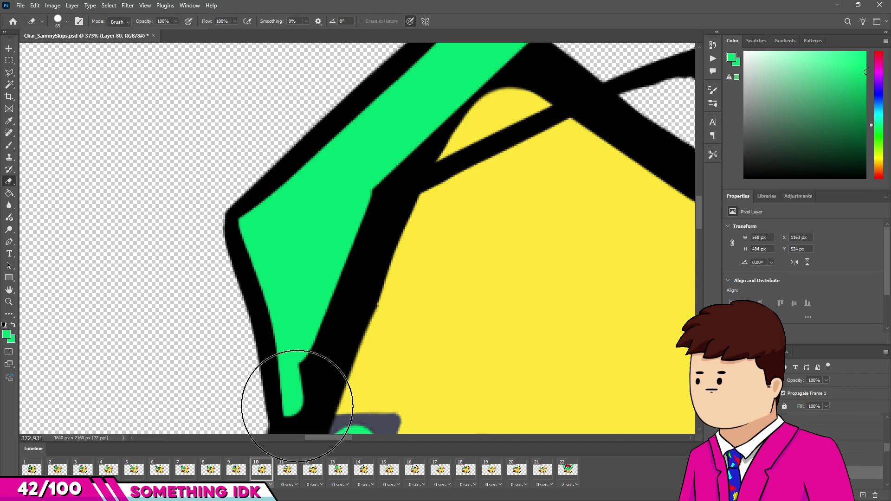
{"action": "left_click_drag", "start_coordinate": [403, 235], "coordinate": [288, 400]}
{"action": "scroll", "coordinate": [269, 288], "scroll_direction": "down", "scroll_amount": 5}
{"action": "scroll", "coordinate": [291, 266], "scroll_direction": "up", "scroll_amount": 6}
{"action": "scroll", "coordinate": [248, 296], "scroll_direction": "down", "scroll_amount": 2}
Cover the wedge and junction beside the black branch line with green, undoing one misplaced stroke
{"action": "left_click_drag", "start_coordinate": [211, 274], "coordinate": [563, 135]}
{"action": "key", "text": "ctrl+z"}
{"action": "scroll", "coordinate": [214, 288], "scroll_direction": "up", "scroll_amount": 1}
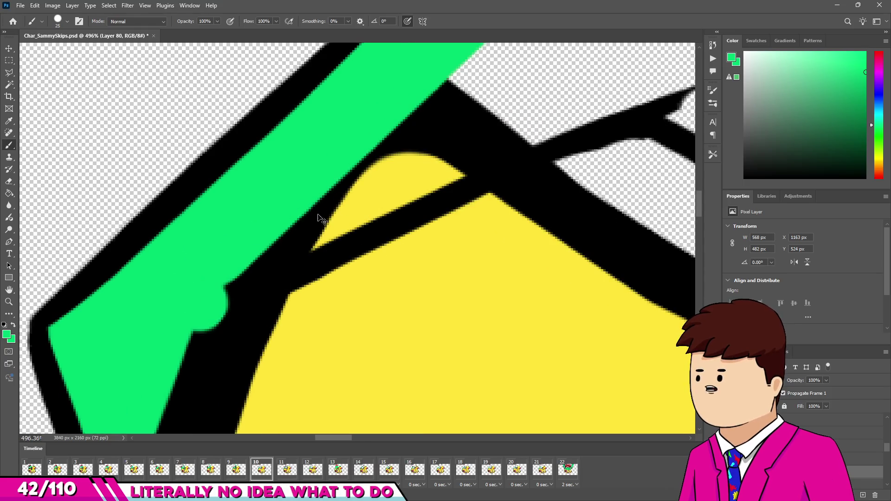
{"action": "left_click_drag", "start_coordinate": [509, 137], "coordinate": [177, 306]}
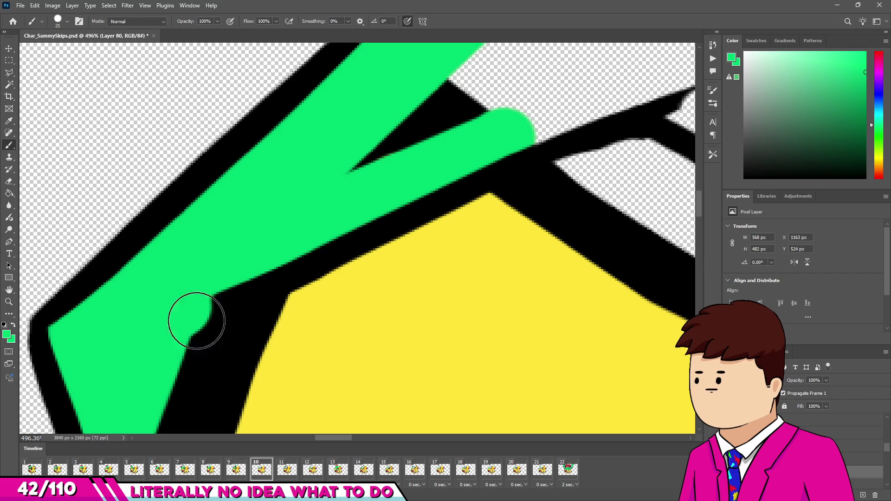
{"action": "scroll", "coordinate": [305, 217], "scroll_direction": "down", "scroll_amount": 9}
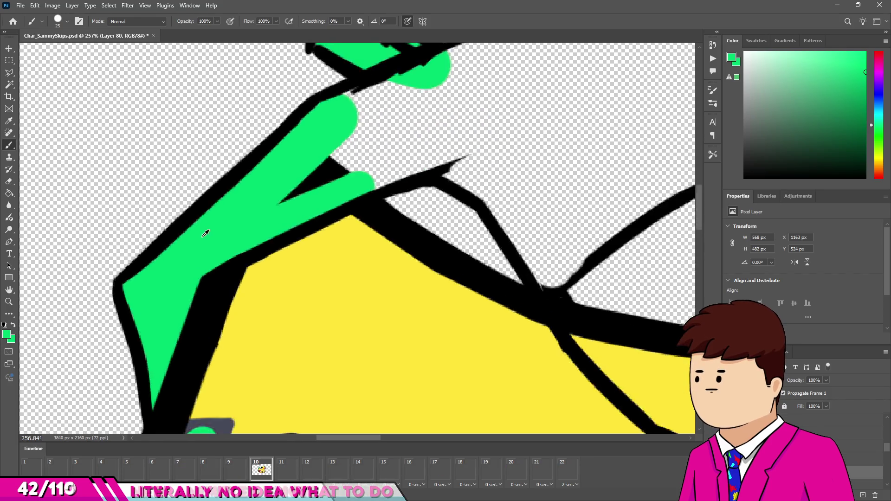
{"action": "left_click_drag", "start_coordinate": [340, 178], "coordinate": [427, 219]}
{"action": "scroll", "coordinate": [403, 226], "scroll_direction": "up", "scroll_amount": 6}
{"action": "scroll", "coordinate": [458, 301], "scroll_direction": "down", "scroll_amount": 3}
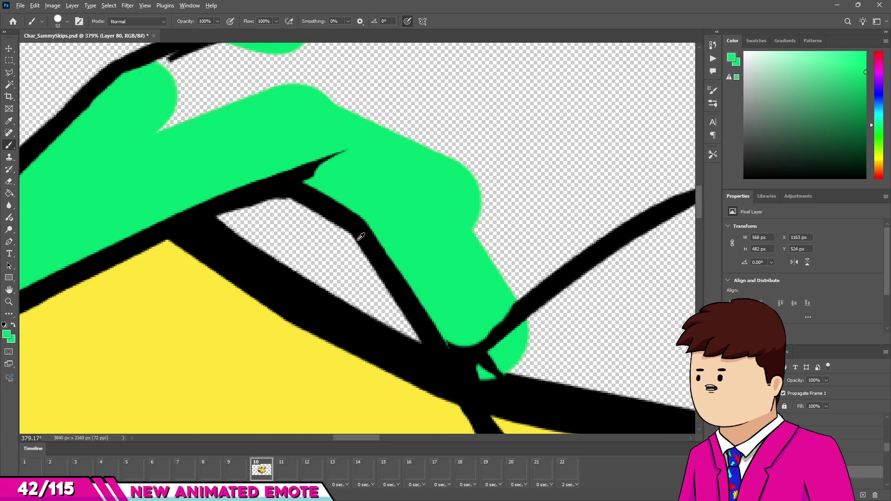
{"action": "mouse_move", "coordinate": [364, 253]}
{"action": "left_mouse_down"}
{"action": "mouse_move", "coordinate": [528, 189]}
{"action": "mouse_move", "coordinate": [534, 195]}
{"action": "left_mouse_up"}
Touch up unfilled spots and holes in the green near the outline junction
{"action": "scroll", "coordinate": [454, 185], "scroll_direction": "down", "scroll_amount": 3}
{"action": "scroll", "coordinate": [453, 185], "scroll_direction": "up", "scroll_amount": 2}
{"action": "scroll", "coordinate": [458, 312], "scroll_direction": "up", "scroll_amount": 3}
{"action": "mouse_move", "coordinate": [506, 252]}
{"action": "left_mouse_down"}
{"action": "mouse_move", "coordinate": [478, 248]}
{"action": "mouse_move", "coordinate": [442, 175]}
{"action": "left_mouse_up"}
{"action": "scroll", "coordinate": [388, 215], "scroll_direction": "down", "scroll_amount": 3}
{"action": "scroll", "coordinate": [394, 226], "scroll_direction": "up", "scroll_amount": 3}
{"action": "left_click", "coordinate": [394, 226]}
{"action": "scroll", "coordinate": [364, 217], "scroll_direction": "down", "scroll_amount": 3}
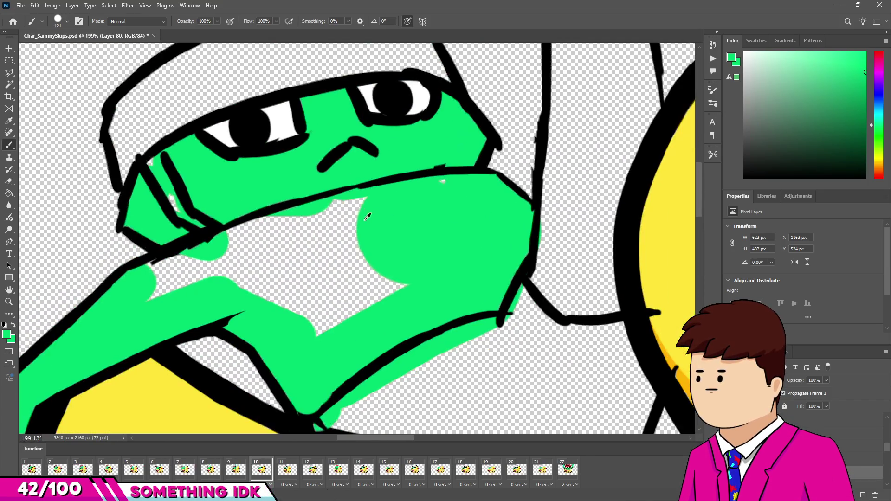
{"action": "left_click_drag", "start_coordinate": [298, 236], "coordinate": [235, 239]}
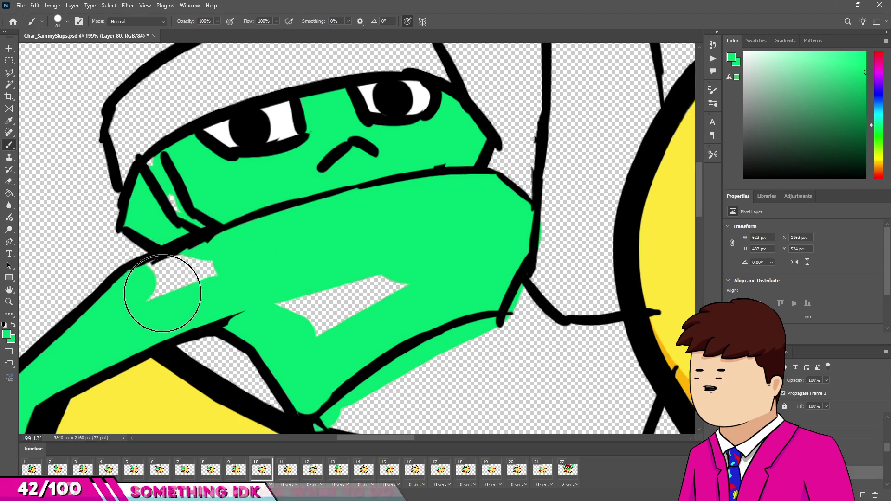
{"action": "scroll", "coordinate": [325, 288], "scroll_direction": "down", "scroll_amount": 4}
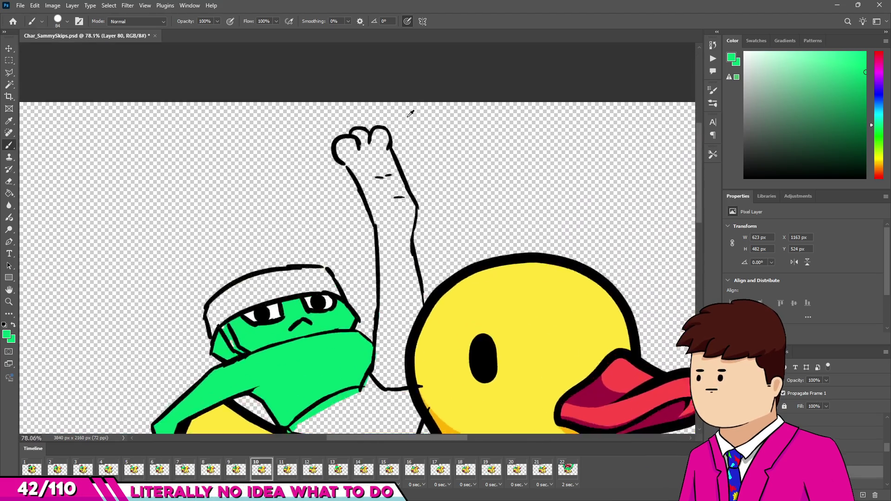
{"action": "scroll", "coordinate": [362, 139], "scroll_direction": "up", "scroll_amount": 6}
Colour the three fingers and lower part of the raised hand green
{"action": "left_click", "coordinate": [327, 168]}
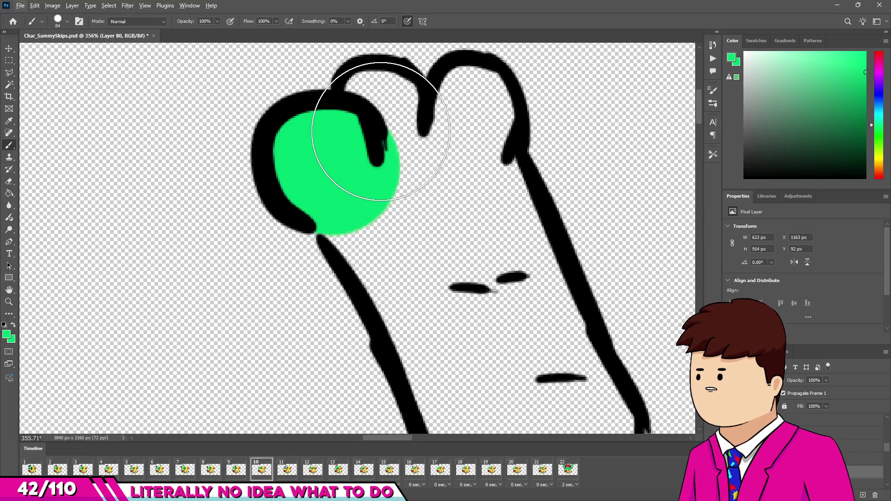
{"action": "left_click", "coordinate": [378, 107]}
{"action": "left_click_drag", "start_coordinate": [472, 111], "coordinate": [427, 216]}
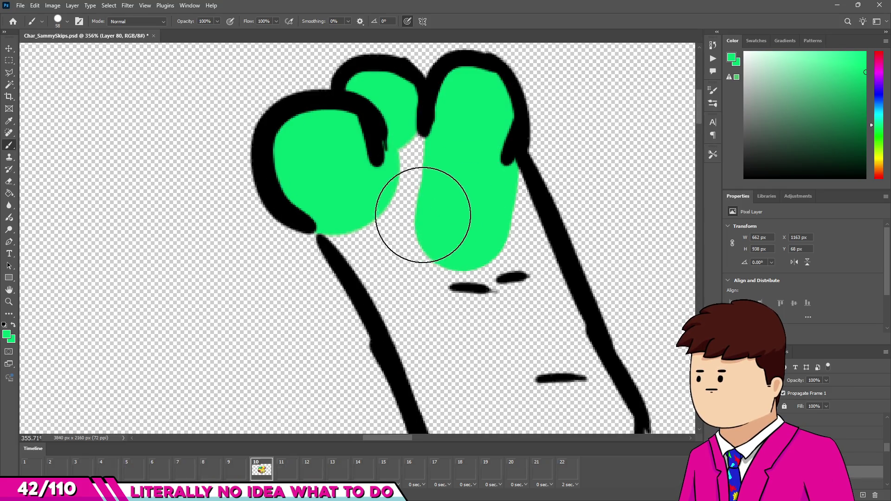
{"action": "scroll", "coordinate": [370, 198], "scroll_direction": "down", "scroll_amount": 1}
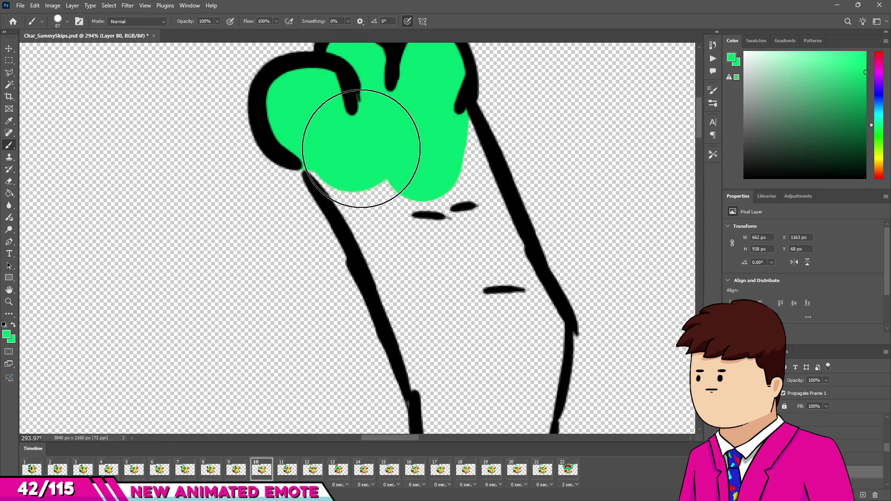
{"action": "mouse_move", "coordinate": [428, 268]}
{"action": "left_mouse_down"}
{"action": "mouse_move", "coordinate": [455, 350]}
{"action": "mouse_move", "coordinate": [489, 328]}
{"action": "mouse_move", "coordinate": [447, 223]}
{"action": "left_mouse_up"}
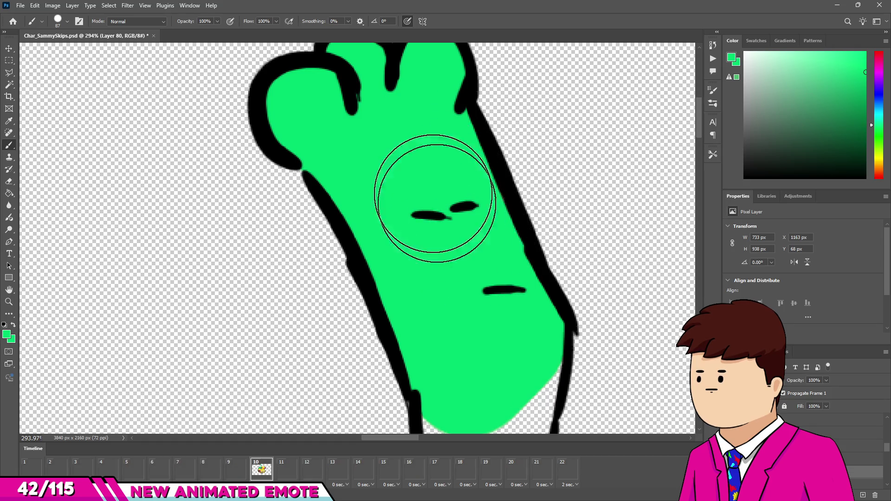
Extend the green fill down the raised arm to its bottom line
{"action": "scroll", "coordinate": [443, 215], "scroll_direction": "down", "scroll_amount": 5}
{"action": "scroll", "coordinate": [443, 218], "scroll_direction": "up", "scroll_amount": 5}
{"action": "left_click_drag", "start_coordinate": [457, 151], "coordinate": [434, 273]}
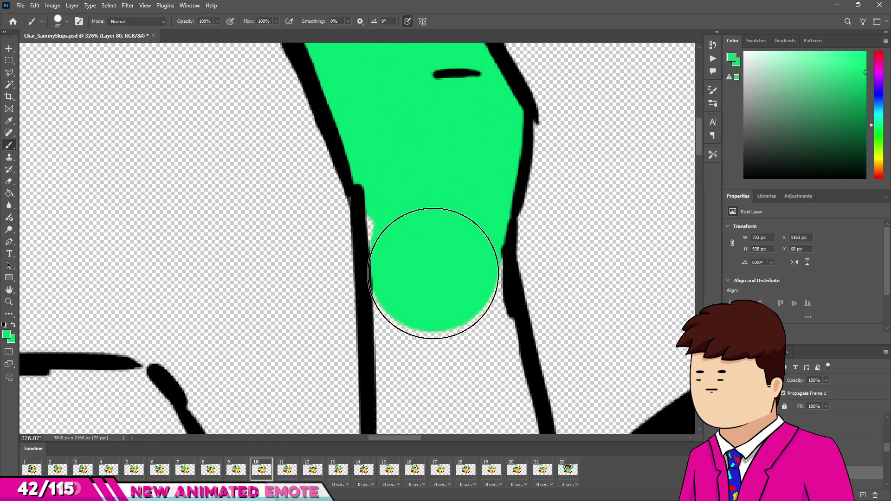
{"action": "scroll", "coordinate": [434, 375], "scroll_direction": "down", "scroll_amount": 5}
{"action": "scroll", "coordinate": [442, 213], "scroll_direction": "up", "scroll_amount": 4}
{"action": "mouse_move", "coordinate": [442, 213]}
{"action": "left_mouse_down"}
{"action": "mouse_move", "coordinate": [464, 319]}
{"action": "mouse_move", "coordinate": [461, 295]}
{"action": "left_mouse_up"}
{"action": "scroll", "coordinate": [455, 344], "scroll_direction": "up", "scroll_amount": 2}
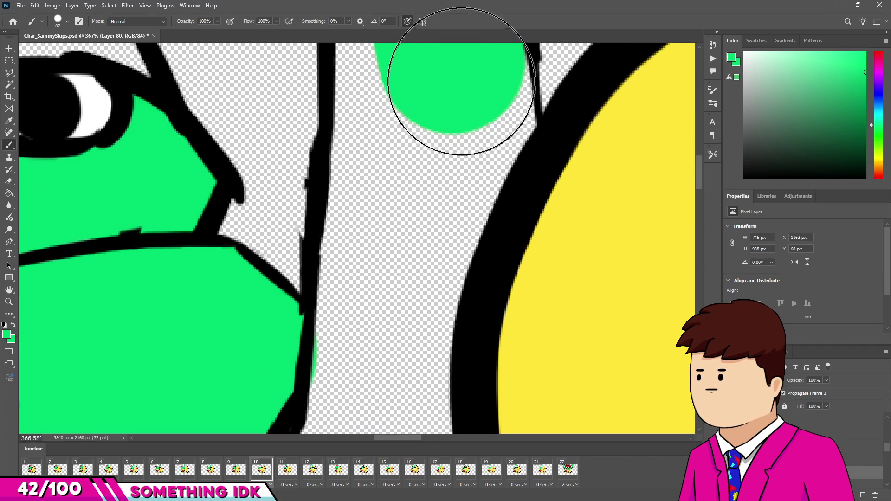
{"action": "left_click_drag", "start_coordinate": [461, 81], "coordinate": [459, 98]}
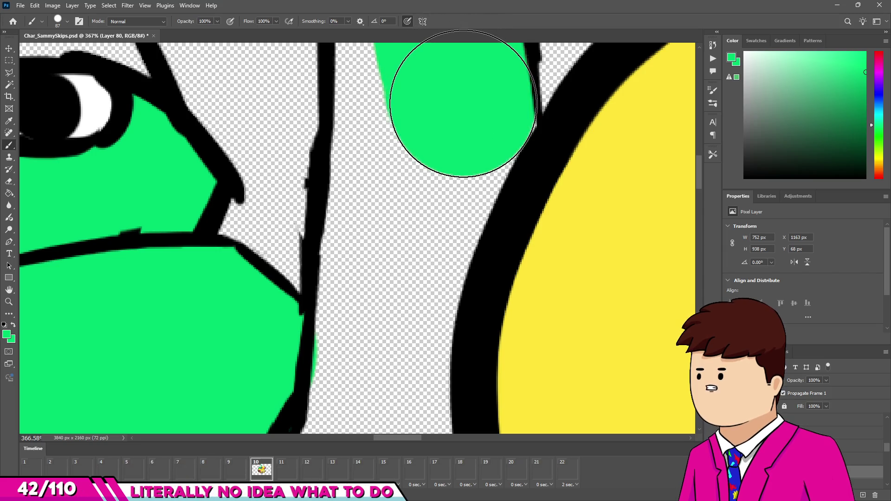
{"action": "scroll", "coordinate": [368, 209], "scroll_direction": "down", "scroll_amount": 5}
{"action": "scroll", "coordinate": [424, 215], "scroll_direction": "up", "scroll_amount": 5}
{"action": "left_click_drag", "start_coordinate": [395, 139], "coordinate": [388, 169]}
{"action": "left_click_drag", "start_coordinate": [385, 294], "coordinate": [392, 374]}
{"action": "scroll", "coordinate": [410, 335], "scroll_direction": "down", "scroll_amount": 1}
{"action": "left_click", "coordinate": [393, 354]}
Switch to erasing, enlarge the brush slightly, and fix the white notch beside the arm outline
{"action": "key", "text": "e"}
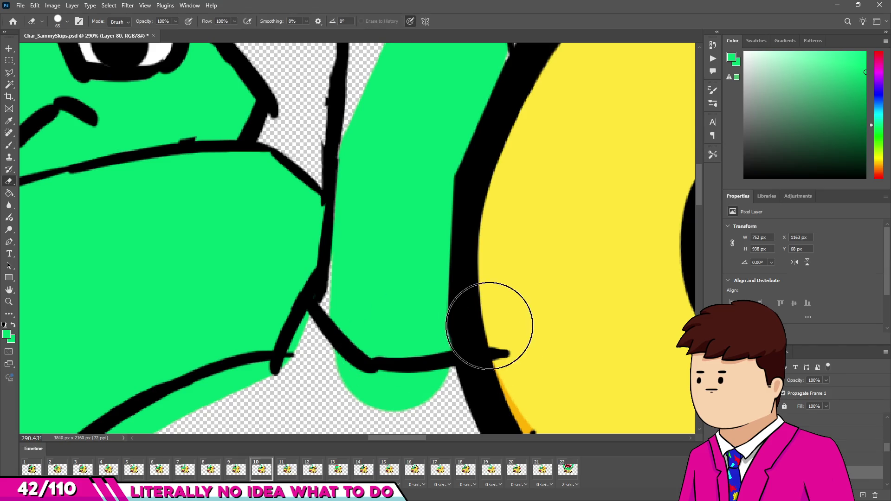
{"action": "scroll", "coordinate": [494, 186], "scroll_direction": "up", "scroll_amount": 2}
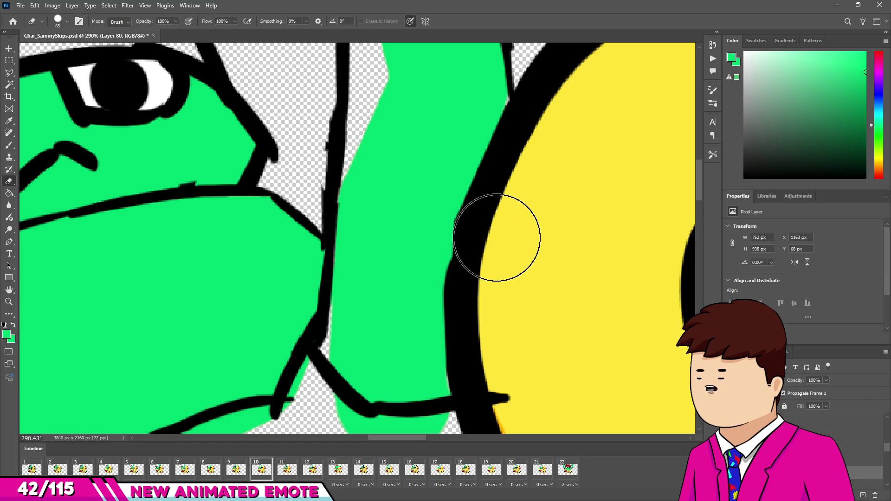
{"action": "scroll", "coordinate": [546, 126], "scroll_direction": "down", "scroll_amount": 3}
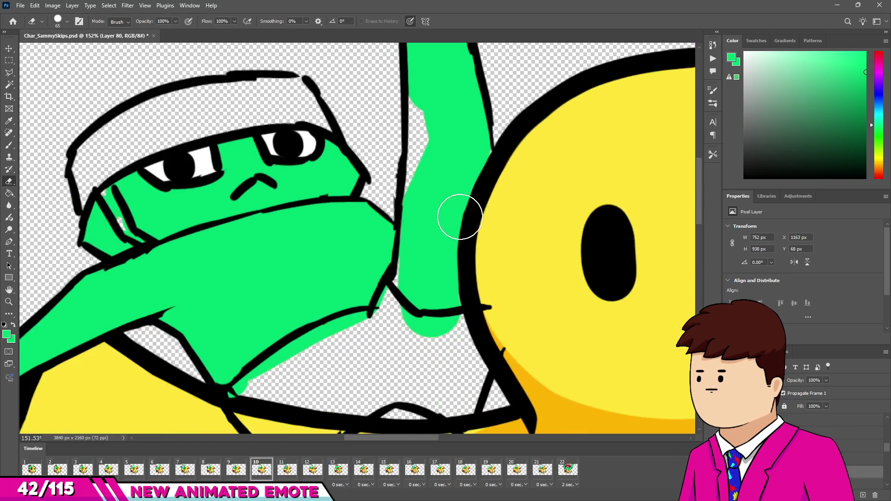
{"action": "scroll", "coordinate": [470, 110], "scroll_direction": "up", "scroll_amount": 2}
{"action": "scroll", "coordinate": [449, 168], "scroll_direction": "up", "scroll_amount": 3}
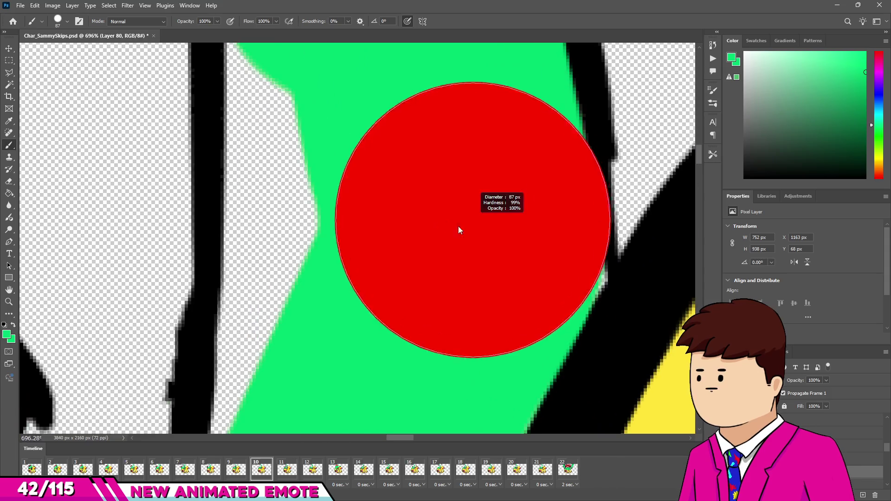
{"action": "scroll", "coordinate": [406, 213], "scroll_direction": "down", "scroll_amount": 2}
{"action": "key", "text": "bracketright"}
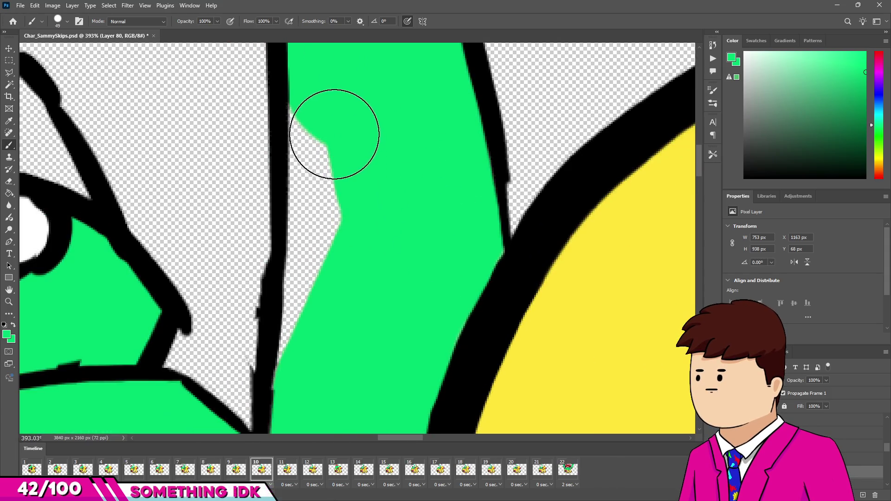
{"action": "left_click_drag", "start_coordinate": [298, 149], "coordinate": [321, 344]}
{"action": "scroll", "coordinate": [395, 133], "scroll_direction": "down", "scroll_amount": 5}
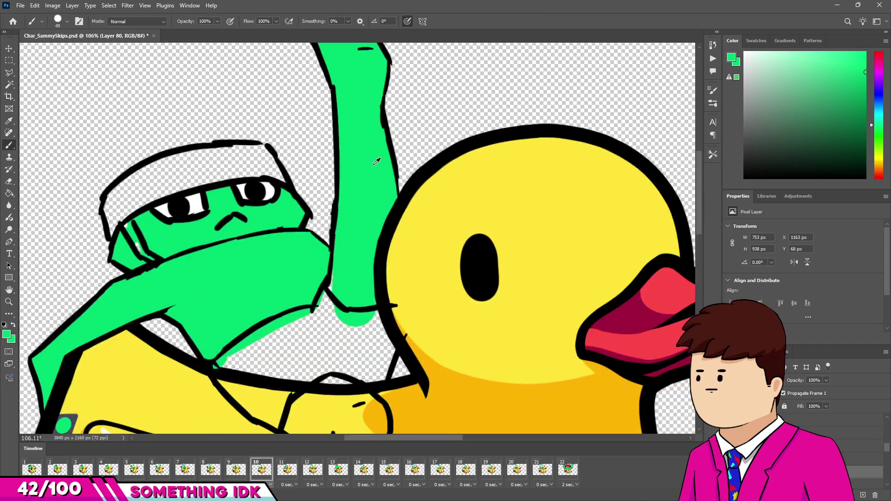
{"action": "scroll", "coordinate": [395, 133], "scroll_direction": "up", "scroll_amount": 4}
{"action": "scroll", "coordinate": [379, 145], "scroll_direction": "down", "scroll_amount": 4}
{"action": "scroll", "coordinate": [336, 214], "scroll_direction": "up", "scroll_amount": 5}
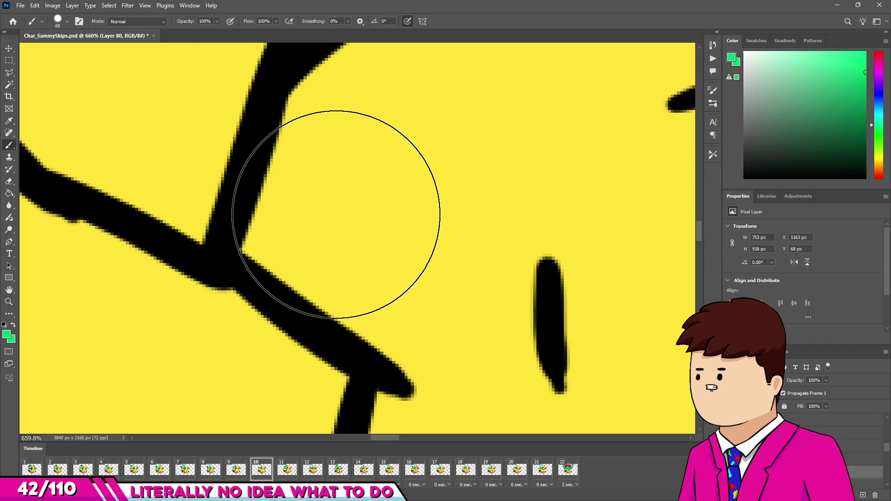
{"action": "scroll", "coordinate": [331, 204], "scroll_direction": "down", "scroll_amount": 3}
Colour the character's part over the duck's head green
{"action": "left_click_drag", "start_coordinate": [258, 243], "coordinate": [377, 110]}
{"action": "scroll", "coordinate": [418, 139], "scroll_direction": "up", "scroll_amount": 2}
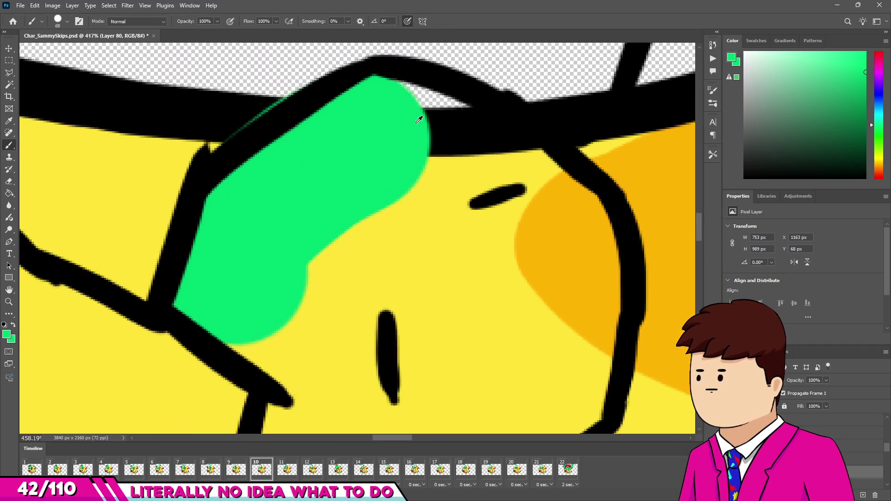
{"action": "mouse_move", "coordinate": [438, 151]}
{"action": "left_mouse_down"}
{"action": "mouse_move", "coordinate": [533, 222]}
{"action": "mouse_move", "coordinate": [533, 193]}
{"action": "left_mouse_up"}
{"action": "scroll", "coordinate": [529, 218], "scroll_direction": "down", "scroll_amount": 1}
{"action": "mouse_move", "coordinate": [527, 242]}
{"action": "left_mouse_down"}
{"action": "mouse_move", "coordinate": [554, 229]}
{"action": "mouse_move", "coordinate": [543, 314]}
{"action": "mouse_move", "coordinate": [417, 308]}
{"action": "left_mouse_up"}
{"action": "key", "text": "bracketright"}
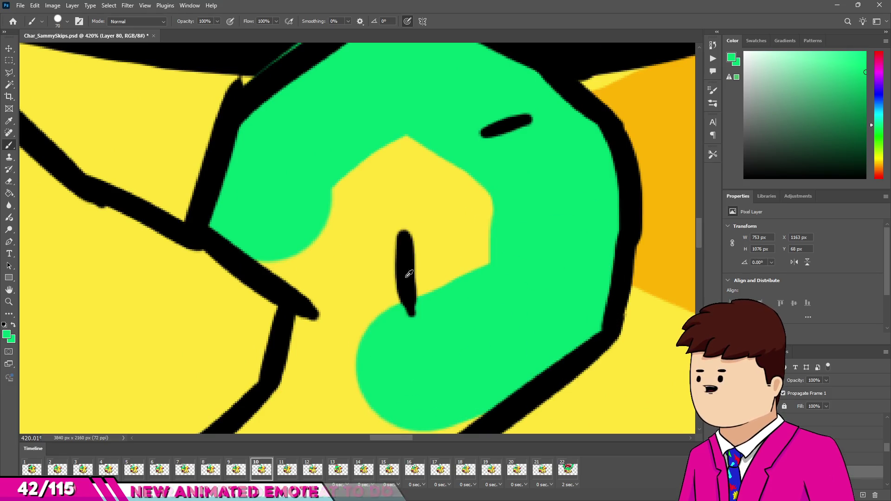
{"action": "left_click_drag", "start_coordinate": [349, 258], "coordinate": [404, 182]}
{"action": "scroll", "coordinate": [404, 183], "scroll_direction": "down", "scroll_amount": 8}
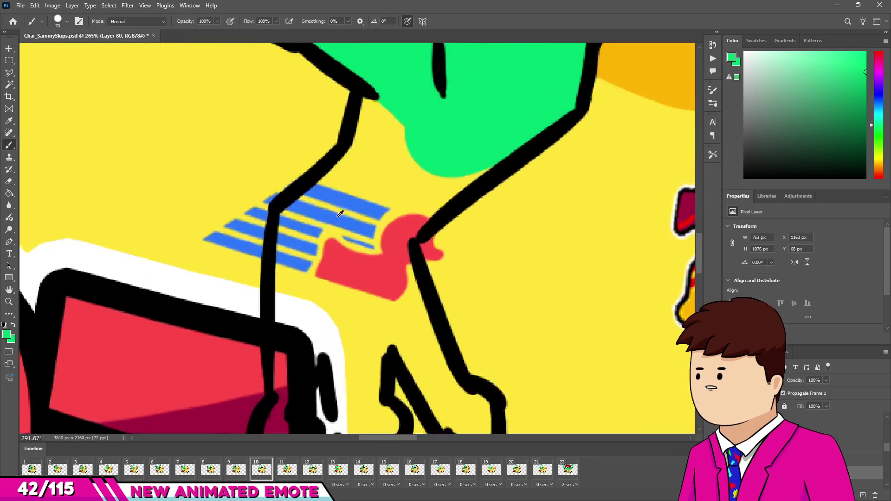
Paint the leftover yellow near the shorts, between the legs and on the leg green, then sample the beak's red
{"action": "mouse_move", "coordinate": [431, 59]}
{"action": "left_mouse_down"}
{"action": "mouse_move", "coordinate": [408, 173]}
{"action": "mouse_move", "coordinate": [491, 80]}
{"action": "left_mouse_up"}
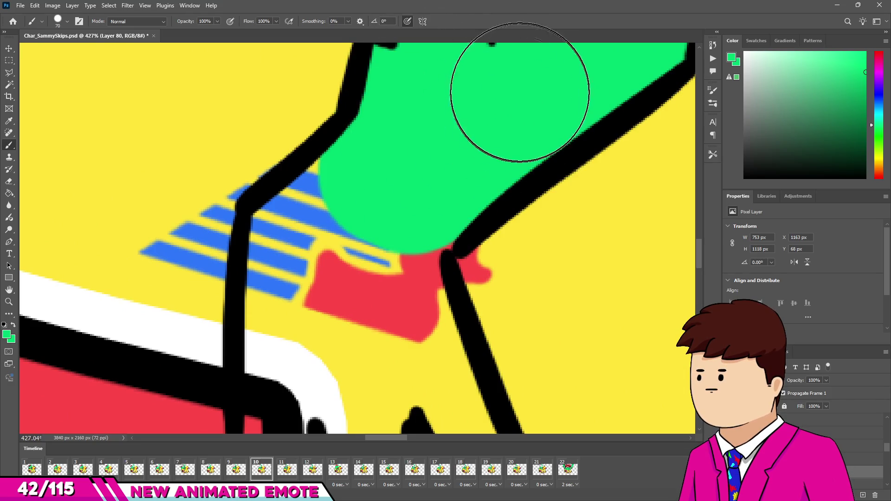
{"action": "scroll", "coordinate": [464, 65], "scroll_direction": "down", "scroll_amount": 3}
{"action": "scroll", "coordinate": [353, 186], "scroll_direction": "up", "scroll_amount": 2}
{"action": "key", "text": "bracketleft"}
{"action": "key", "text": "bracketleft"}
{"action": "left_click_drag", "start_coordinate": [375, 140], "coordinate": [334, 169]}
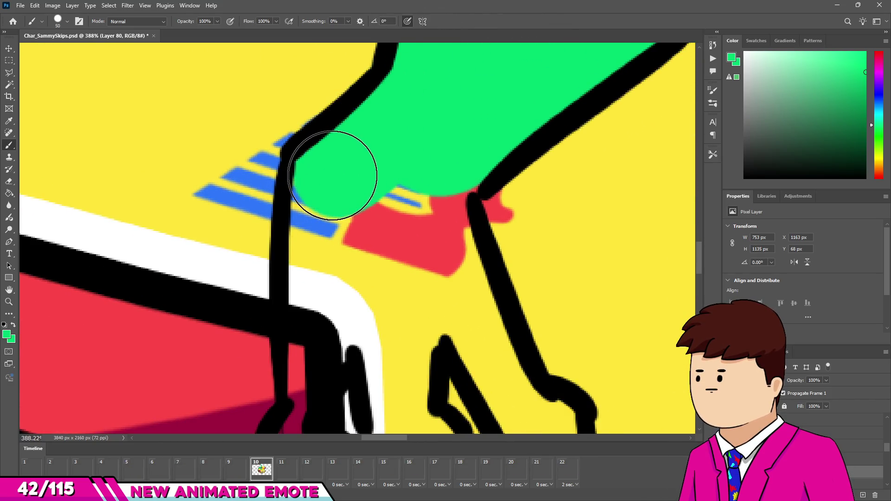
{"action": "scroll", "coordinate": [326, 199], "scroll_direction": "down", "scroll_amount": 3}
{"action": "mouse_move", "coordinate": [327, 199]}
{"action": "left_mouse_down"}
{"action": "mouse_move", "coordinate": [328, 249]}
{"action": "mouse_move", "coordinate": [299, 354]}
{"action": "mouse_move", "coordinate": [325, 334]}
{"action": "left_mouse_up"}
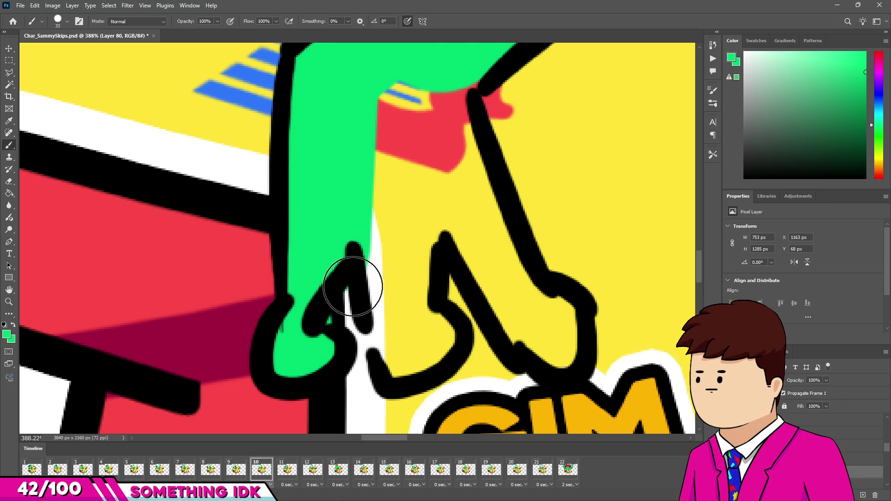
{"action": "mouse_move", "coordinate": [385, 245]}
{"action": "left_mouse_down"}
{"action": "mouse_move", "coordinate": [408, 334]}
{"action": "mouse_move", "coordinate": [422, 324]}
{"action": "left_mouse_up"}
{"action": "mouse_move", "coordinate": [557, 339]}
{"action": "left_mouse_down"}
{"action": "mouse_move", "coordinate": [551, 322]}
{"action": "mouse_move", "coordinate": [513, 302]}
{"action": "mouse_move", "coordinate": [473, 235]}
{"action": "mouse_move", "coordinate": [434, 93]}
{"action": "mouse_move", "coordinate": [397, 207]}
{"action": "mouse_move", "coordinate": [449, 87]}
{"action": "left_mouse_up"}
{"action": "scroll", "coordinate": [449, 87], "scroll_direction": "down", "scroll_amount": 5}
{"action": "scroll", "coordinate": [635, 228], "scroll_direction": "up", "scroll_amount": 3}
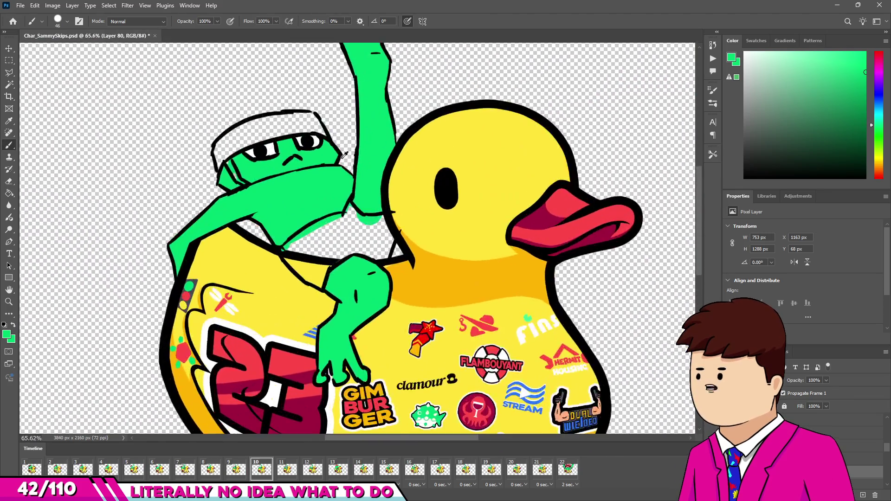
{"action": "left_click", "coordinate": [648, 278], "text": "alt"}
Paint the whole headband red, including its strap beside the cheek
{"action": "scroll", "coordinate": [153, 139], "scroll_direction": "up", "scroll_amount": 5}
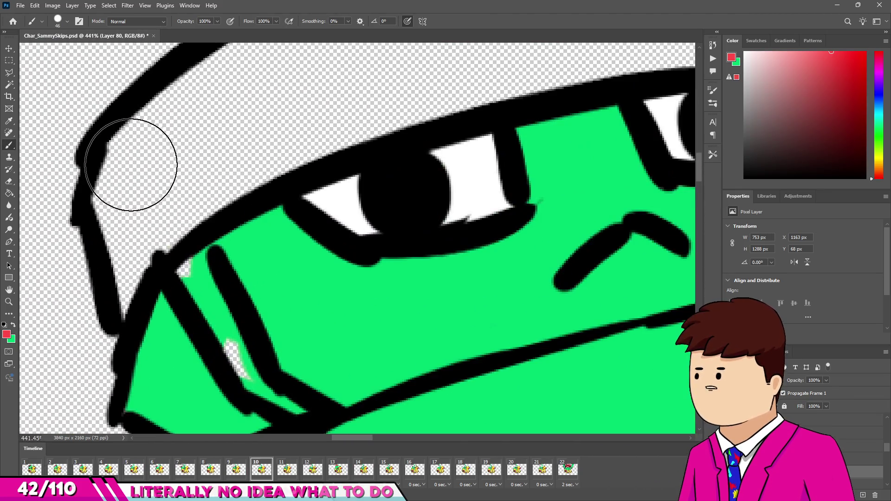
{"action": "left_click", "coordinate": [141, 166]}
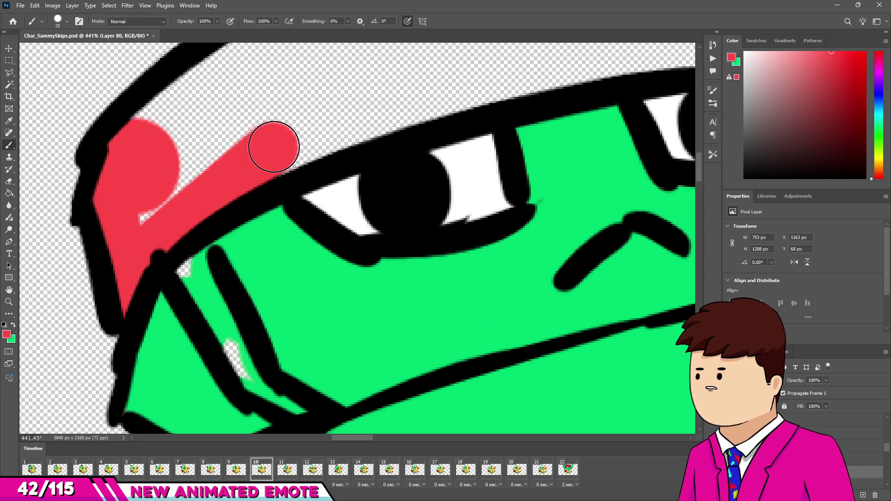
{"action": "scroll", "coordinate": [274, 147], "scroll_direction": "down", "scroll_amount": 3}
{"action": "left_click_drag", "start_coordinate": [228, 140], "coordinate": [376, 103]}
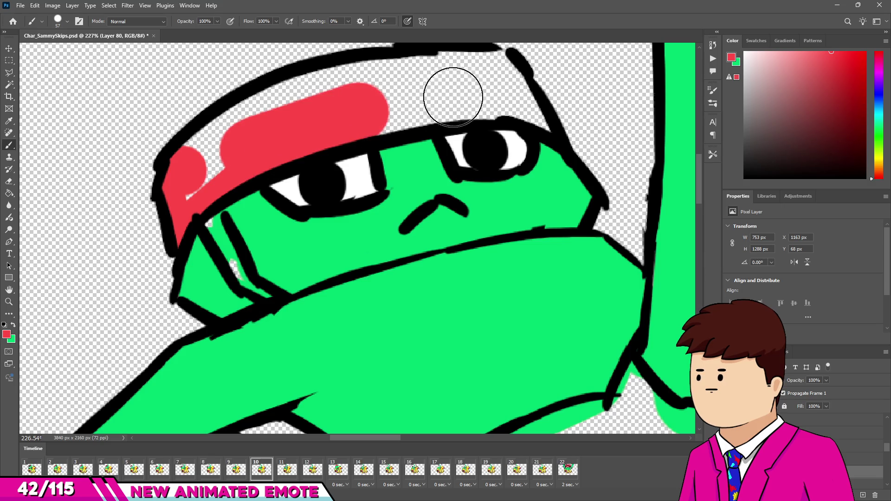
{"action": "left_click_drag", "start_coordinate": [451, 96], "coordinate": [485, 95]}
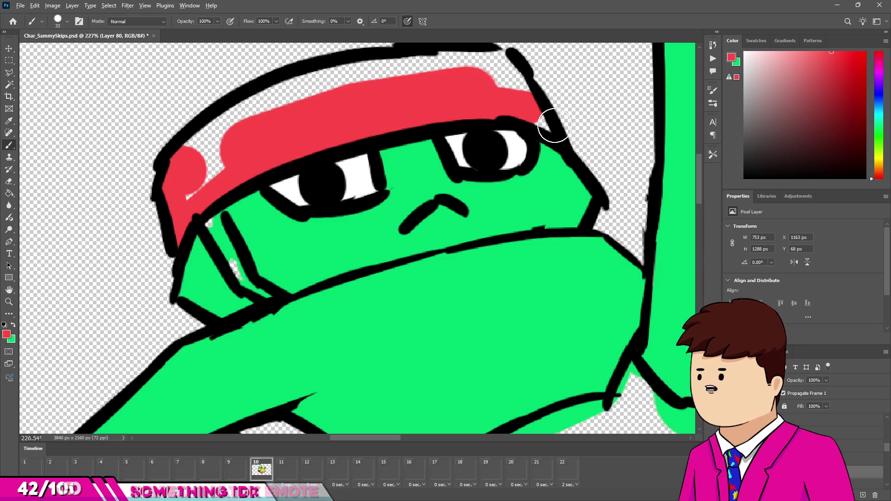
{"action": "mouse_move", "coordinate": [515, 69]}
{"action": "left_mouse_down"}
{"action": "mouse_move", "coordinate": [469, 55]}
{"action": "mouse_move", "coordinate": [457, 75]}
{"action": "mouse_move", "coordinate": [493, 79]}
{"action": "mouse_move", "coordinate": [463, 68]}
{"action": "mouse_move", "coordinate": [362, 73]}
{"action": "mouse_move", "coordinate": [279, 95]}
{"action": "left_mouse_up"}
{"action": "left_click_drag", "start_coordinate": [196, 148], "coordinate": [186, 192]}
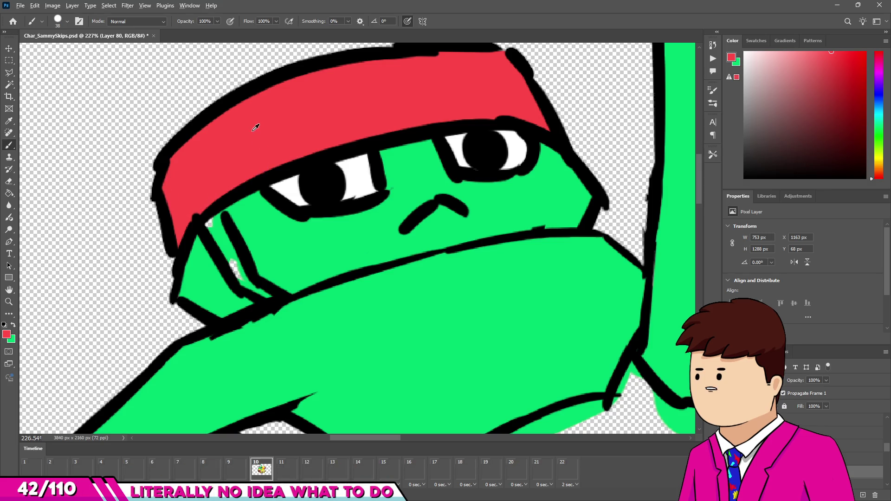
{"action": "scroll", "coordinate": [224, 199], "scroll_direction": "up", "scroll_amount": 3}
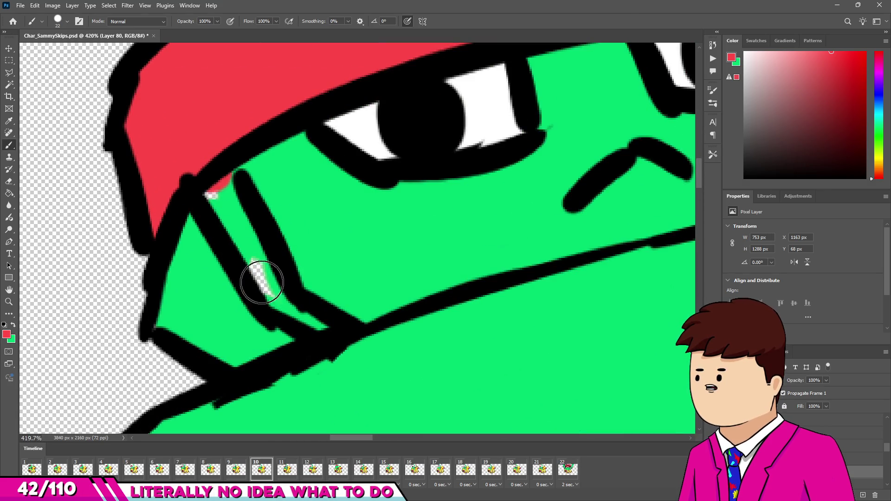
{"action": "left_click_drag", "start_coordinate": [260, 280], "coordinate": [312, 310]}
{"action": "scroll", "coordinate": [321, 328], "scroll_direction": "down", "scroll_amount": 6}
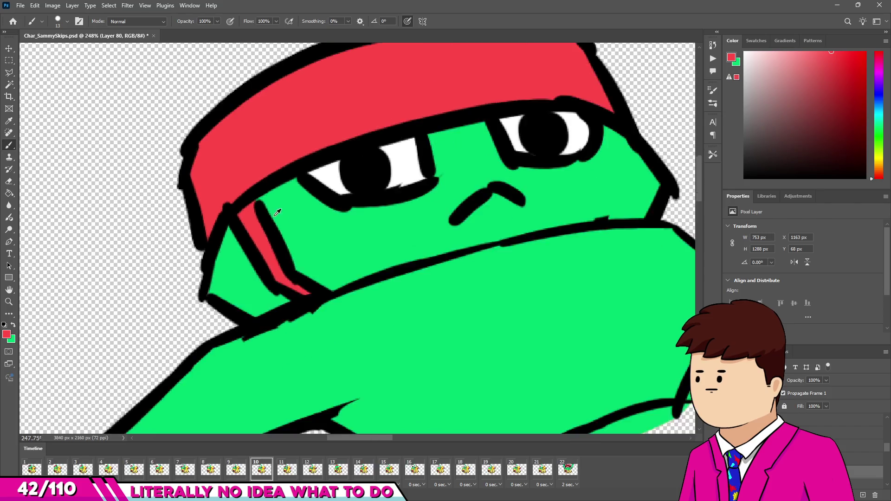
{"action": "scroll", "coordinate": [214, 264], "scroll_direction": "up", "scroll_amount": 5}
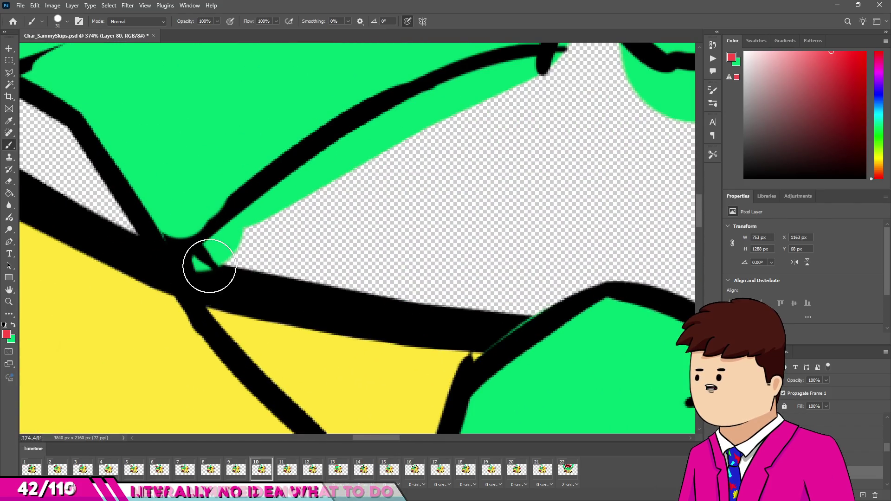
Paint the shorts strip red, filling its empty areas and remaining gap
{"action": "left_click", "coordinate": [209, 266]}
{"action": "left_click", "coordinate": [325, 190], "text": "shift"}
{"action": "scroll", "coordinate": [316, 195], "scroll_direction": "down", "scroll_amount": 2}
{"action": "mouse_move", "coordinate": [384, 159]}
{"action": "left_mouse_down"}
{"action": "mouse_move", "coordinate": [483, 134]}
{"action": "mouse_move", "coordinate": [471, 201]}
{"action": "mouse_move", "coordinate": [485, 163]}
{"action": "mouse_move", "coordinate": [553, 223]}
{"action": "mouse_move", "coordinate": [534, 209]}
{"action": "left_mouse_up"}
{"action": "scroll", "coordinate": [481, 111], "scroll_direction": "down", "scroll_amount": 3}
{"action": "scroll", "coordinate": [464, 110], "scroll_direction": "up", "scroll_amount": 5}
{"action": "scroll", "coordinate": [323, 199], "scroll_direction": "down", "scroll_amount": 2}
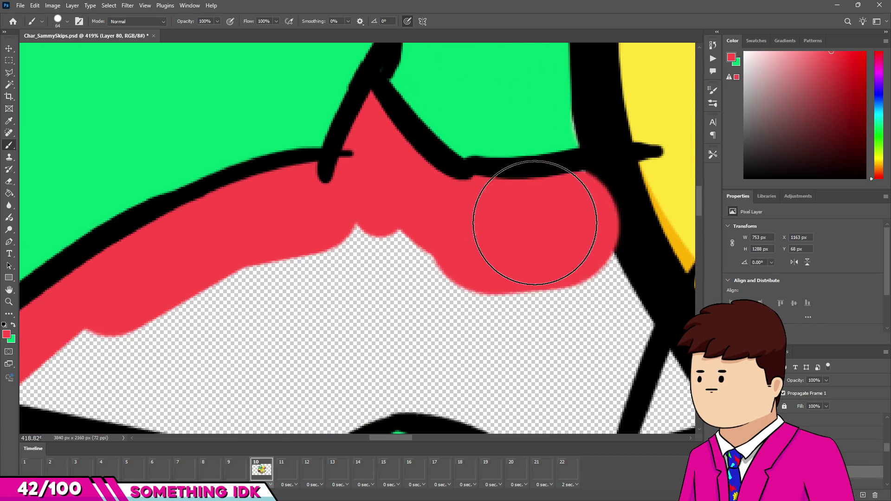
{"action": "scroll", "coordinate": [552, 242], "scroll_direction": "down", "scroll_amount": 2}
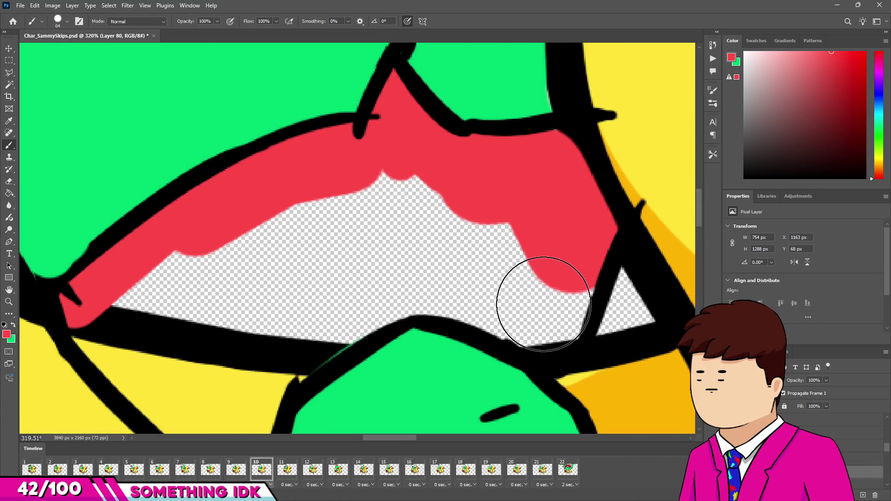
{"action": "left_click_drag", "start_coordinate": [544, 304], "coordinate": [514, 300]}
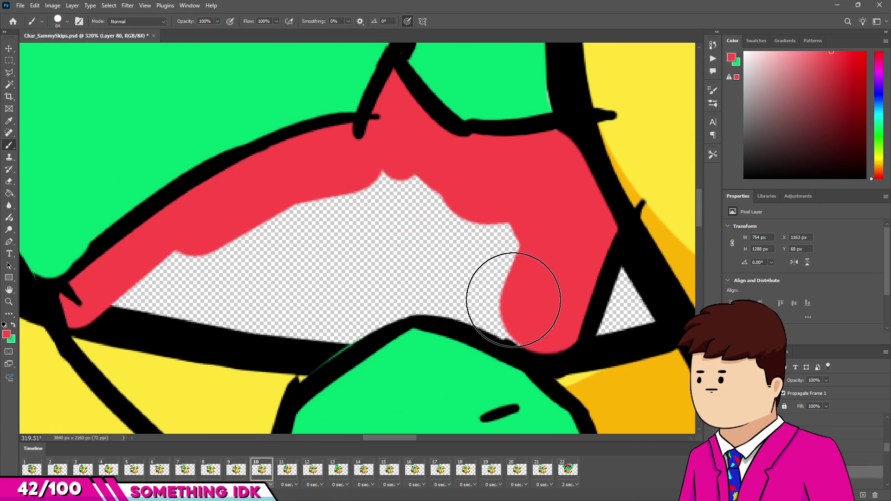
{"action": "left_click", "coordinate": [405, 267]}
{"action": "scroll", "coordinate": [348, 324], "scroll_direction": "down", "scroll_amount": 2}
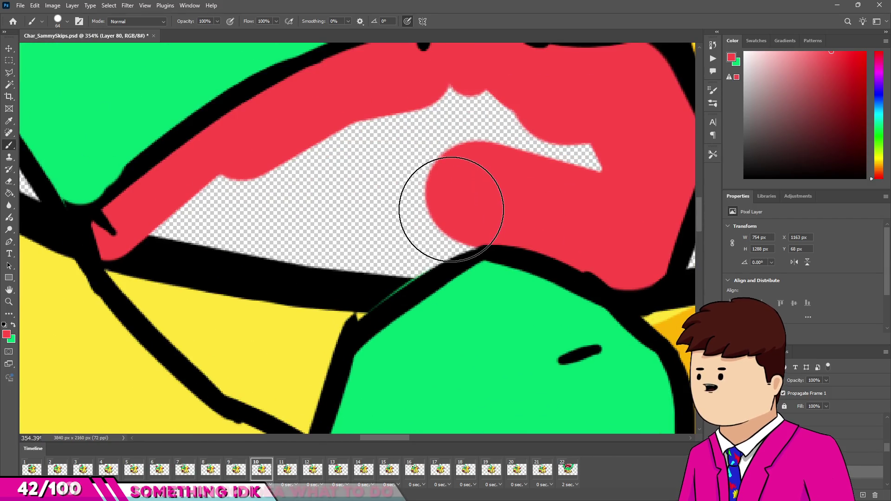
Cover the last yellow gaps along the shorts' outline with red, then switch to erasing stray paint
{"action": "left_click_drag", "start_coordinate": [299, 299], "coordinate": [418, 246]}
{"action": "scroll", "coordinate": [229, 238], "scroll_direction": "up", "scroll_amount": 2}
{"action": "mouse_move", "coordinate": [179, 218]}
{"action": "left_mouse_down"}
{"action": "mouse_move", "coordinate": [258, 319]}
{"action": "mouse_move", "coordinate": [368, 365]}
{"action": "left_mouse_up"}
{"action": "mouse_move", "coordinate": [322, 399]}
{"action": "left_mouse_down"}
{"action": "mouse_move", "coordinate": [354, 411]}
{"action": "mouse_move", "coordinate": [367, 399]}
{"action": "left_mouse_up"}
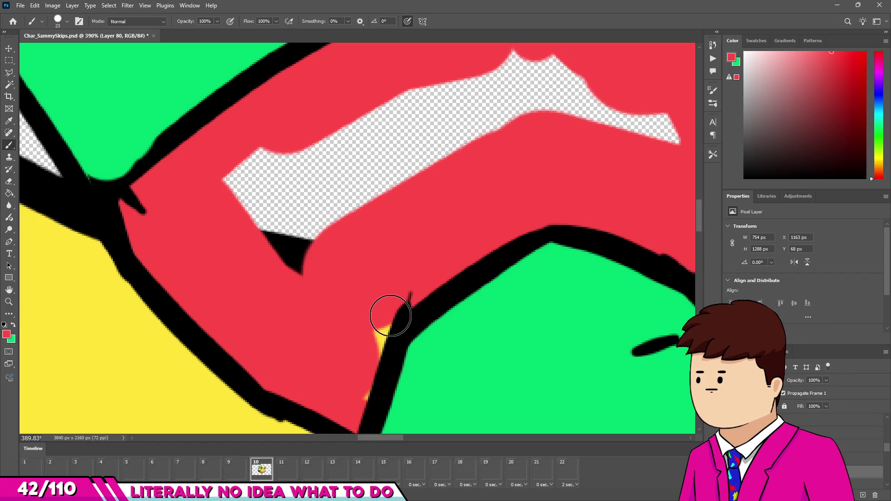
{"action": "left_click", "coordinate": [388, 320]}
{"action": "scroll", "coordinate": [282, 277], "scroll_direction": "down", "scroll_amount": 4}
{"action": "mouse_move", "coordinate": [268, 249]}
{"action": "left_mouse_down"}
{"action": "mouse_move", "coordinate": [358, 193]}
{"action": "mouse_move", "coordinate": [473, 201]}
{"action": "left_mouse_up"}
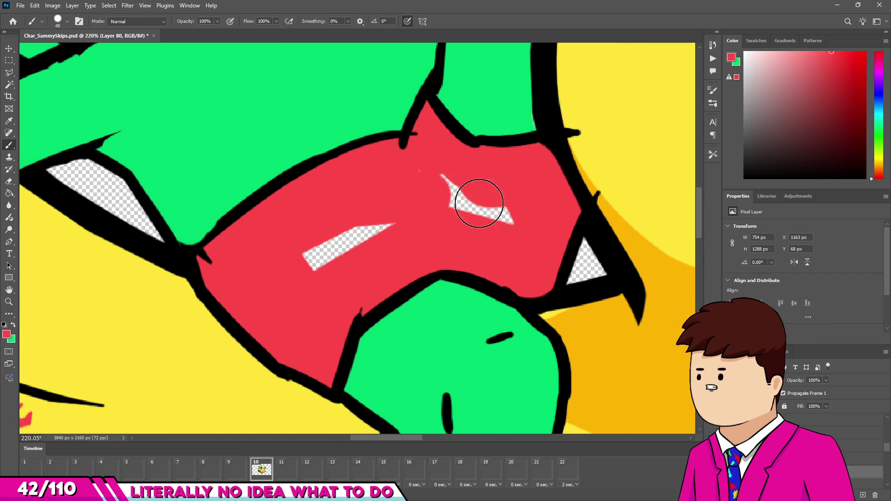
{"action": "mouse_move", "coordinate": [419, 177]}
{"action": "left_mouse_down"}
{"action": "mouse_move", "coordinate": [392, 213]}
{"action": "mouse_move", "coordinate": [344, 232]}
{"action": "left_mouse_up"}
{"action": "scroll", "coordinate": [510, 158], "scroll_direction": "up", "scroll_amount": 3}
{"action": "key", "text": "e"}
{"action": "scroll", "coordinate": [507, 183], "scroll_direction": "down", "scroll_amount": 3}
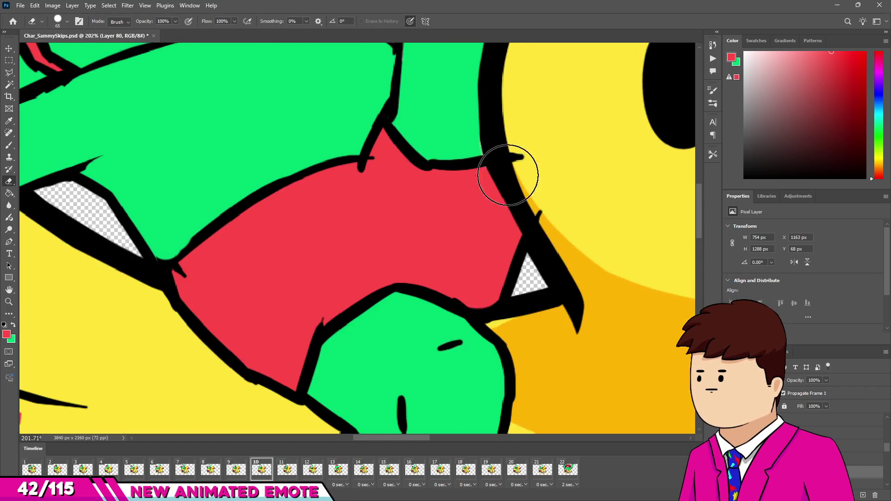
{"action": "scroll", "coordinate": [530, 192], "scroll_direction": "up", "scroll_amount": 5}
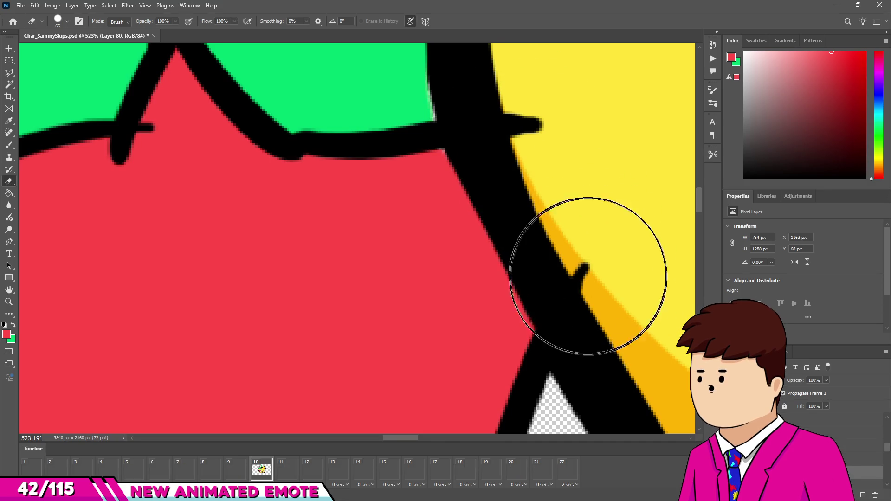
{"action": "scroll", "coordinate": [441, 195], "scroll_direction": "down", "scroll_amount": 10}
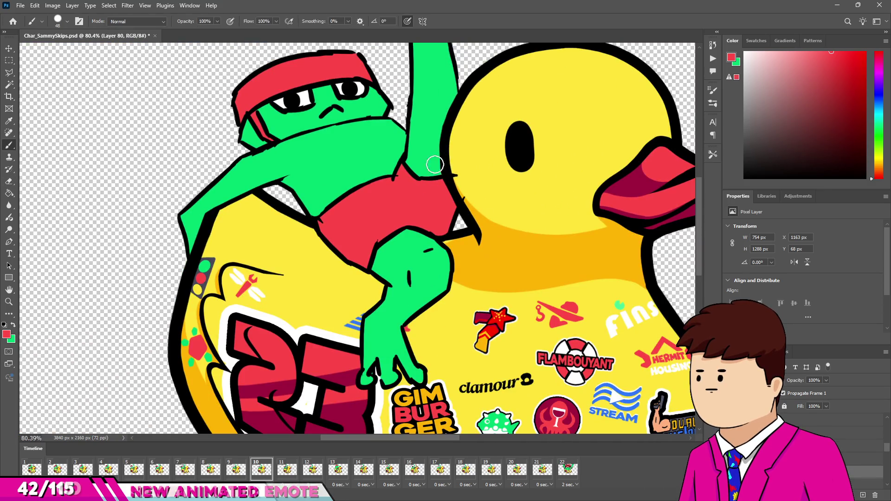
{"action": "scroll", "coordinate": [438, 160], "scroll_direction": "down", "scroll_amount": 5}
{"action": "scroll", "coordinate": [413, 178], "scroll_direction": "up", "scroll_amount": 4}
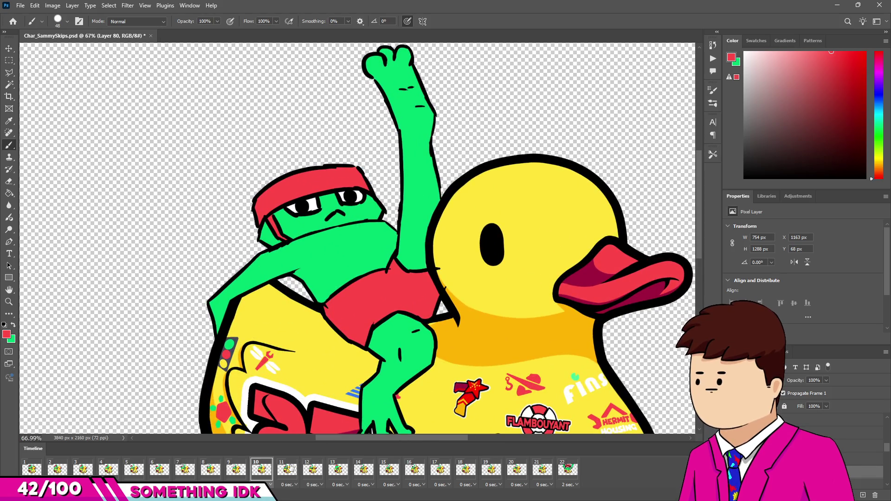
Compare frames 11, 1, 9 and 10, then settle on uncoloured frame 11
{"action": "left_click", "coordinate": [287, 469]}
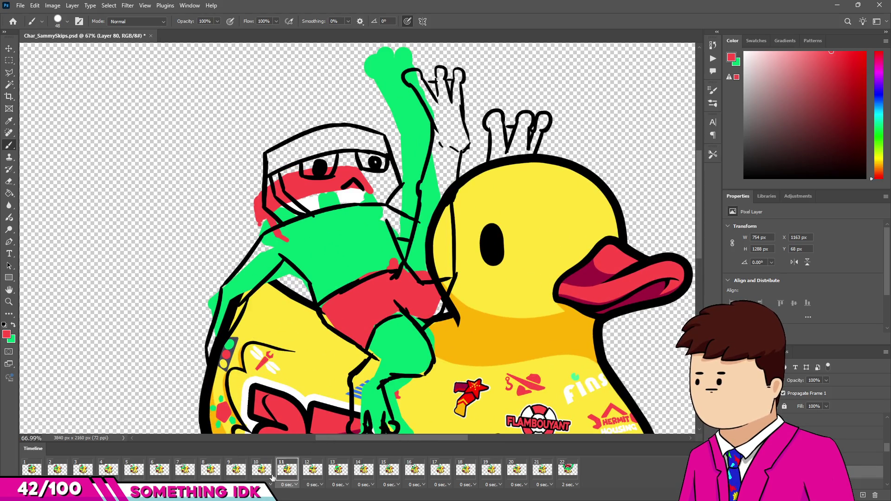
{"action": "left_click", "coordinate": [32, 471]}
{"action": "left_click", "coordinate": [312, 470]}
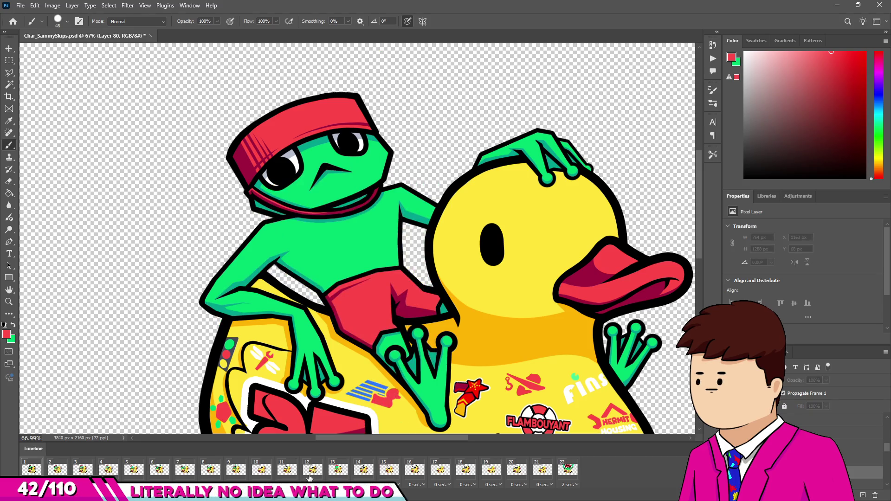
{"action": "left_click", "coordinate": [287, 470]}
{"action": "left_click", "coordinate": [261, 470]}
{"action": "left_click", "coordinate": [237, 470]}
{"action": "left_click", "coordinate": [260, 471]}
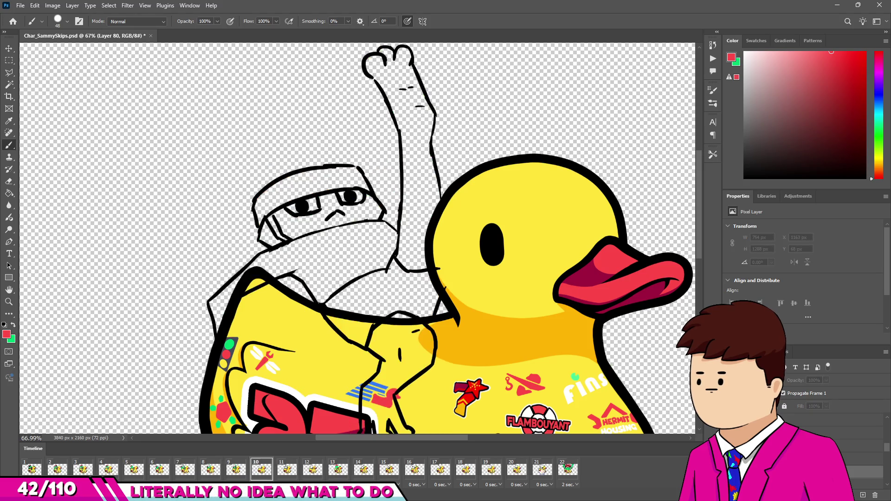
{"action": "left_click", "coordinate": [286, 471]}
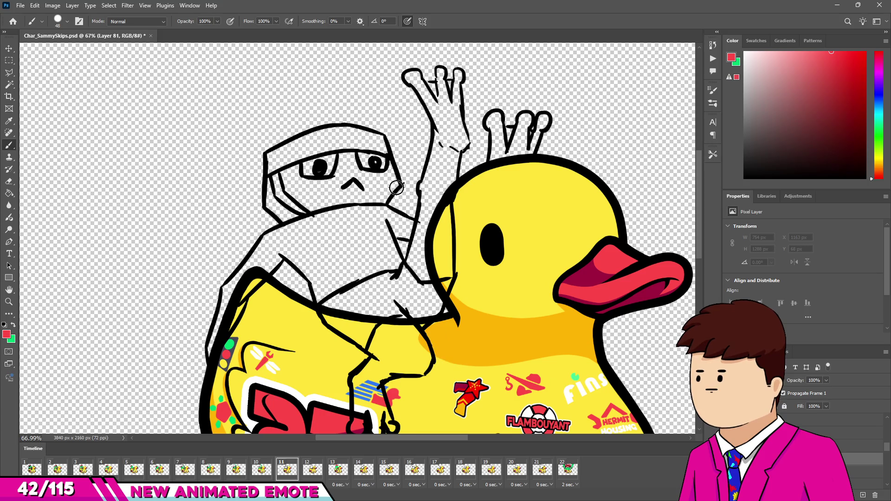
Paint frame 11's headband and the stripe below it red
{"action": "scroll", "coordinate": [619, 239], "scroll_direction": "up", "scroll_amount": 3}
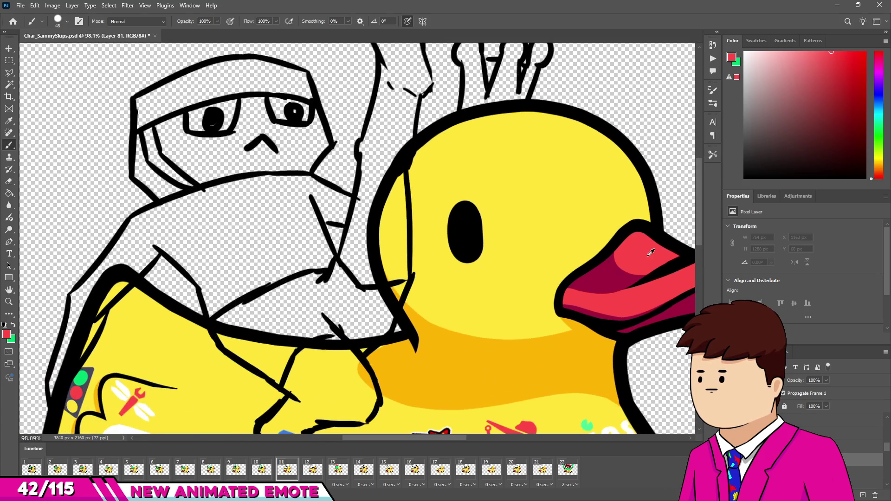
{"action": "scroll", "coordinate": [418, 232], "scroll_direction": "left", "scroll_amount": 3}
{"action": "scroll", "coordinate": [247, 157], "scroll_direction": "up", "scroll_amount": 5}
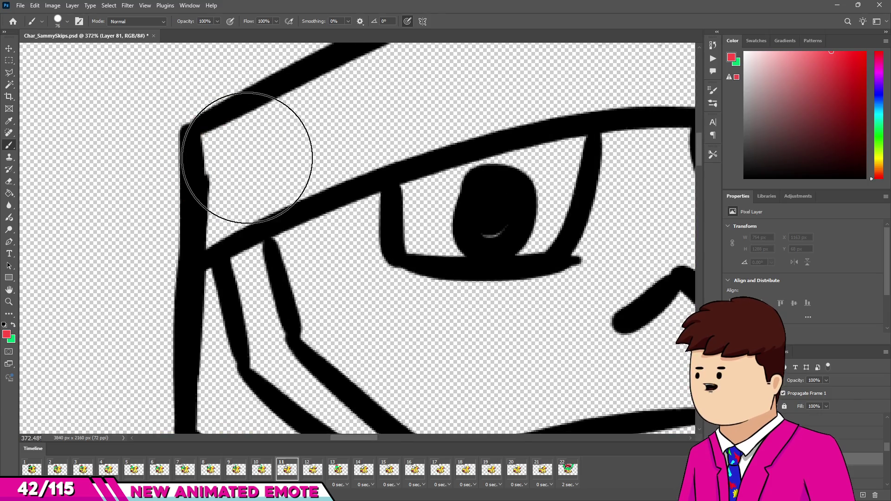
{"action": "left_click_drag", "start_coordinate": [247, 157], "coordinate": [247, 173]}
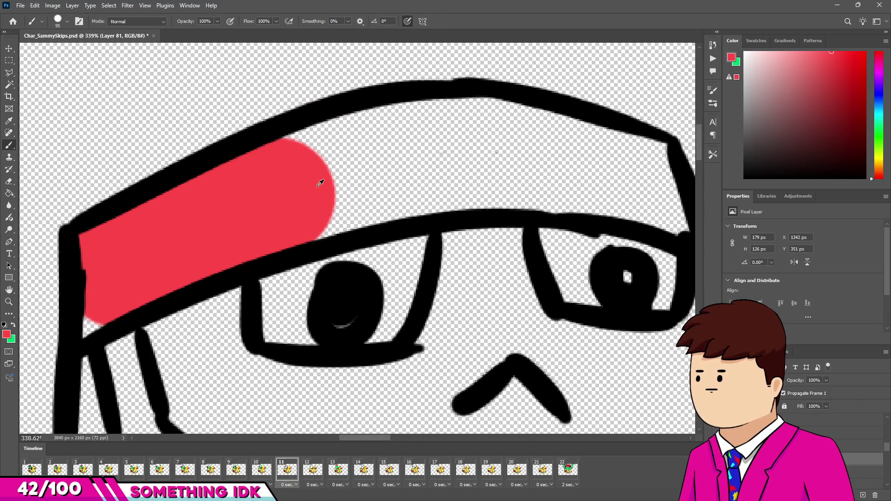
{"action": "mouse_move", "coordinate": [327, 184]}
{"action": "left_mouse_down"}
{"action": "mouse_move", "coordinate": [413, 159]}
{"action": "mouse_move", "coordinate": [501, 155]}
{"action": "mouse_move", "coordinate": [597, 189]}
{"action": "mouse_move", "coordinate": [616, 211]}
{"action": "mouse_move", "coordinate": [607, 199]}
{"action": "left_mouse_up"}
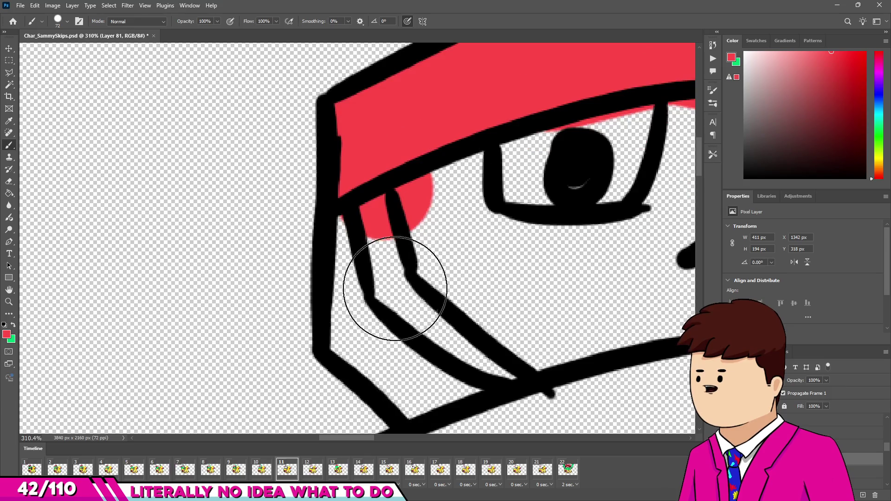
{"action": "mouse_move", "coordinate": [395, 288]}
{"action": "left_mouse_down"}
{"action": "mouse_move", "coordinate": [428, 289]}
{"action": "mouse_move", "coordinate": [534, 367]}
{"action": "left_mouse_up"}
Extend the red shorts fill right up to the black outline
{"action": "scroll", "coordinate": [446, 321], "scroll_direction": "down", "scroll_amount": 8}
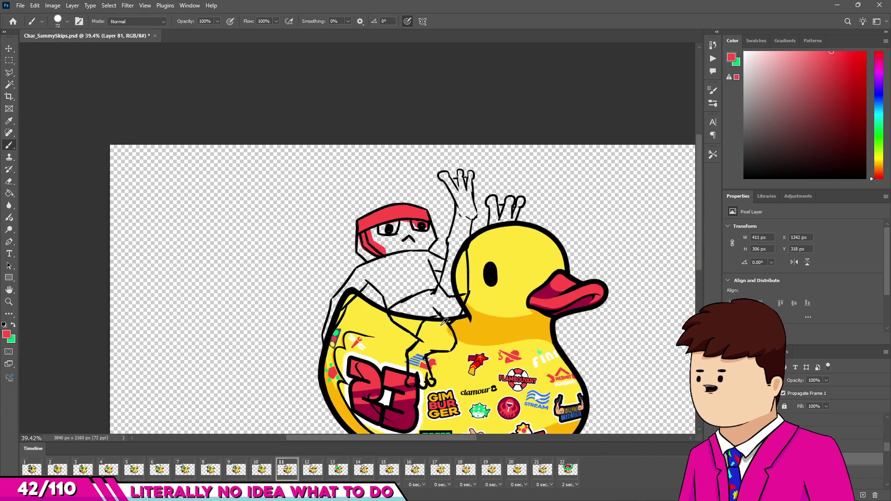
{"action": "scroll", "coordinate": [445, 322], "scroll_direction": "up", "scroll_amount": 6}
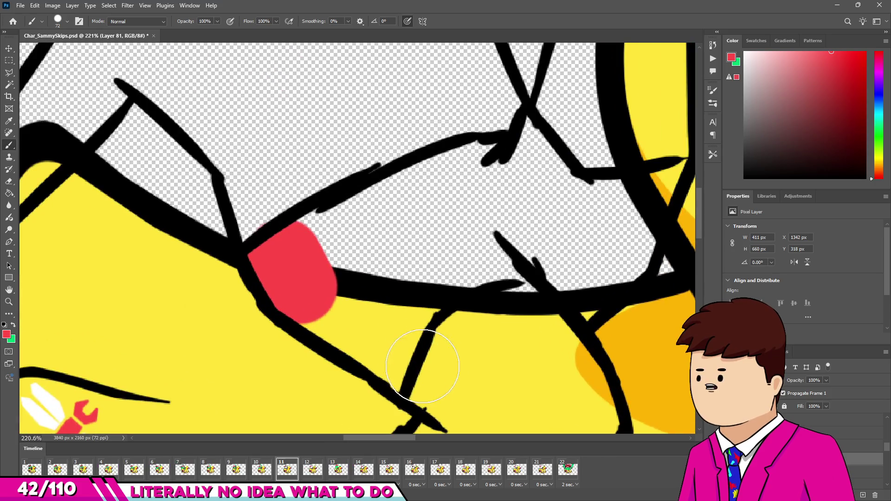
{"action": "mouse_move", "coordinate": [302, 265]}
{"action": "left_mouse_down"}
{"action": "mouse_move", "coordinate": [462, 295]}
{"action": "mouse_move", "coordinate": [574, 251]}
{"action": "mouse_move", "coordinate": [563, 288]}
{"action": "mouse_move", "coordinate": [611, 249]}
{"action": "mouse_move", "coordinate": [623, 199]}
{"action": "mouse_move", "coordinate": [638, 204]}
{"action": "left_mouse_up"}
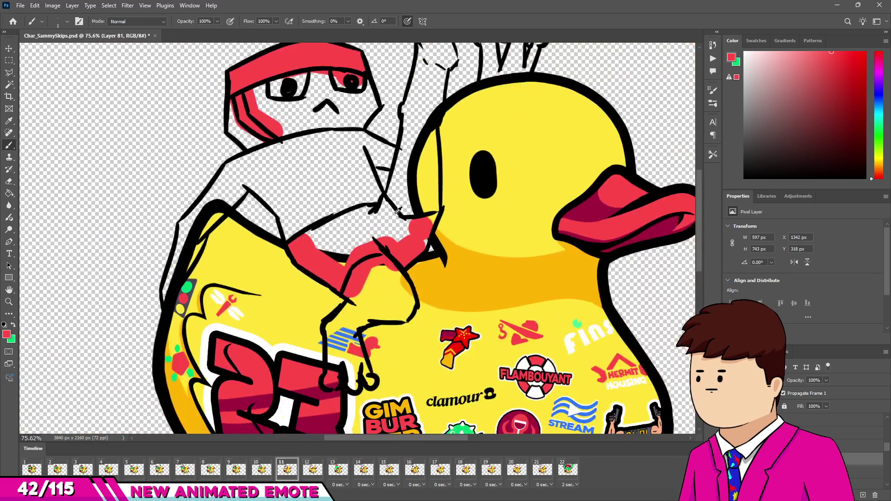
{"action": "scroll", "coordinate": [423, 254], "scroll_direction": "up", "scroll_amount": 3}
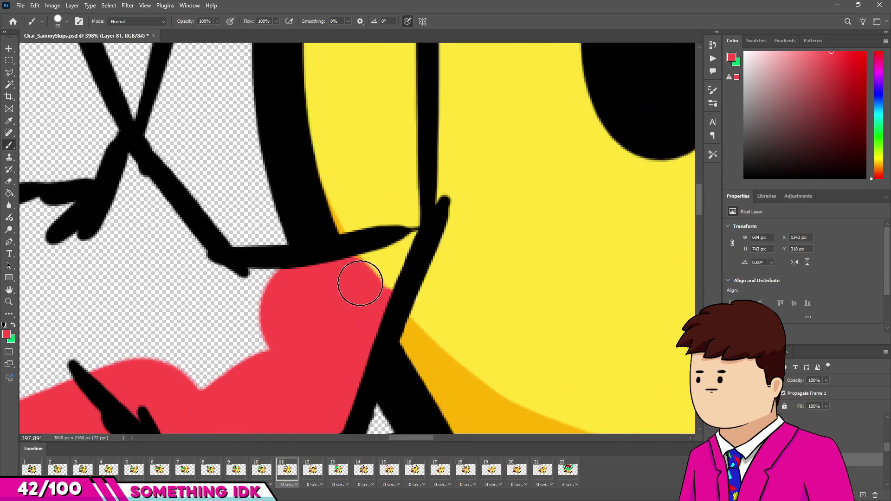
{"action": "mouse_move", "coordinate": [360, 283]}
{"action": "left_mouse_down"}
{"action": "mouse_move", "coordinate": [398, 249]}
{"action": "mouse_move", "coordinate": [377, 293]}
{"action": "left_mouse_up"}
{"action": "scroll", "coordinate": [378, 292], "scroll_direction": "down", "scroll_amount": 3}
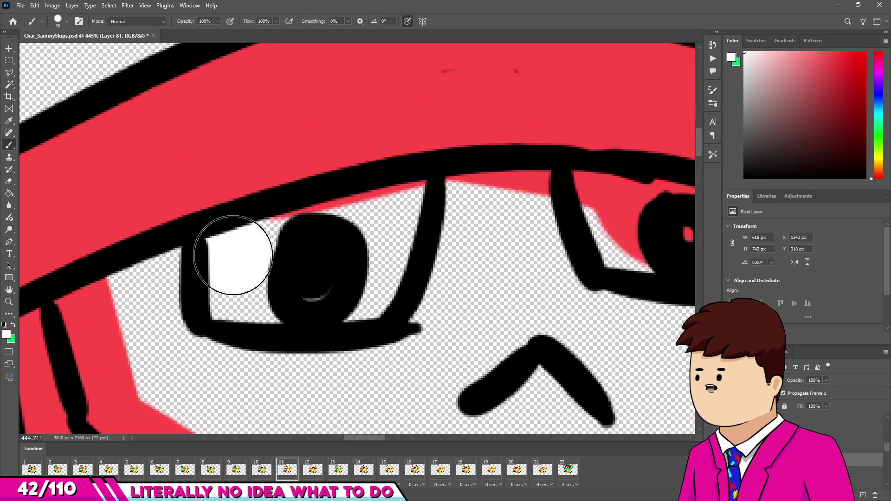
Paint both eye whites white, enlarging the brush to cover stray red spots
{"action": "mouse_move", "coordinate": [233, 256]}
{"action": "left_mouse_down"}
{"action": "mouse_move", "coordinate": [334, 279]}
{"action": "mouse_move", "coordinate": [368, 255]}
{"action": "mouse_move", "coordinate": [402, 205]}
{"action": "left_mouse_up"}
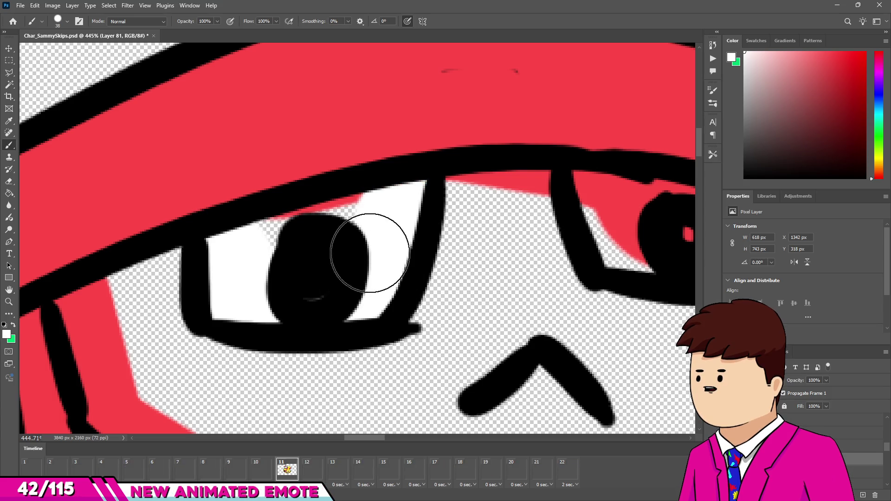
{"action": "scroll", "coordinate": [295, 235], "scroll_direction": "down", "scroll_amount": 5}
{"action": "scroll", "coordinate": [413, 208], "scroll_direction": "up", "scroll_amount": 8}
{"action": "mouse_move", "coordinate": [412, 185]}
{"action": "left_mouse_down"}
{"action": "mouse_move", "coordinate": [565, 195]}
{"action": "mouse_move", "coordinate": [643, 219]}
{"action": "mouse_move", "coordinate": [517, 292]}
{"action": "left_mouse_up"}
{"action": "key", "text": "bracketright"}
{"action": "key", "text": "bracketright"}
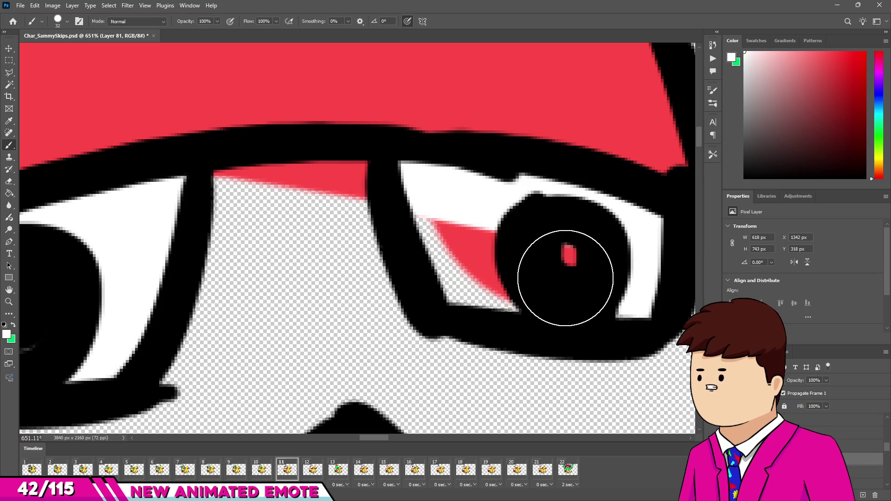
{"action": "left_click_drag", "start_coordinate": [553, 259], "coordinate": [464, 252]}
{"action": "scroll", "coordinate": [319, 187], "scroll_direction": "down", "scroll_amount": 5}
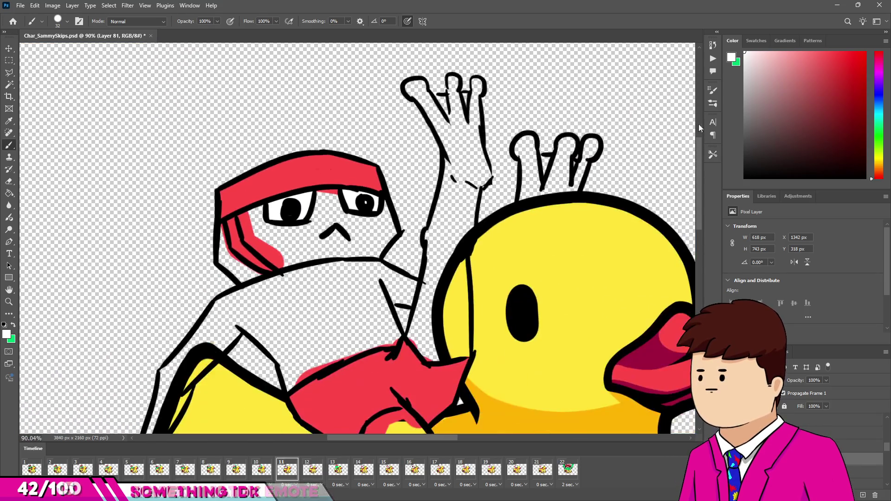
{"action": "scroll", "coordinate": [322, 205], "scroll_direction": "down", "scroll_amount": 3}
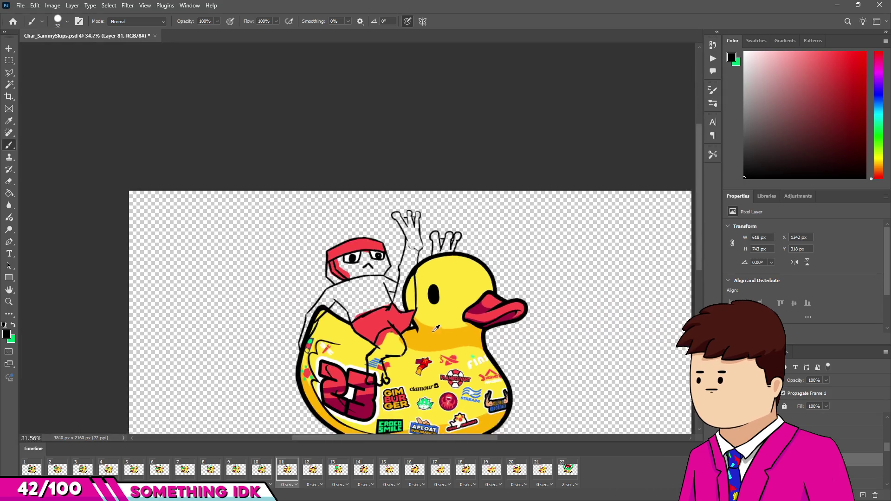
{"action": "scroll", "coordinate": [490, 306], "scroll_direction": "up", "scroll_amount": 8}
Sample the green skin colour and paint the face below and between the eyes
{"action": "left_click", "coordinate": [490, 306], "text": "alt"}
{"action": "scroll", "coordinate": [490, 305], "scroll_direction": "down", "scroll_amount": 5}
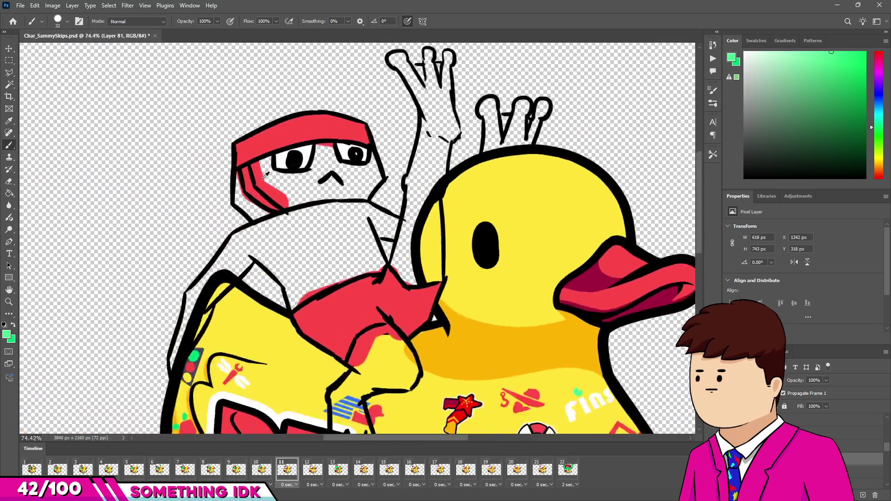
{"action": "scroll", "coordinate": [244, 147], "scroll_direction": "up", "scroll_amount": 9}
{"action": "left_click_drag", "start_coordinate": [310, 113], "coordinate": [325, 190]}
{"action": "right_click", "coordinate": [284, 174], "text": "alt"}
{"action": "mouse_move", "coordinate": [269, 159]}
{"action": "left_mouse_down"}
{"action": "mouse_move", "coordinate": [285, 227]}
{"action": "mouse_move", "coordinate": [438, 328]}
{"action": "mouse_move", "coordinate": [358, 195]}
{"action": "mouse_move", "coordinate": [552, 209]}
{"action": "mouse_move", "coordinate": [513, 221]}
{"action": "left_mouse_up"}
{"action": "scroll", "coordinate": [513, 220], "scroll_direction": "down", "scroll_amount": 1}
{"action": "mouse_move", "coordinate": [562, 139]}
{"action": "left_mouse_down"}
{"action": "mouse_move", "coordinate": [514, 223]}
{"action": "mouse_move", "coordinate": [553, 139]}
{"action": "mouse_move", "coordinate": [458, 201]}
{"action": "left_mouse_up"}
{"action": "scroll", "coordinate": [458, 200], "scroll_direction": "up", "scroll_amount": 2}
Paint the right cheek, the gap beside the glasses and the area under the nose green
{"action": "key", "text": "bracketright"}
{"action": "key", "text": "bracketright"}
{"action": "scroll", "coordinate": [521, 238], "scroll_direction": "right", "scroll_amount": 2}
{"action": "mouse_move", "coordinate": [419, 219]}
{"action": "left_mouse_down"}
{"action": "mouse_move", "coordinate": [567, 219]}
{"action": "mouse_move", "coordinate": [565, 195]}
{"action": "left_mouse_up"}
{"action": "left_click_drag", "start_coordinate": [606, 137], "coordinate": [613, 84]}
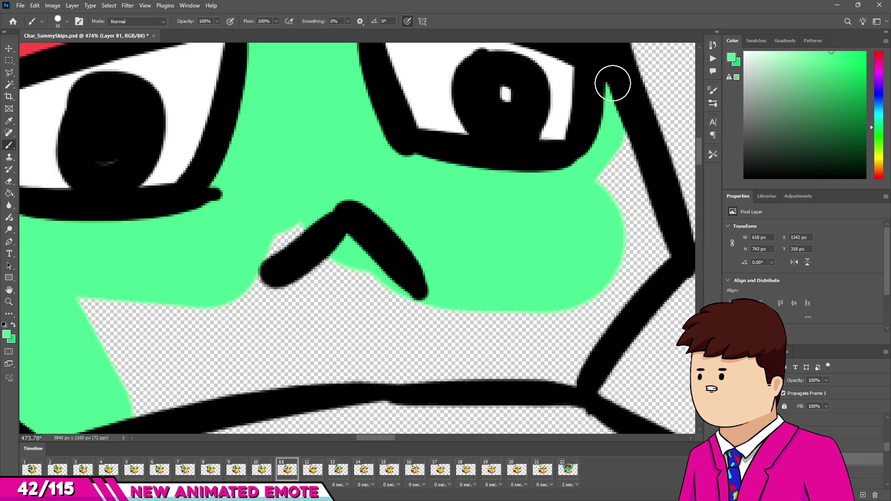
{"action": "left_click_drag", "start_coordinate": [606, 166], "coordinate": [630, 223]}
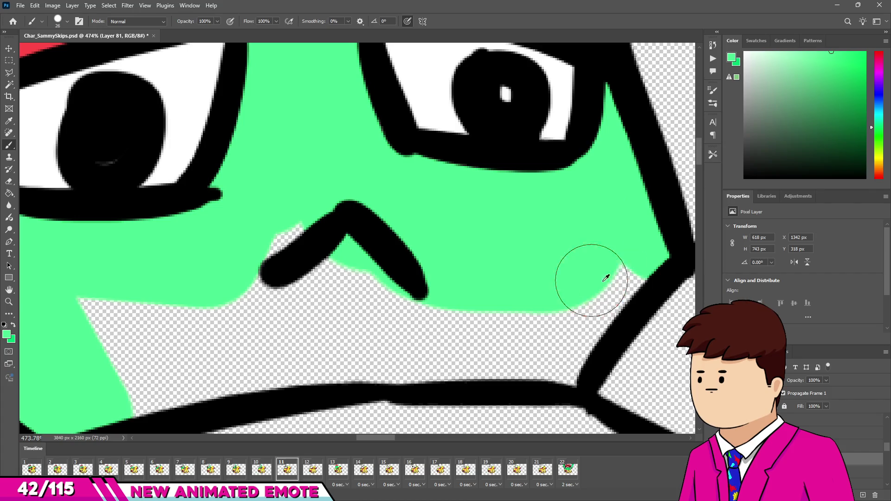
{"action": "scroll", "coordinate": [520, 312], "scroll_direction": "down", "scroll_amount": 3}
{"action": "mouse_move", "coordinate": [317, 341]}
{"action": "left_mouse_down"}
{"action": "mouse_move", "coordinate": [497, 278]}
{"action": "mouse_move", "coordinate": [388, 273]}
{"action": "left_mouse_up"}
{"action": "scroll", "coordinate": [394, 258], "scroll_direction": "down", "scroll_amount": 2}
{"action": "scroll", "coordinate": [394, 259], "scroll_direction": "right", "scroll_amount": 3}
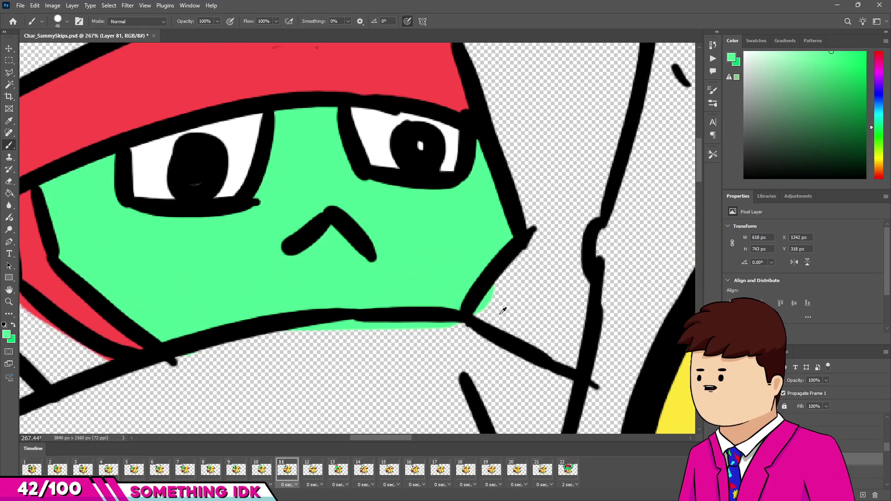
{"action": "key", "text": "b"}
{"action": "scroll", "coordinate": [458, 293], "scroll_direction": "down", "scroll_amount": 2}
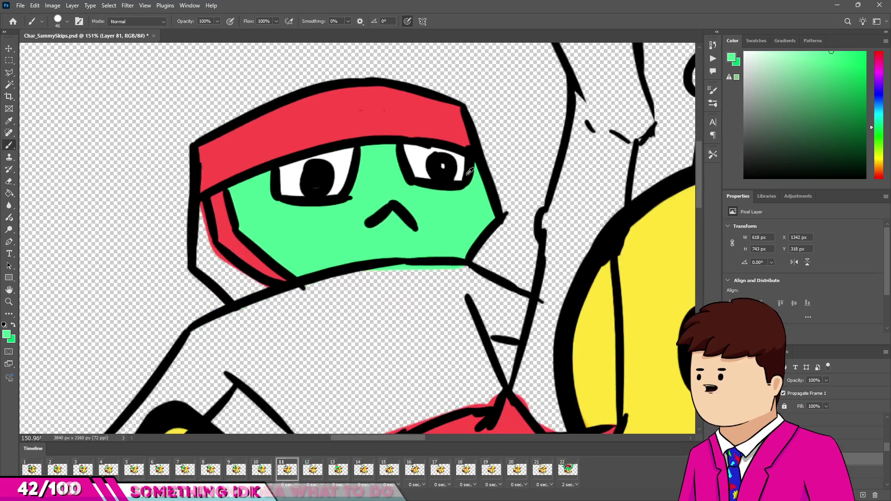
{"action": "scroll", "coordinate": [218, 134], "scroll_direction": "up", "scroll_amount": 5}
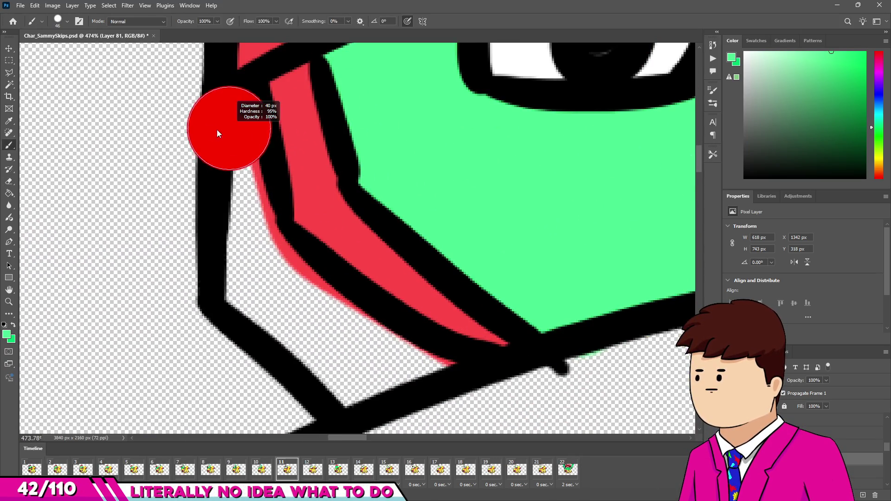
With a smaller brush, fill the gaps beside the red strap and the face's lower edge green
{"action": "left_click_drag", "start_coordinate": [218, 133], "coordinate": [229, 117]}
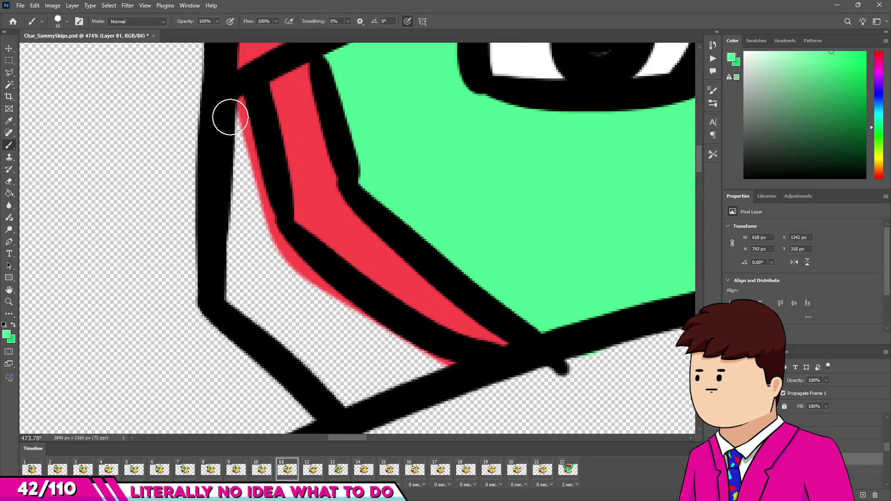
{"action": "left_click_drag", "start_coordinate": [245, 272], "coordinate": [242, 139]}
{"action": "left_click_drag", "start_coordinate": [249, 291], "coordinate": [256, 296]}
{"action": "mouse_move", "coordinate": [243, 164]}
{"action": "left_mouse_down"}
{"action": "mouse_move", "coordinate": [264, 278]}
{"action": "mouse_move", "coordinate": [246, 274]}
{"action": "mouse_move", "coordinate": [338, 375]}
{"action": "mouse_move", "coordinate": [440, 381]}
{"action": "left_mouse_up"}
{"action": "key", "text": "bracketright"}
{"action": "scroll", "coordinate": [259, 254], "scroll_direction": "down", "scroll_amount": 5}
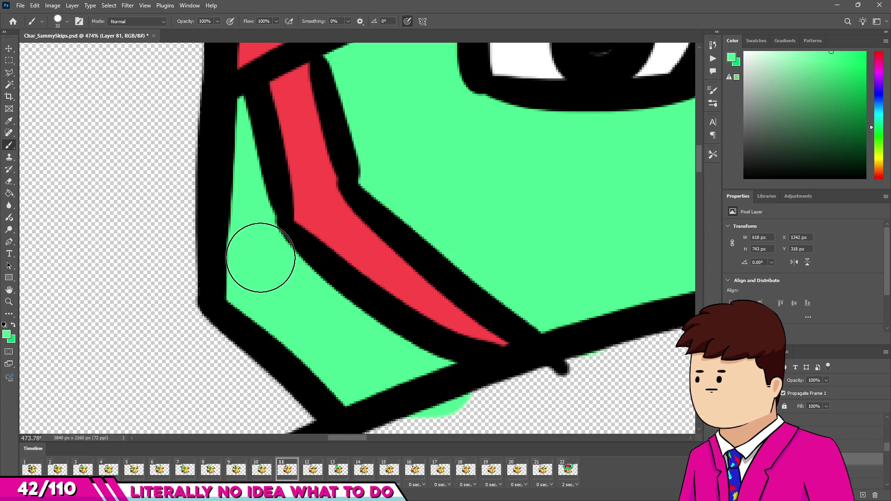
{"action": "scroll", "coordinate": [230, 294], "scroll_direction": "up", "scroll_amount": 3}
Paint green along the left arm's outline and further up the arm
{"action": "left_click_drag", "start_coordinate": [244, 224], "coordinate": [451, 127]}
{"action": "left_click_drag", "start_coordinate": [244, 255], "coordinate": [241, 278]}
{"action": "left_click_drag", "start_coordinate": [165, 378], "coordinate": [120, 418]}
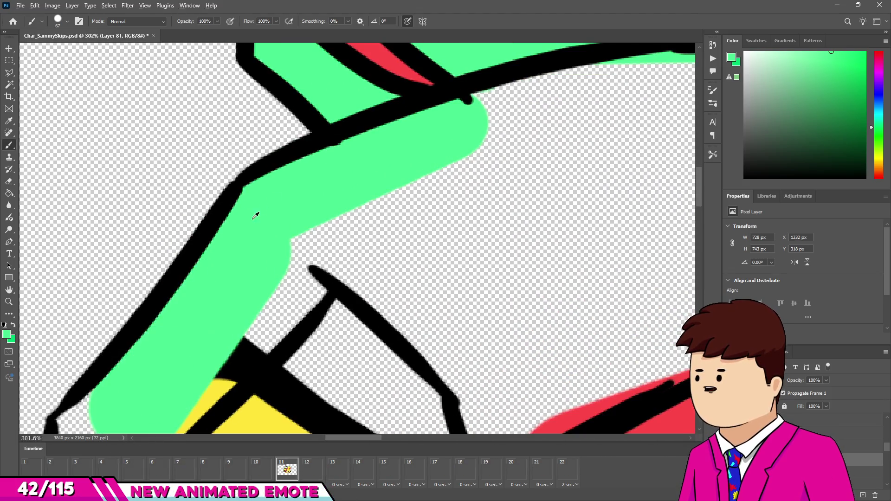
{"action": "scroll", "coordinate": [200, 353], "scroll_direction": "up", "scroll_amount": 2}
{"action": "left_click_drag", "start_coordinate": [189, 328], "coordinate": [170, 292]}
{"action": "scroll", "coordinate": [170, 292], "scroll_direction": "down", "scroll_amount": 3}
{"action": "scroll", "coordinate": [235, 253], "scroll_direction": "up", "scroll_amount": 2}
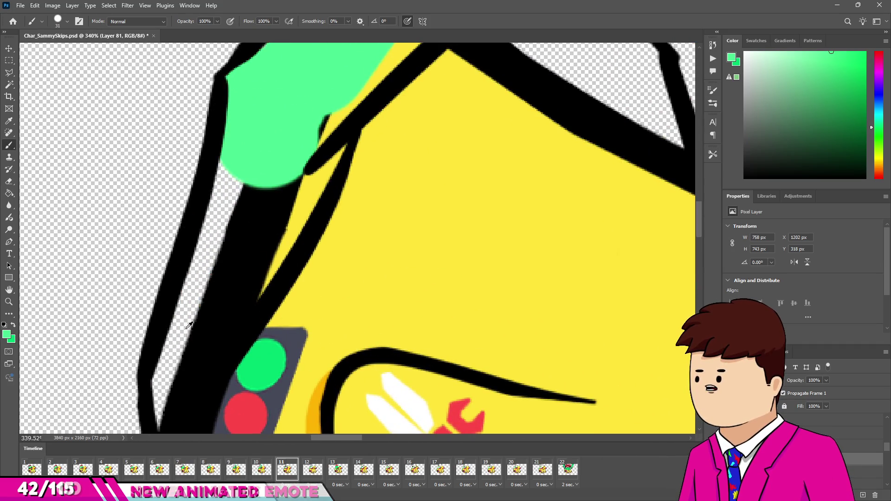
{"action": "scroll", "coordinate": [173, 368], "scroll_direction": "down", "scroll_amount": 2}
{"action": "left_click_drag", "start_coordinate": [184, 320], "coordinate": [190, 278]}
{"action": "scroll", "coordinate": [200, 367], "scroll_direction": "down", "scroll_amount": 1}
Erase stray green beside the outline, then fill the arm's white gaps green
{"action": "key", "text": "e"}
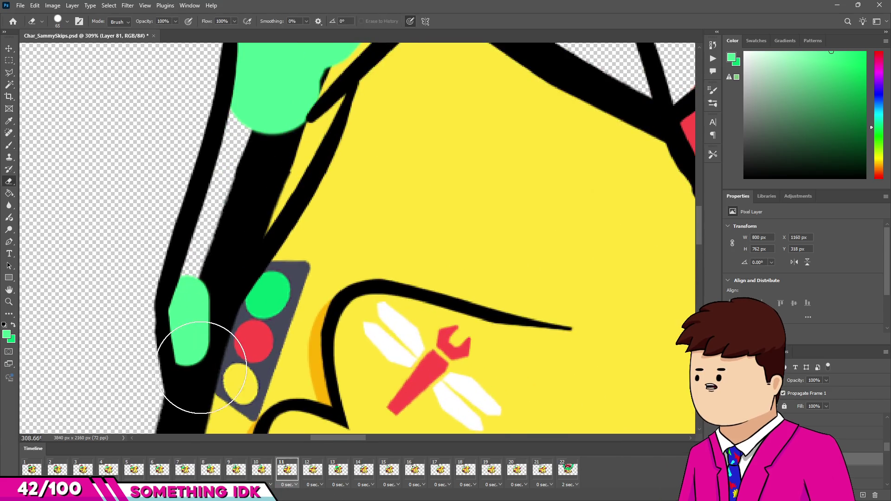
{"action": "left_click_drag", "start_coordinate": [212, 385], "coordinate": [249, 322]}
{"action": "mouse_move", "coordinate": [201, 280]}
{"action": "left_mouse_down"}
{"action": "mouse_move", "coordinate": [245, 240]}
{"action": "mouse_move", "coordinate": [318, 93]}
{"action": "mouse_move", "coordinate": [208, 296]}
{"action": "left_mouse_up"}
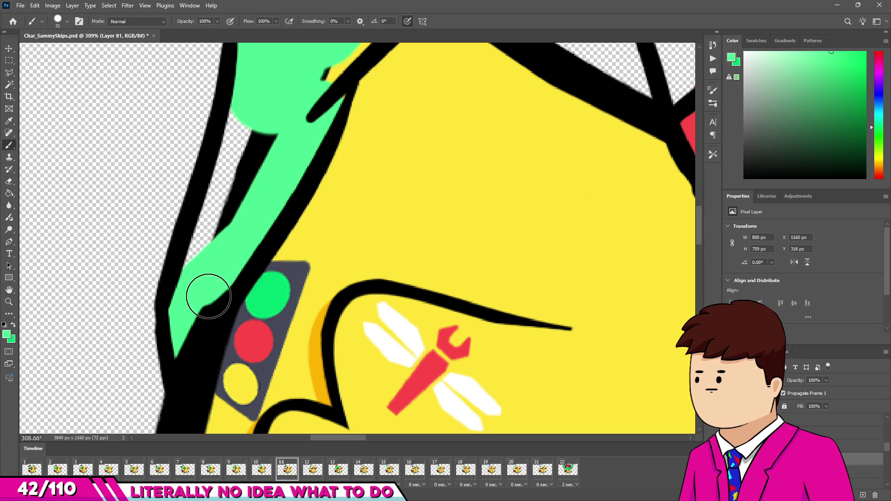
{"action": "scroll", "coordinate": [232, 289], "scroll_direction": "down", "scroll_amount": 10}
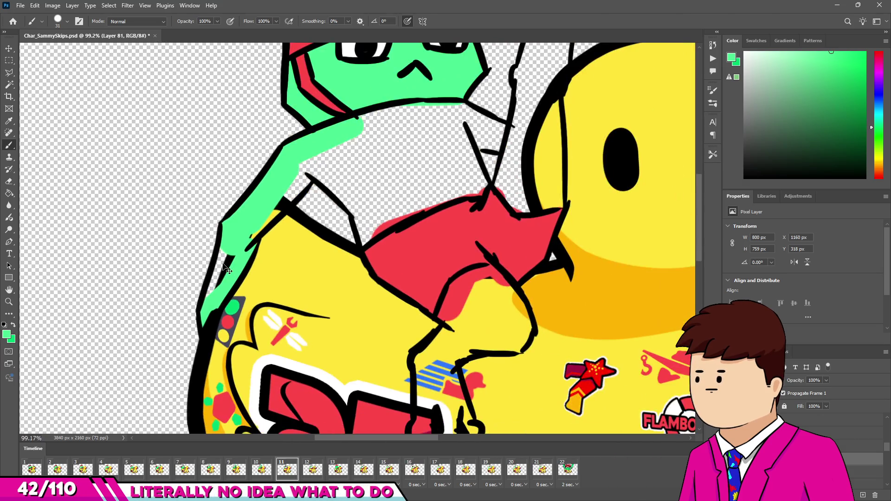
{"action": "scroll", "coordinate": [223, 264], "scroll_direction": "up", "scroll_amount": 8}
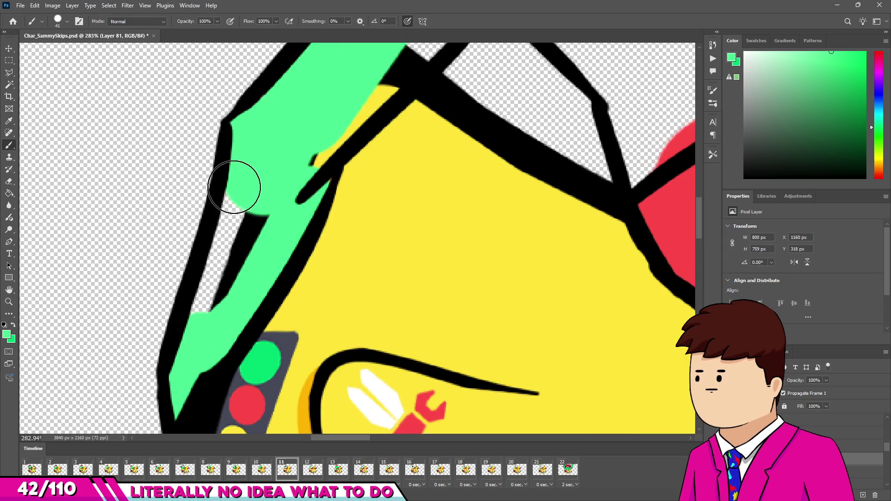
{"action": "left_click_drag", "start_coordinate": [234, 188], "coordinate": [251, 239]}
{"action": "scroll", "coordinate": [260, 232], "scroll_direction": "down", "scroll_amount": 2}
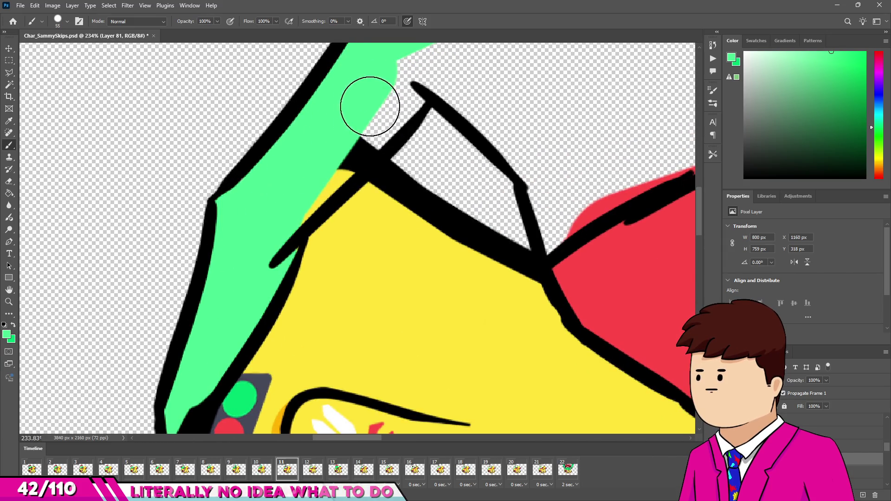
{"action": "left_click_drag", "start_coordinate": [367, 107], "coordinate": [383, 106]}
Paint more of the arm green along its outline with a resized brush
{"action": "key", "text": "bracketright"}
{"action": "key", "text": "bracketright"}
{"action": "scroll", "coordinate": [271, 257], "scroll_direction": "down", "scroll_amount": 3}
{"action": "scroll", "coordinate": [325, 178], "scroll_direction": "up", "scroll_amount": 2}
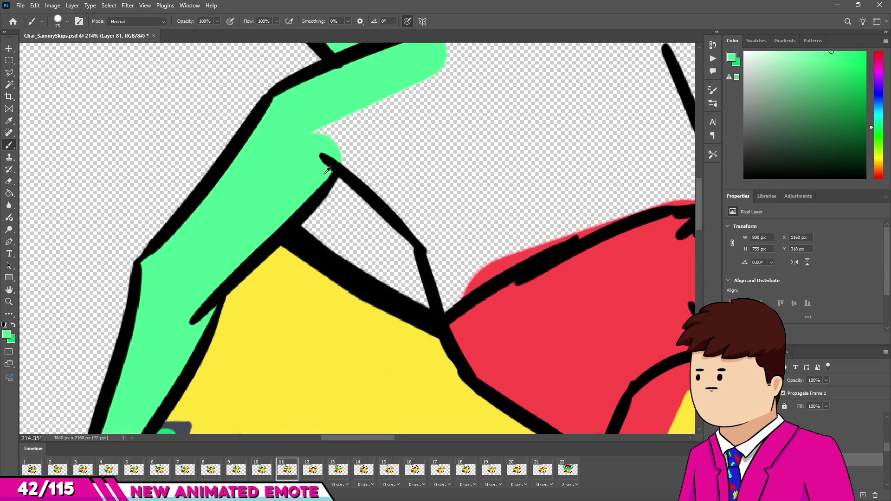
{"action": "left_click_drag", "start_coordinate": [348, 134], "coordinate": [447, 205]}
{"action": "scroll", "coordinate": [448, 204], "scroll_direction": "up", "scroll_amount": 3}
{"action": "key", "text": "bracketleft"}
{"action": "key", "text": "bracketleft"}
{"action": "key", "text": "bracketleft"}
{"action": "mouse_move", "coordinate": [399, 239]}
{"action": "left_mouse_down"}
{"action": "mouse_move", "coordinate": [433, 268]}
{"action": "mouse_move", "coordinate": [442, 312]}
{"action": "mouse_move", "coordinate": [497, 270]}
{"action": "mouse_move", "coordinate": [611, 207]}
{"action": "mouse_move", "coordinate": [587, 221]}
{"action": "left_mouse_up"}
{"action": "scroll", "coordinate": [611, 207], "scroll_direction": "up", "scroll_amount": 1}
Redo the outline stroke and paint a green band up the upper arm and top outline
{"action": "key", "text": "ctrl+z"}
{"action": "left_click_drag", "start_coordinate": [465, 251], "coordinate": [648, 188]}
{"action": "scroll", "coordinate": [476, 254], "scroll_direction": "down", "scroll_amount": 5}
{"action": "scroll", "coordinate": [476, 254], "scroll_direction": "up", "scroll_amount": 4}
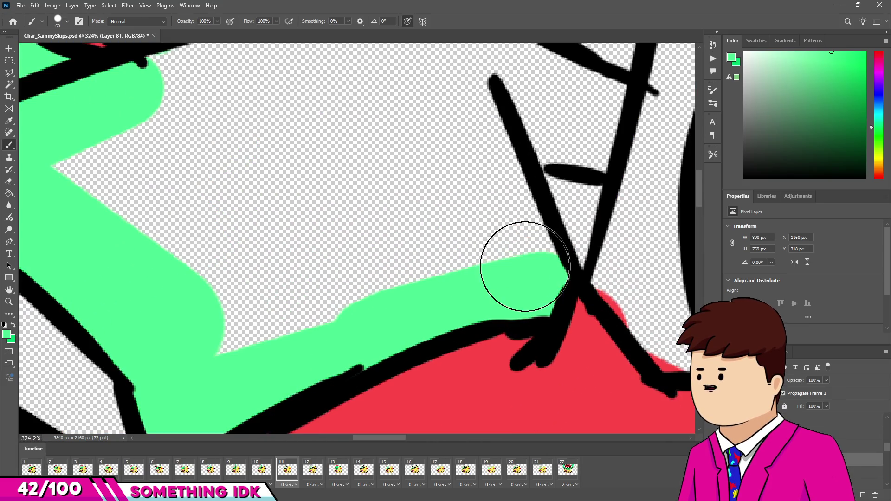
{"action": "left_click_drag", "start_coordinate": [453, 95], "coordinate": [550, 260]}
{"action": "mouse_move", "coordinate": [573, 118]}
{"action": "left_mouse_down"}
{"action": "mouse_move", "coordinate": [561, 99]}
{"action": "mouse_move", "coordinate": [635, 130]}
{"action": "left_mouse_up"}
{"action": "scroll", "coordinate": [548, 203], "scroll_direction": "down", "scroll_amount": 1}
{"action": "mouse_move", "coordinate": [454, 95]}
{"action": "left_mouse_down"}
{"action": "mouse_move", "coordinate": [421, 129]}
{"action": "mouse_move", "coordinate": [338, 126]}
{"action": "mouse_move", "coordinate": [200, 210]}
{"action": "mouse_move", "coordinate": [267, 282]}
{"action": "mouse_move", "coordinate": [430, 273]}
{"action": "mouse_move", "coordinate": [222, 225]}
{"action": "mouse_move", "coordinate": [269, 215]}
{"action": "left_mouse_up"}
{"action": "scroll", "coordinate": [268, 215], "scroll_direction": "down", "scroll_amount": 3}
{"action": "scroll", "coordinate": [339, 194], "scroll_direction": "up", "scroll_amount": 4}
Fill the first, middle and ring fingers and the lower hand green
{"action": "left_click_drag", "start_coordinate": [339, 194], "coordinate": [310, 180]}
{"action": "mouse_move", "coordinate": [347, 150]}
{"action": "left_mouse_down"}
{"action": "mouse_move", "coordinate": [348, 175]}
{"action": "mouse_move", "coordinate": [388, 219]}
{"action": "mouse_move", "coordinate": [367, 185]}
{"action": "mouse_move", "coordinate": [459, 350]}
{"action": "left_mouse_up"}
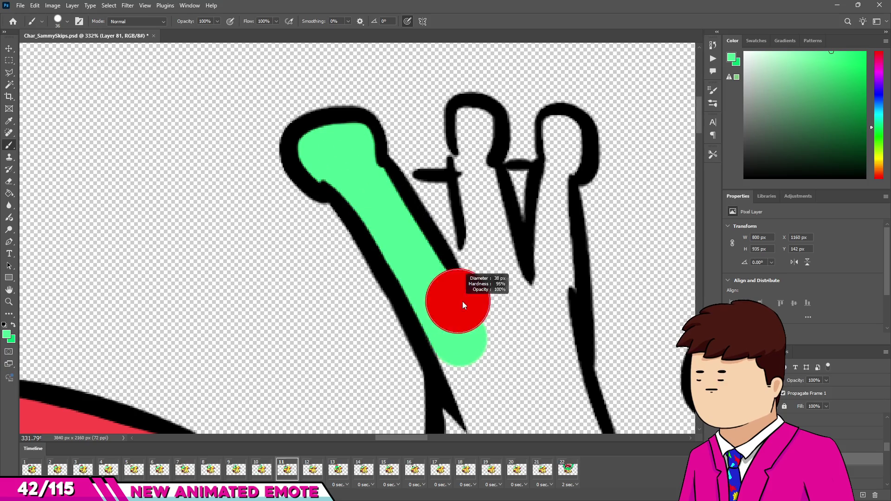
{"action": "left_click", "coordinate": [499, 305]}
{"action": "mouse_move", "coordinate": [476, 134]}
{"action": "left_mouse_down"}
{"action": "mouse_move", "coordinate": [453, 224]}
{"action": "mouse_move", "coordinate": [417, 205]}
{"action": "mouse_move", "coordinate": [521, 211]}
{"action": "mouse_move", "coordinate": [539, 200]}
{"action": "left_mouse_up"}
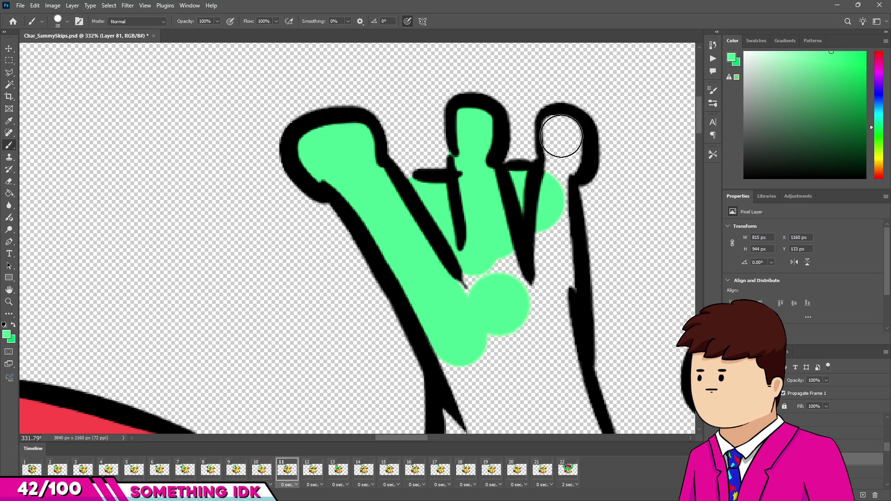
{"action": "left_click_drag", "start_coordinate": [560, 138], "coordinate": [563, 149]}
{"action": "mouse_move", "coordinate": [567, 205]}
{"action": "left_mouse_down"}
{"action": "mouse_move", "coordinate": [541, 291]}
{"action": "mouse_move", "coordinate": [550, 371]}
{"action": "left_mouse_up"}
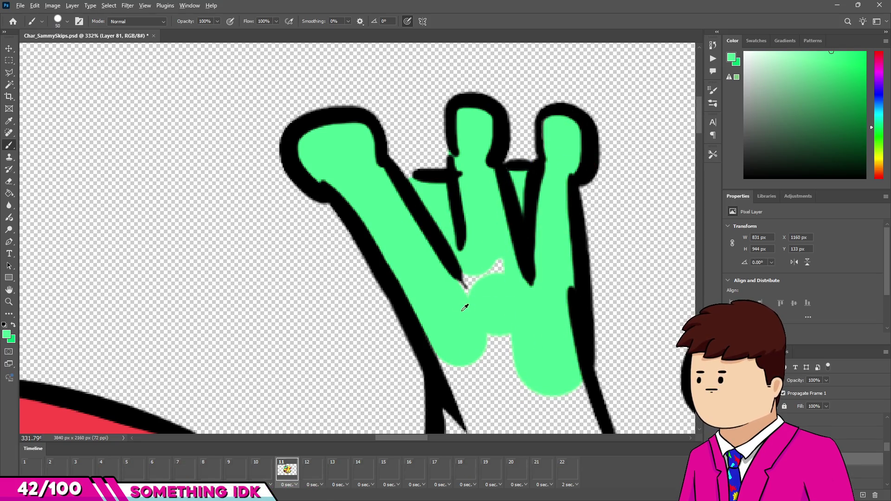
{"action": "scroll", "coordinate": [497, 342], "scroll_direction": "down", "scroll_amount": 3}
{"action": "scroll", "coordinate": [441, 215], "scroll_direction": "up", "scroll_amount": 1}
{"action": "mouse_move", "coordinate": [453, 307]}
{"action": "left_mouse_down"}
{"action": "mouse_move", "coordinate": [485, 288]}
{"action": "mouse_move", "coordinate": [487, 299]}
{"action": "left_mouse_up"}
{"action": "scroll", "coordinate": [536, 248], "scroll_direction": "up", "scroll_amount": 1}
{"action": "scroll", "coordinate": [536, 248], "scroll_direction": "up", "scroll_amount": 2}
Fill the second hand's fingers and the V between them green
{"action": "mouse_move", "coordinate": [461, 243]}
{"action": "left_mouse_down"}
{"action": "mouse_move", "coordinate": [471, 235]}
{"action": "mouse_move", "coordinate": [487, 288]}
{"action": "left_mouse_up"}
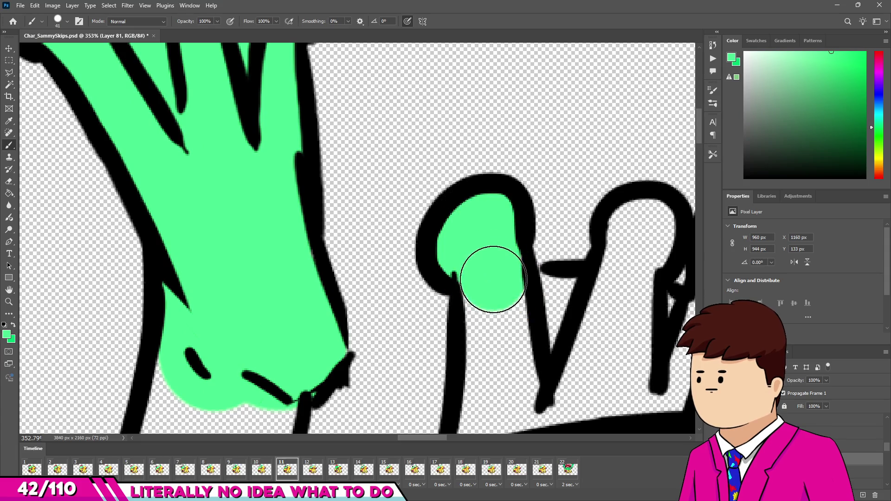
{"action": "scroll", "coordinate": [493, 279], "scroll_direction": "down", "scroll_amount": 1}
{"action": "scroll", "coordinate": [481, 343], "scroll_direction": "down", "scroll_amount": 2}
{"action": "left_click_drag", "start_coordinate": [475, 377], "coordinate": [490, 288]}
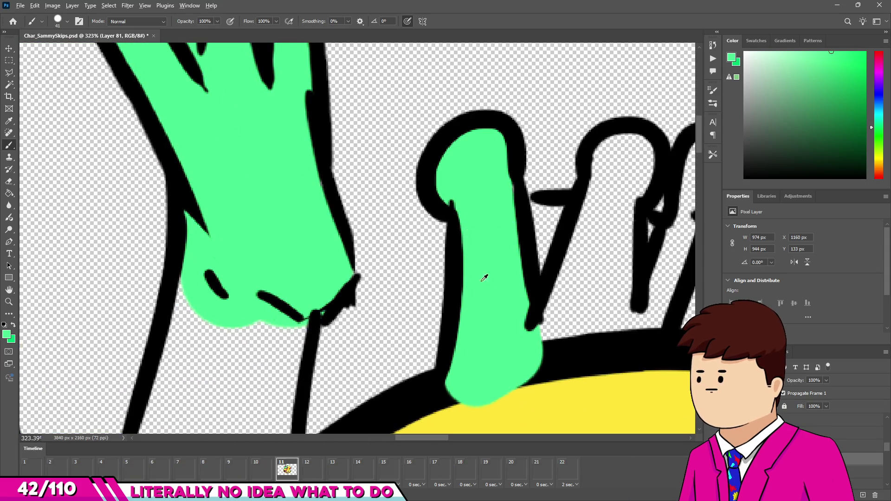
{"action": "key", "text": "bracketright"}
{"action": "key", "text": "bracketright"}
{"action": "left_click", "coordinate": [576, 352]}
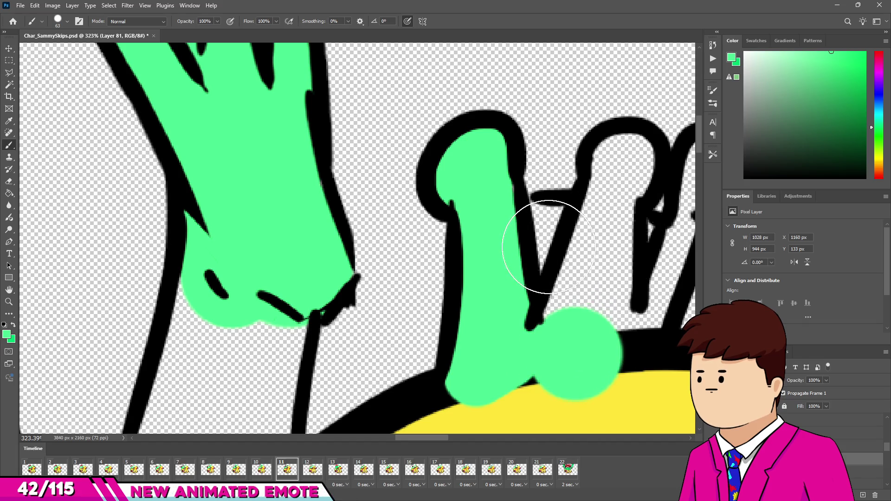
{"action": "left_click_drag", "start_coordinate": [549, 246], "coordinate": [571, 325]}
{"action": "scroll", "coordinate": [596, 281], "scroll_direction": "down", "scroll_amount": 1}
{"action": "mouse_move", "coordinate": [516, 306]}
{"action": "left_mouse_down"}
{"action": "mouse_move", "coordinate": [497, 269]}
{"action": "mouse_move", "coordinate": [552, 218]}
{"action": "mouse_move", "coordinate": [524, 198]}
{"action": "left_mouse_up"}
{"action": "key", "text": "bracketleft"}
{"action": "key", "text": "bracketleft"}
{"action": "key", "text": "bracketleft"}
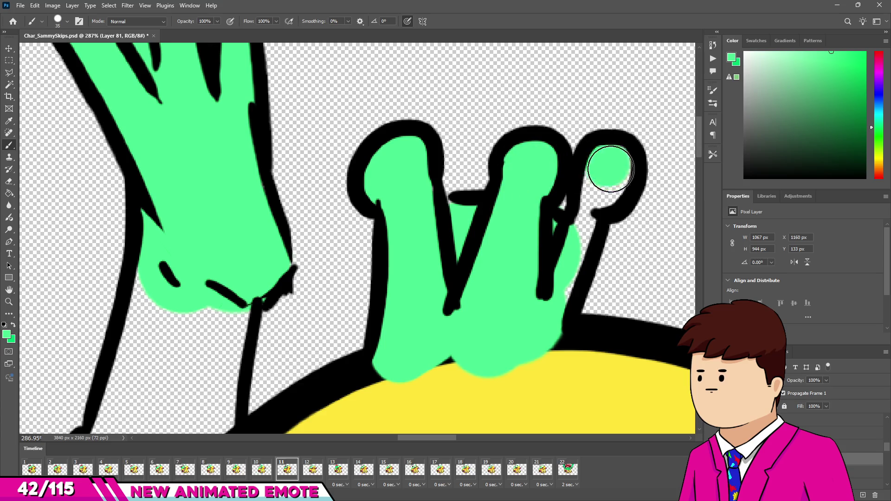
Undo and erase the stray green strokes over the finger outline
{"action": "key", "text": "ctrl+z"}
{"action": "key", "text": "e"}
{"action": "key", "text": "ctrl+z"}
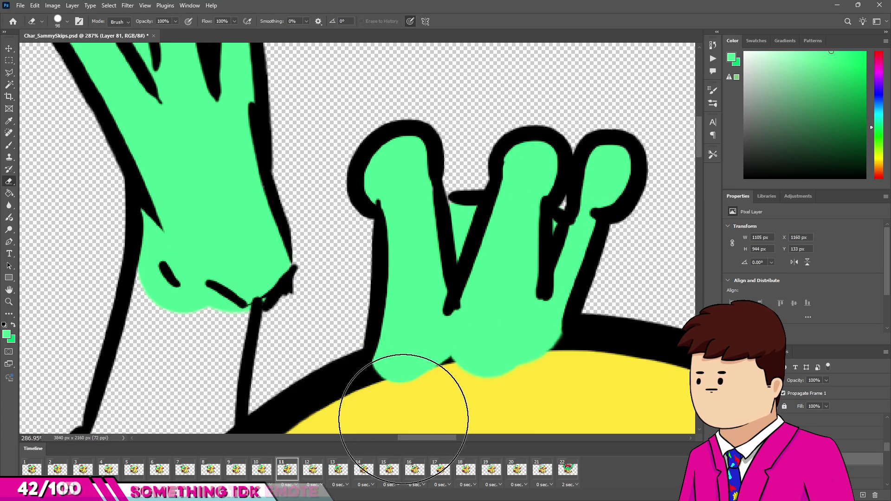
{"action": "scroll", "coordinate": [411, 199], "scroll_direction": "down", "scroll_amount": 6}
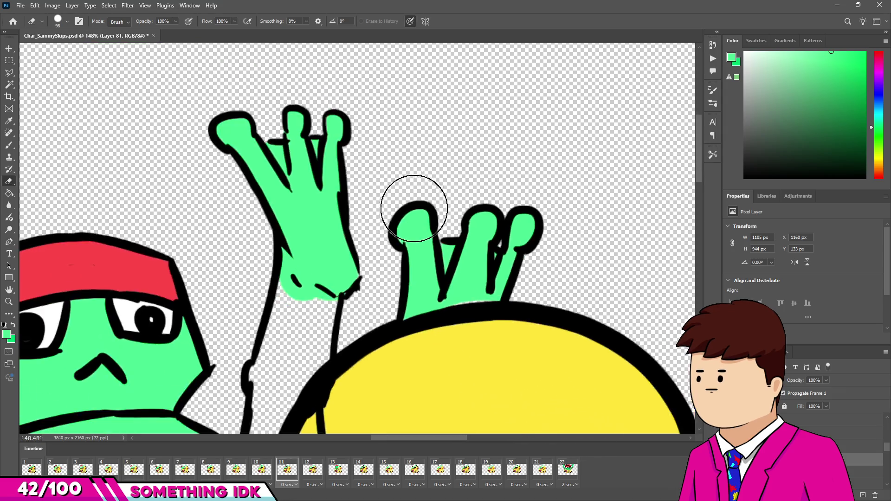
{"action": "scroll", "coordinate": [383, 292], "scroll_direction": "up", "scroll_amount": 3}
{"action": "key", "text": "b"}
{"action": "scroll", "coordinate": [388, 131], "scroll_direction": "up", "scroll_amount": 2}
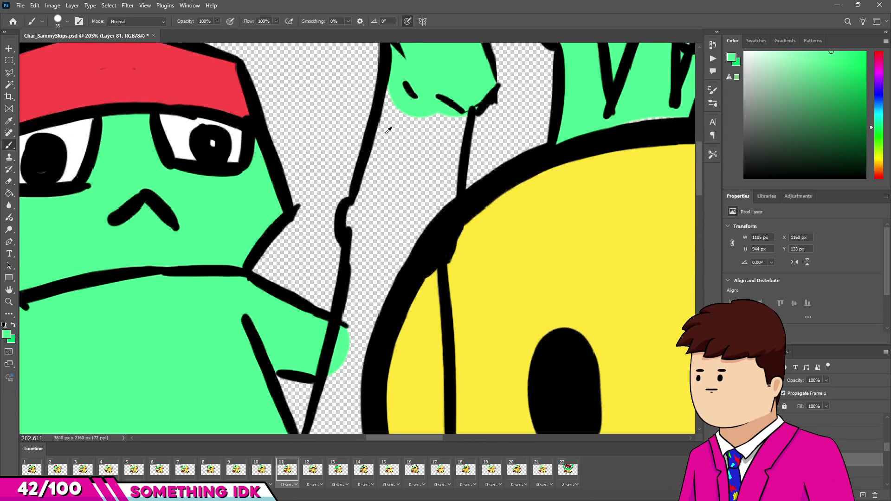
Fill the raised arm green down to the duck's head, closing the gaps beside it
{"action": "mouse_move", "coordinate": [370, 205]}
{"action": "left_mouse_down"}
{"action": "mouse_move", "coordinate": [374, 223]}
{"action": "mouse_move", "coordinate": [412, 209]}
{"action": "mouse_move", "coordinate": [440, 110]}
{"action": "left_mouse_up"}
{"action": "key", "text": "bracketright"}
{"action": "key", "text": "bracketright"}
{"action": "left_click_drag", "start_coordinate": [446, 238], "coordinate": [433, 215]}
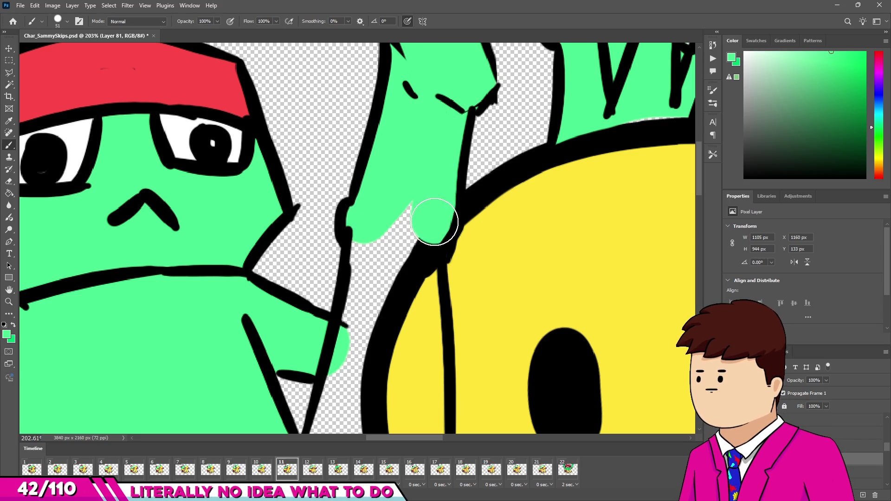
{"action": "scroll", "coordinate": [399, 177], "scroll_direction": "down", "scroll_amount": 2}
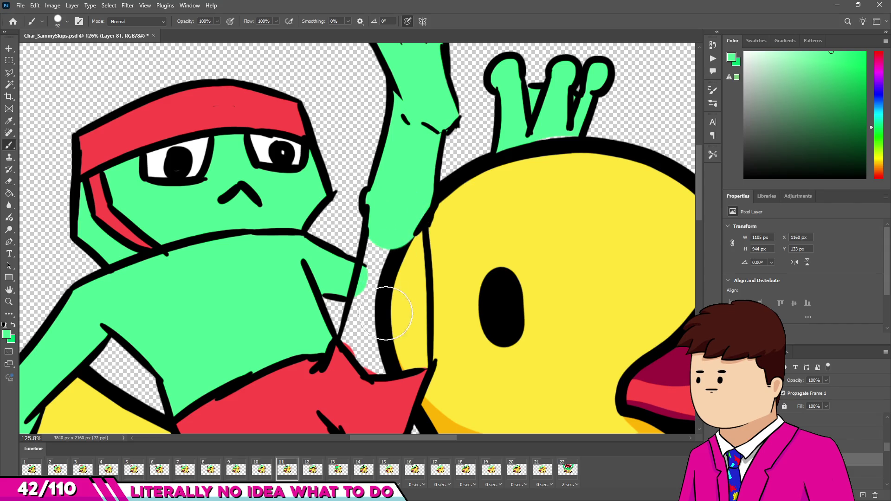
{"action": "left_click_drag", "start_coordinate": [371, 336], "coordinate": [378, 267]}
{"action": "scroll", "coordinate": [358, 339], "scroll_direction": "up", "scroll_amount": 2}
{"action": "mouse_move", "coordinate": [336, 339]}
{"action": "left_mouse_down"}
{"action": "mouse_move", "coordinate": [369, 372]}
{"action": "mouse_move", "coordinate": [445, 366]}
{"action": "left_mouse_up"}
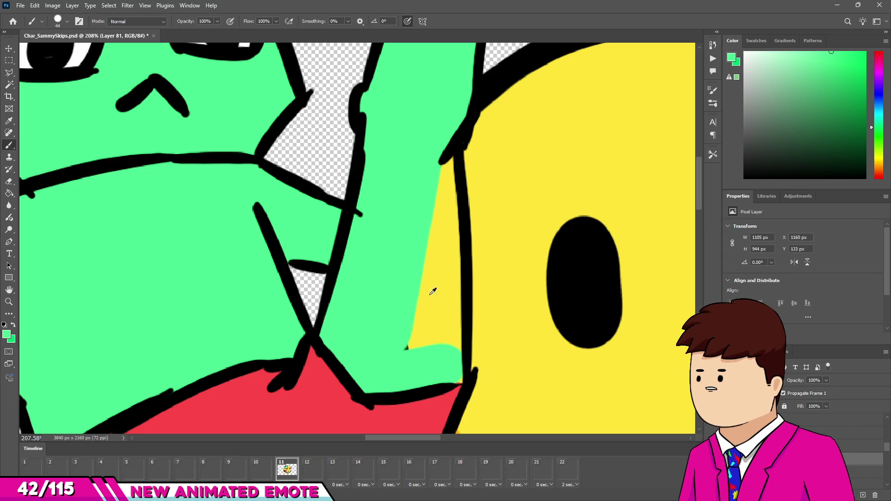
{"action": "key", "text": "bracketleft"}
{"action": "key", "text": "bracketleft"}
Cover the yellow strip beside the arm and the curved outline area with green
{"action": "left_click_drag", "start_coordinate": [444, 158], "coordinate": [439, 198]}
{"action": "key", "text": "bracketright"}
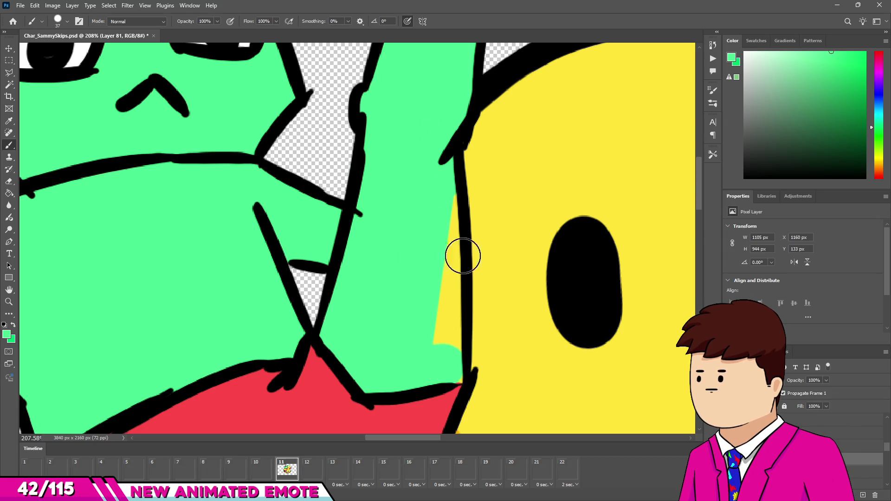
{"action": "left_click_drag", "start_coordinate": [452, 344], "coordinate": [450, 371]}
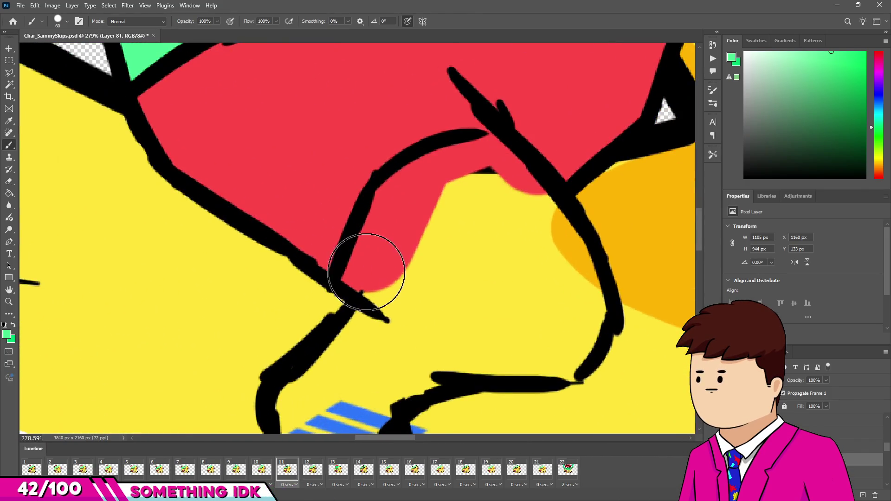
{"action": "mouse_move", "coordinate": [366, 272]}
{"action": "left_mouse_down"}
{"action": "mouse_move", "coordinate": [384, 232]}
{"action": "mouse_move", "coordinate": [487, 174]}
{"action": "mouse_move", "coordinate": [555, 263]}
{"action": "mouse_move", "coordinate": [565, 314]}
{"action": "mouse_move", "coordinate": [551, 342]}
{"action": "mouse_move", "coordinate": [427, 348]}
{"action": "mouse_move", "coordinate": [442, 312]}
{"action": "mouse_move", "coordinate": [424, 264]}
{"action": "left_mouse_up"}
{"action": "scroll", "coordinate": [389, 221], "scroll_direction": "up", "scroll_amount": 2}
Fill the yellow gaps in the hand, between the fingers and near the thumb green
{"action": "mouse_move", "coordinate": [389, 221]}
{"action": "left_mouse_down"}
{"action": "mouse_move", "coordinate": [302, 308]}
{"action": "mouse_move", "coordinate": [301, 343]}
{"action": "mouse_move", "coordinate": [273, 364]}
{"action": "mouse_move", "coordinate": [265, 392]}
{"action": "mouse_move", "coordinate": [316, 365]}
{"action": "left_mouse_up"}
{"action": "scroll", "coordinate": [302, 309], "scroll_direction": "down", "scroll_amount": 2}
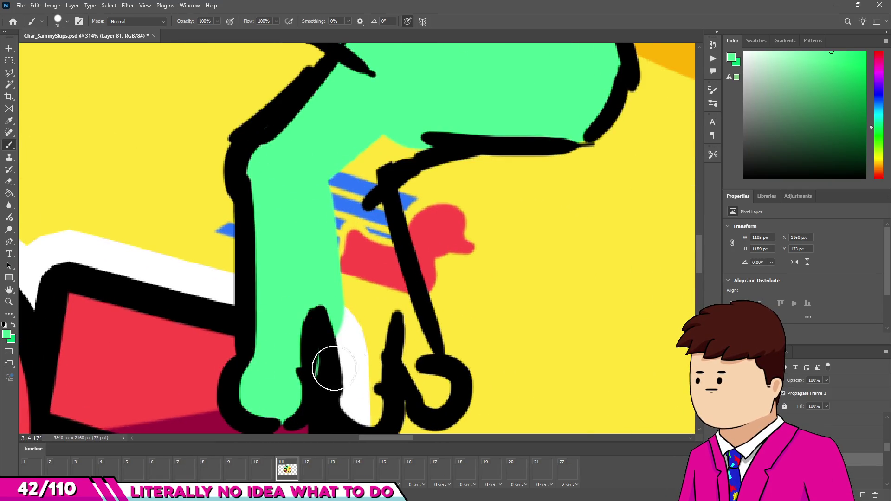
{"action": "mouse_move", "coordinate": [361, 397]}
{"action": "left_mouse_down"}
{"action": "mouse_move", "coordinate": [350, 298]}
{"action": "mouse_move", "coordinate": [367, 270]}
{"action": "left_mouse_up"}
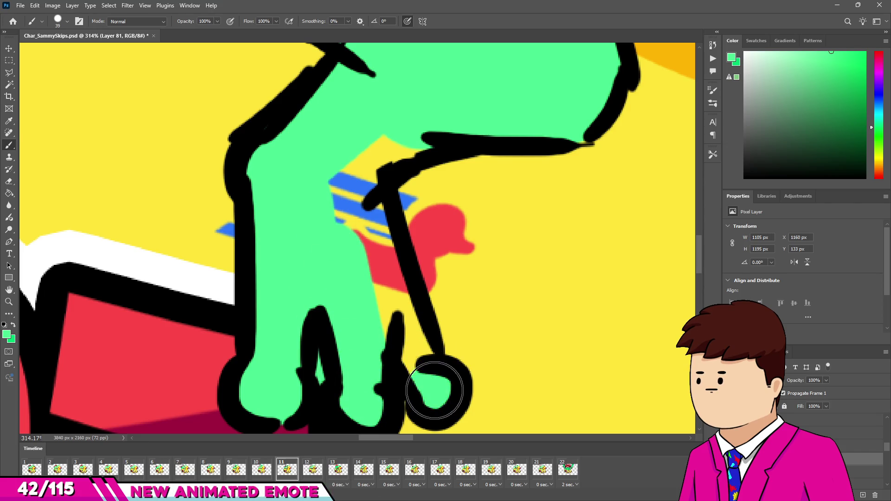
{"action": "mouse_move", "coordinate": [352, 232]}
{"action": "left_mouse_down"}
{"action": "mouse_move", "coordinate": [358, 149]}
{"action": "mouse_move", "coordinate": [392, 145]}
{"action": "left_mouse_up"}
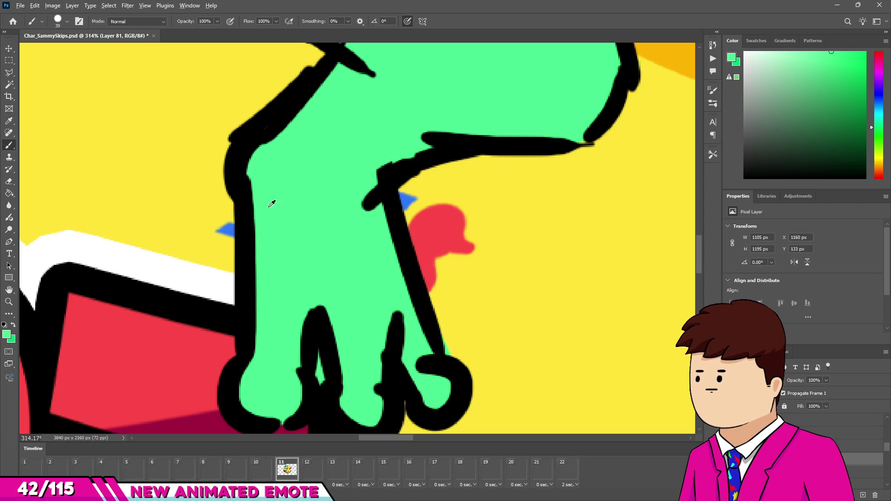
{"action": "scroll", "coordinate": [400, 270], "scroll_direction": "down", "scroll_amount": 10}
{"action": "scroll", "coordinate": [401, 270], "scroll_direction": "down", "scroll_amount": 3}
{"action": "scroll", "coordinate": [401, 270], "scroll_direction": "up", "scroll_amount": 1}
{"action": "left_click", "coordinate": [32, 469]}
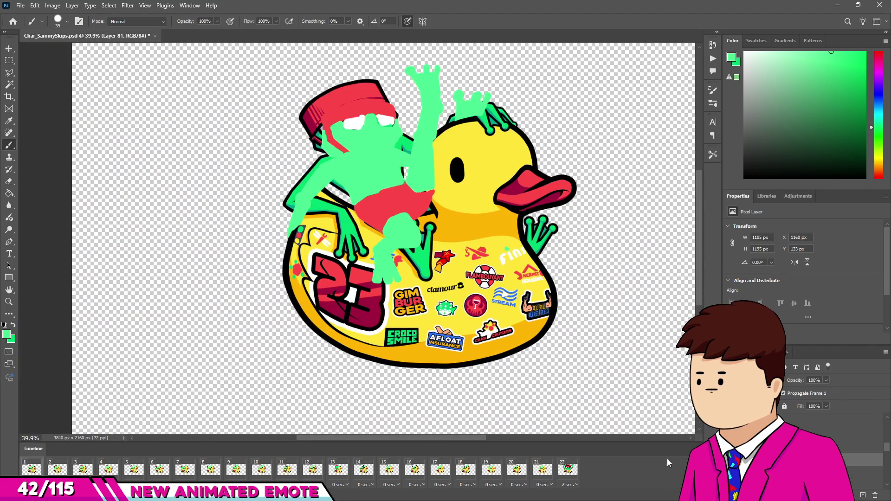
Play the animation, step through frames 14 to 11, then select frame 12 for colouring
{"action": "key", "text": "space"}
{"action": "left_click", "coordinate": [365, 470]}
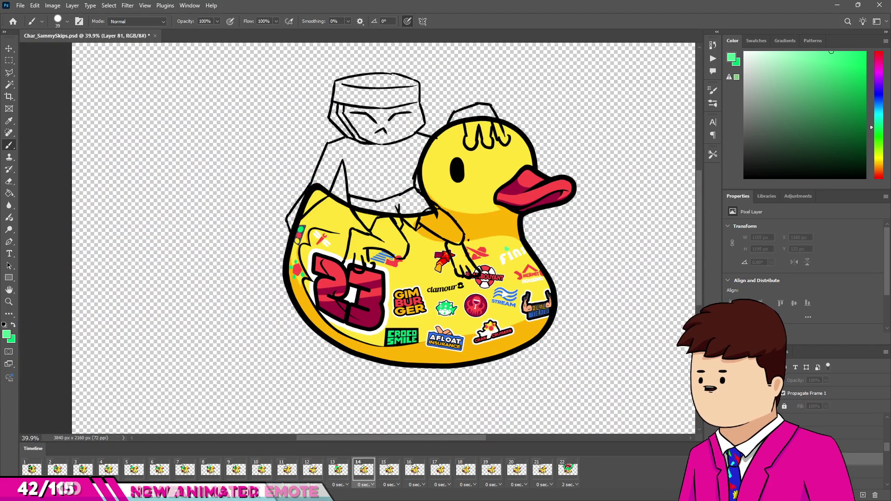
{"action": "left_click", "coordinate": [339, 470]}
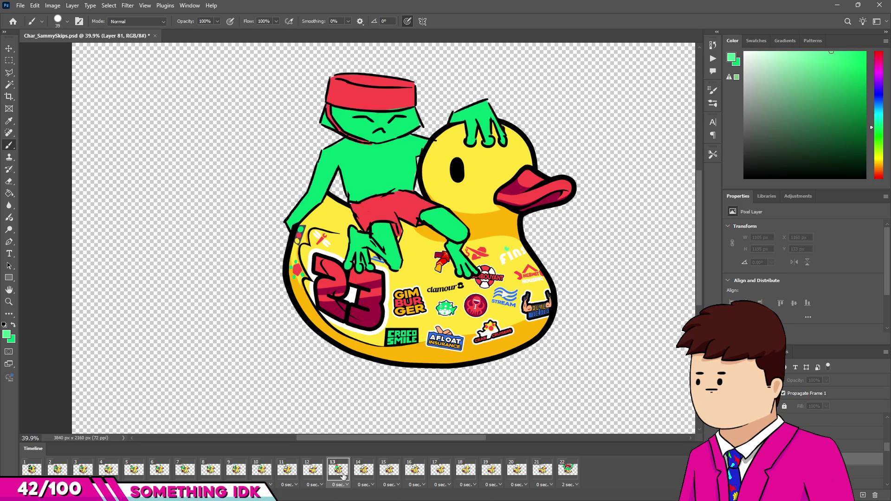
{"action": "left_click", "coordinate": [320, 475]}
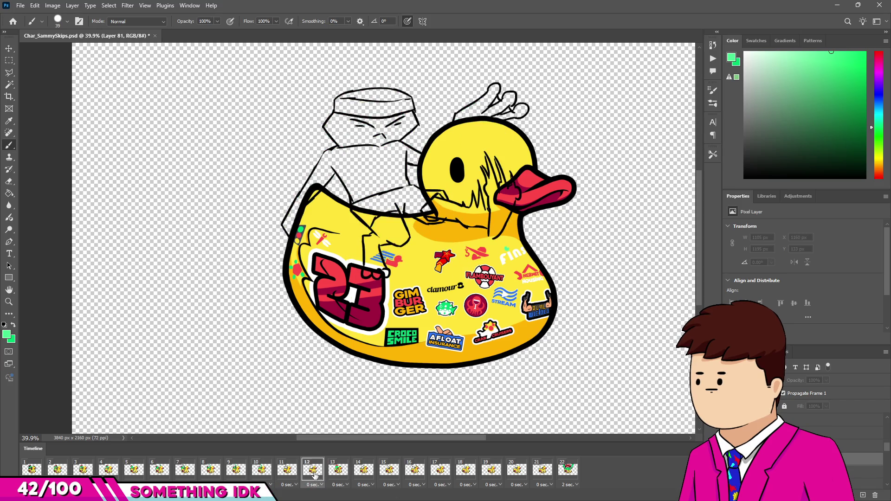
{"action": "left_click", "coordinate": [293, 473]}
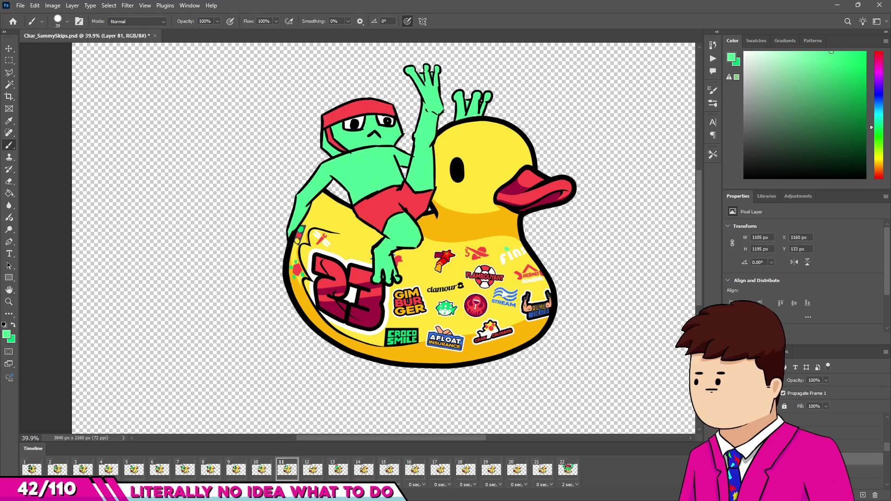
{"action": "left_click", "coordinate": [312, 471]}
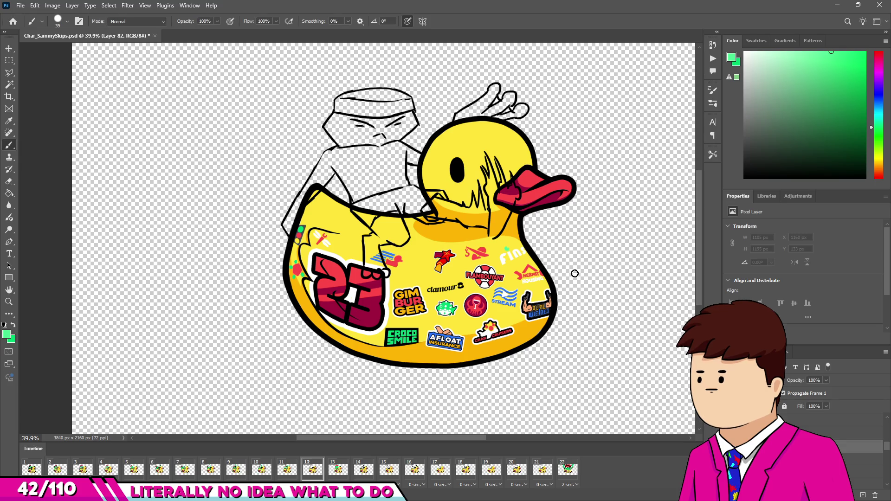
{"action": "scroll", "coordinate": [358, 107], "scroll_direction": "up", "scroll_amount": 5}
{"action": "mouse_move", "coordinate": [309, 169]}
{"action": "left_mouse_down"}
{"action": "mouse_move", "coordinate": [252, 161]}
{"action": "mouse_move", "coordinate": [284, 129]}
{"action": "mouse_move", "coordinate": [299, 163]}
{"action": "mouse_move", "coordinate": [265, 162]}
{"action": "left_mouse_up"}
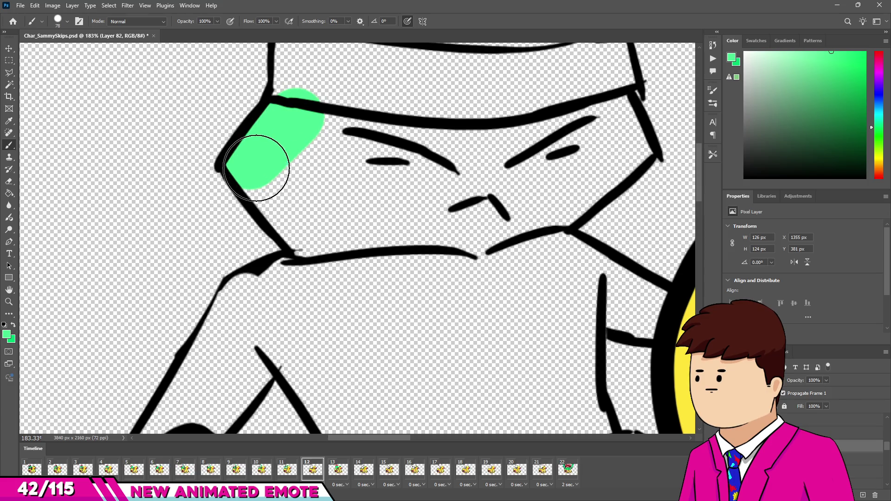
Paint the cheek, the band along the arm edge and the yellow corner sliver green
{"action": "left_click_drag", "start_coordinate": [315, 249], "coordinate": [288, 195]}
{"action": "scroll", "coordinate": [297, 232], "scroll_direction": "down", "scroll_amount": 2}
{"action": "scroll", "coordinate": [274, 327], "scroll_direction": "up", "scroll_amount": 3}
{"action": "left_click", "coordinate": [234, 310]}
{"action": "left_click", "coordinate": [314, 216], "text": "shift"}
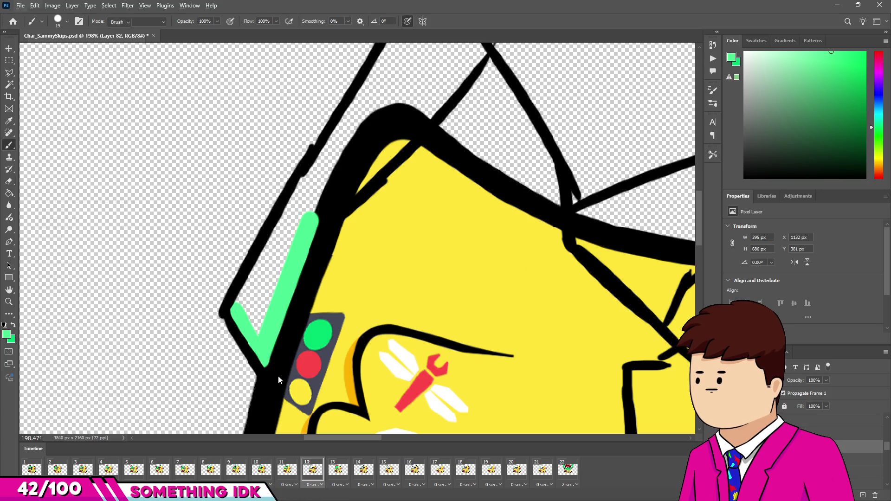
{"action": "key", "text": "e"}
{"action": "key", "text": "alt+e"}
{"action": "key", "text": "Escape"}
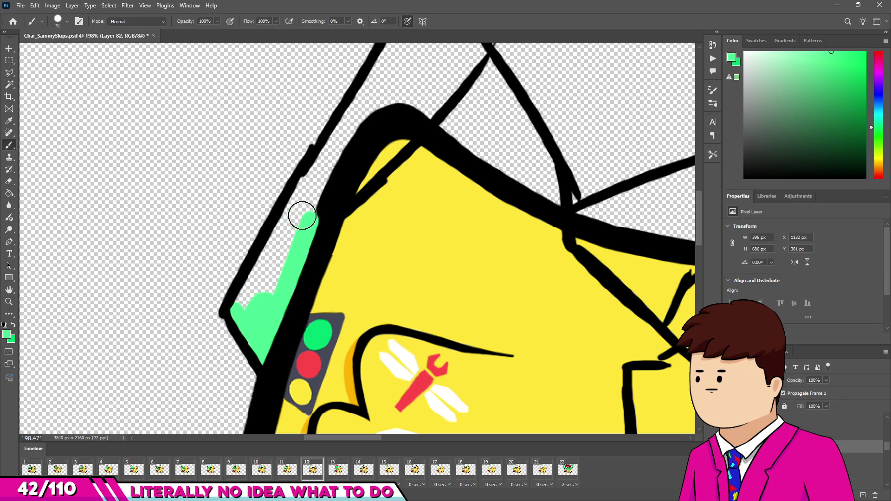
{"action": "left_click_drag", "start_coordinate": [302, 217], "coordinate": [245, 308]}
{"action": "mouse_move", "coordinate": [360, 173]}
{"action": "left_mouse_down"}
{"action": "mouse_move", "coordinate": [381, 154]}
{"action": "mouse_move", "coordinate": [297, 278]}
{"action": "left_mouse_up"}
{"action": "scroll", "coordinate": [325, 223], "scroll_direction": "up", "scroll_amount": 5}
{"action": "scroll", "coordinate": [325, 223], "scroll_direction": "right", "scroll_amount": 2}
With a larger brush, paint the upper arm and forearm green
{"action": "key", "text": "bracketright"}
{"action": "key", "text": "bracketright"}
{"action": "key", "text": "bracketright"}
{"action": "scroll", "coordinate": [364, 186], "scroll_direction": "up", "scroll_amount": 3}
{"action": "scroll", "coordinate": [364, 186], "scroll_direction": "right", "scroll_amount": 2}
{"action": "mouse_move", "coordinate": [385, 134]}
{"action": "left_mouse_down"}
{"action": "mouse_move", "coordinate": [466, 132]}
{"action": "mouse_move", "coordinate": [292, 297]}
{"action": "left_mouse_up"}
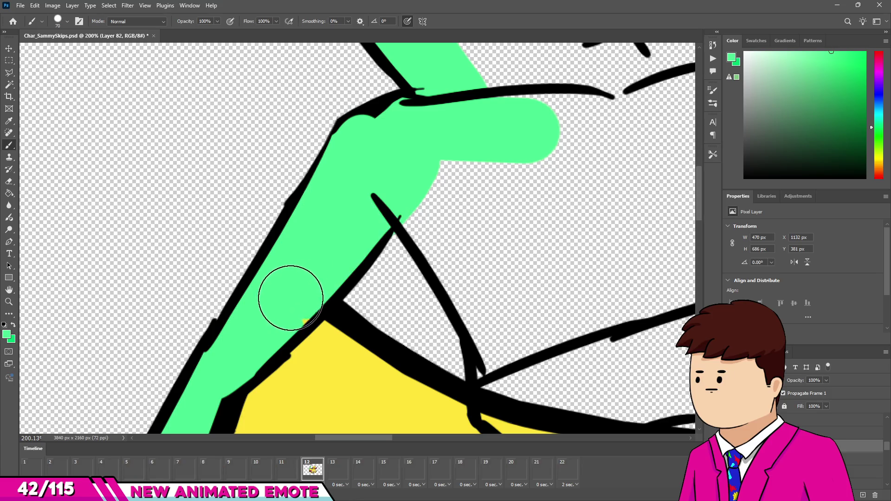
{"action": "scroll", "coordinate": [292, 297], "scroll_direction": "up", "scroll_amount": 5}
{"action": "scroll", "coordinate": [392, 205], "scroll_direction": "down", "scroll_amount": 5}
{"action": "key", "text": "bracketright"}
{"action": "key", "text": "bracketright"}
{"action": "left_click", "coordinate": [404, 199]}
{"action": "left_click", "coordinate": [491, 366], "text": "shift"}
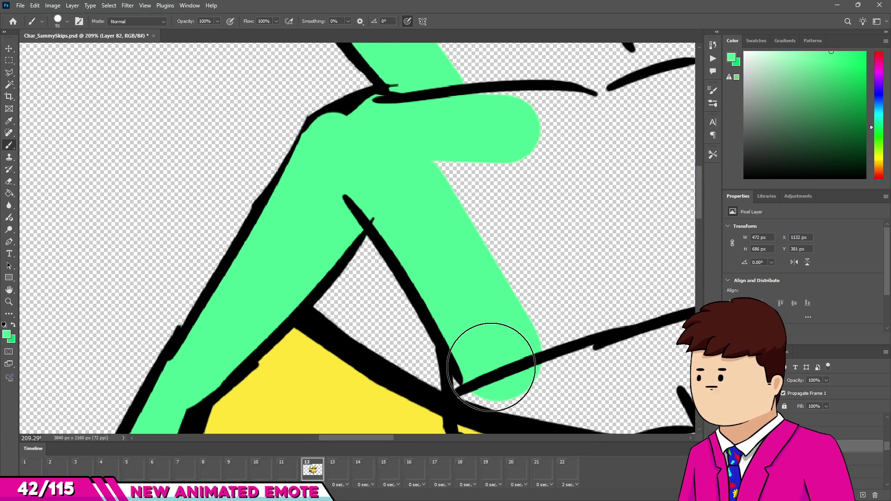
{"action": "scroll", "coordinate": [491, 367], "scroll_direction": "down", "scroll_amount": 3}
{"action": "left_click", "coordinate": [575, 300], "text": "shift"}
{"action": "mouse_move", "coordinate": [576, 299]}
{"action": "left_mouse_down"}
{"action": "mouse_move", "coordinate": [533, 243]}
{"action": "mouse_move", "coordinate": [564, 175]}
{"action": "left_mouse_up"}
Fill the gaps between the black lines, the upper band and the shirt hole green
{"action": "scroll", "coordinate": [594, 188], "scroll_direction": "up", "scroll_amount": 5}
{"action": "mouse_move", "coordinate": [676, 169]}
{"action": "left_mouse_down"}
{"action": "mouse_move", "coordinate": [617, 219]}
{"action": "mouse_move", "coordinate": [555, 145]}
{"action": "left_mouse_up"}
{"action": "scroll", "coordinate": [571, 177], "scroll_direction": "down", "scroll_amount": 3}
{"action": "key", "text": "ctrl+z"}
{"action": "scroll", "coordinate": [573, 169], "scroll_direction": "up", "scroll_amount": 3}
{"action": "right_click", "coordinate": [572, 169]}
{"action": "left_click_drag", "start_coordinate": [561, 209], "coordinate": [521, 199]}
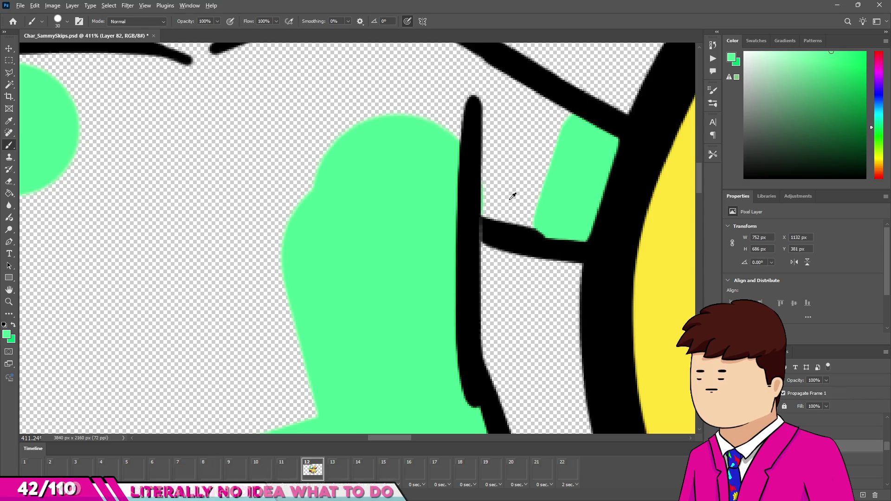
{"action": "scroll", "coordinate": [453, 172], "scroll_direction": "down", "scroll_amount": 2}
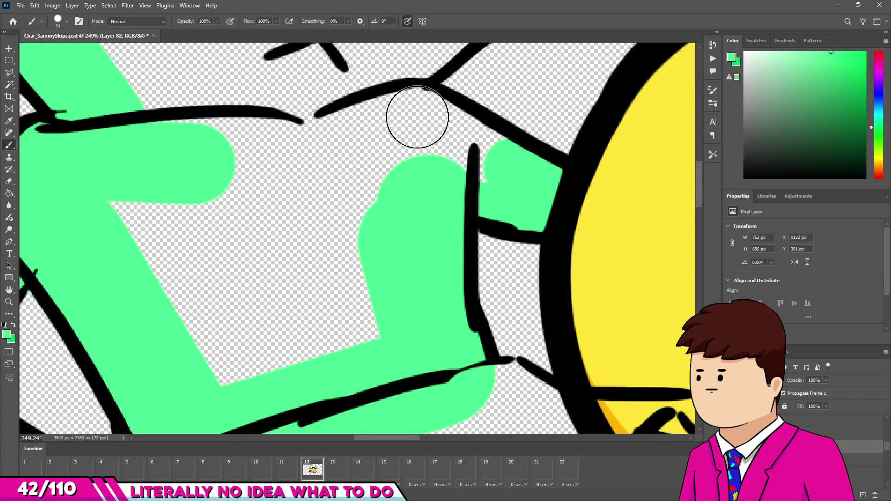
{"action": "left_click_drag", "start_coordinate": [418, 118], "coordinate": [461, 165]}
{"action": "mouse_move", "coordinate": [375, 146]}
{"action": "left_mouse_down"}
{"action": "mouse_move", "coordinate": [391, 135]}
{"action": "mouse_move", "coordinate": [195, 153]}
{"action": "left_mouse_up"}
{"action": "mouse_move", "coordinate": [200, 323]}
{"action": "left_mouse_down"}
{"action": "mouse_move", "coordinate": [350, 294]}
{"action": "mouse_move", "coordinate": [239, 232]}
{"action": "mouse_move", "coordinate": [493, 209]}
{"action": "mouse_move", "coordinate": [546, 195]}
{"action": "mouse_move", "coordinate": [592, 209]}
{"action": "left_mouse_up"}
{"action": "scroll", "coordinate": [239, 233], "scroll_direction": "down", "scroll_amount": 5}
{"action": "scroll", "coordinate": [269, 188], "scroll_direction": "up", "scroll_amount": 6}
Enlarge the brush and fill the face below the mouth green
{"action": "key", "text": "bracketright"}
{"action": "key", "text": "bracketright"}
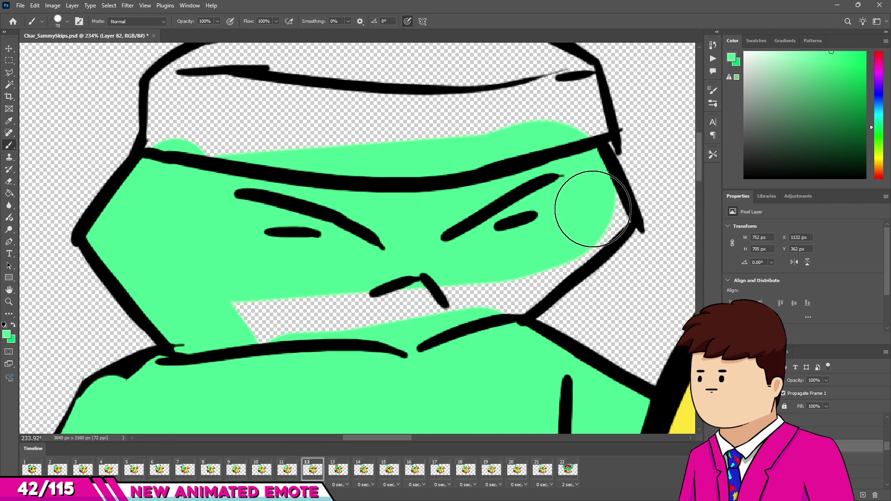
{"action": "left_click_drag", "start_coordinate": [377, 298], "coordinate": [398, 297]}
{"action": "left_click_drag", "start_coordinate": [464, 302], "coordinate": [269, 319]}
{"action": "scroll", "coordinate": [269, 319], "scroll_direction": "down", "scroll_amount": 6}
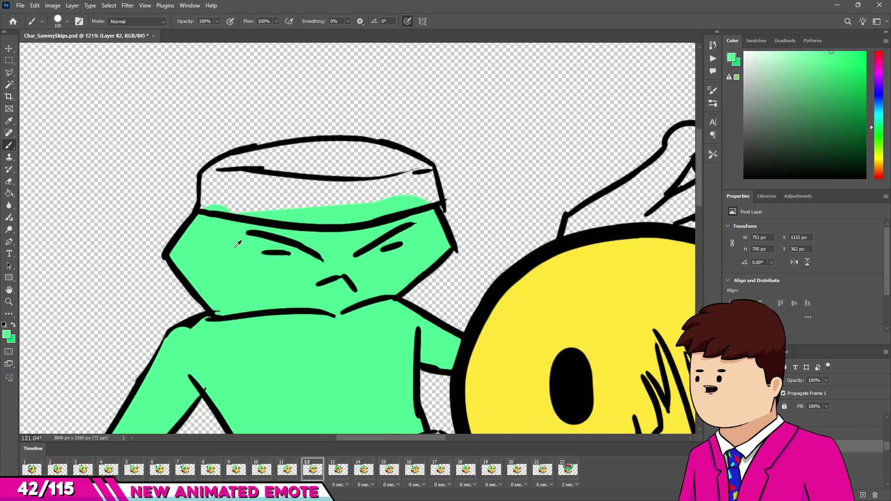
{"action": "scroll", "coordinate": [432, 211], "scroll_direction": "up", "scroll_amount": 4}
With a smaller brush, fill the fingertips, fingers and palm of the hand green
{"action": "left_click_drag", "start_coordinate": [367, 221], "coordinate": [344, 225]}
{"action": "scroll", "coordinate": [298, 223], "scroll_direction": "up", "scroll_amount": 3}
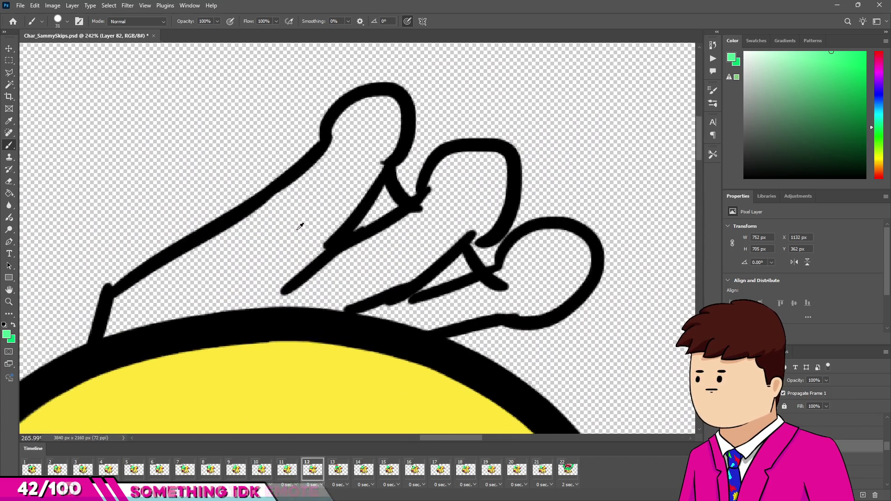
{"action": "left_click_drag", "start_coordinate": [372, 121], "coordinate": [357, 132]}
{"action": "left_click_drag", "start_coordinate": [394, 238], "coordinate": [386, 215]}
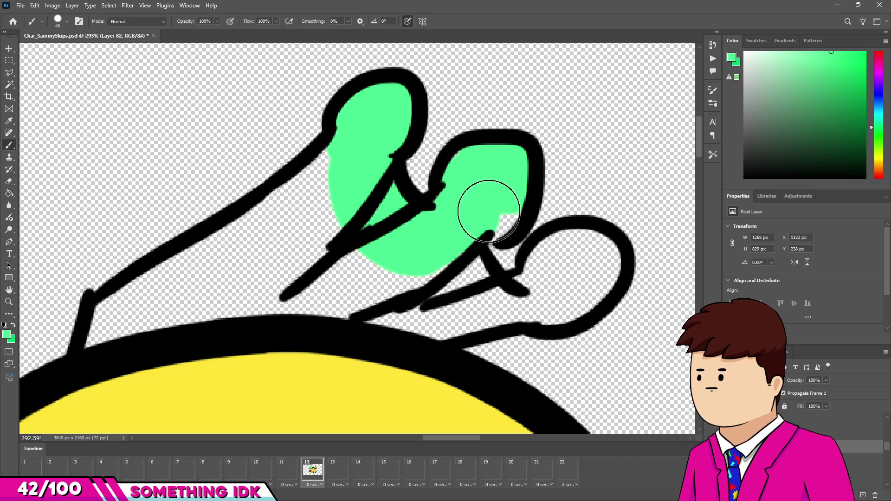
{"action": "mouse_move", "coordinate": [450, 258]}
{"action": "left_mouse_down"}
{"action": "mouse_move", "coordinate": [534, 289]}
{"action": "mouse_move", "coordinate": [569, 254]}
{"action": "left_mouse_up"}
{"action": "left_click_drag", "start_coordinate": [574, 294], "coordinate": [533, 300]}
{"action": "left_click_drag", "start_coordinate": [342, 286], "coordinate": [323, 283]}
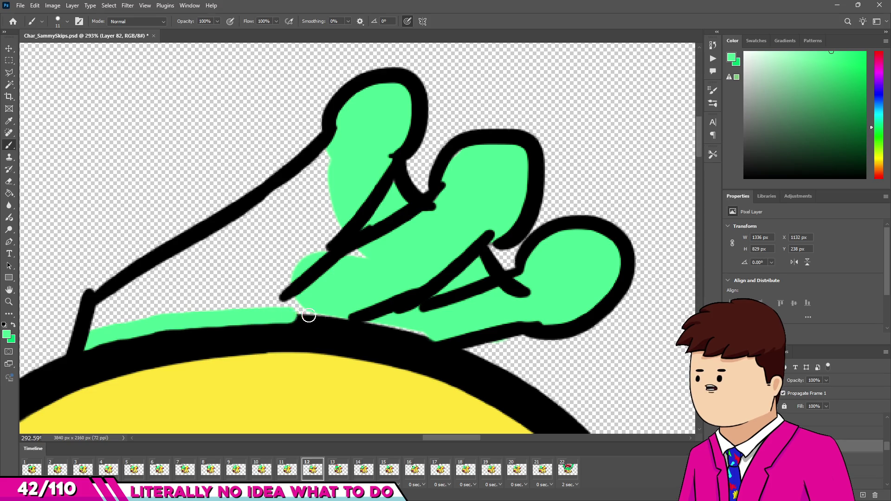
Fill the rest of the hand gripping the beak and the gaps beside it green
{"action": "key", "text": "ctrl+z"}
{"action": "key", "text": "bracketright"}
{"action": "key", "text": "bracketright"}
{"action": "left_click_drag", "start_coordinate": [75, 342], "coordinate": [278, 308]}
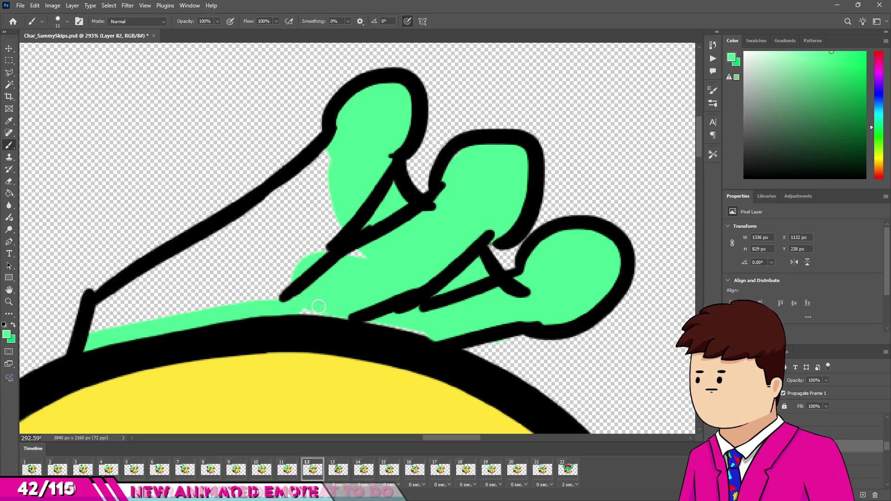
{"action": "left_click_drag", "start_coordinate": [103, 322], "coordinate": [288, 279]}
{"action": "mouse_move", "coordinate": [153, 294]}
{"action": "left_mouse_down"}
{"action": "mouse_move", "coordinate": [299, 206]}
{"action": "mouse_move", "coordinate": [329, 213]}
{"action": "left_mouse_up"}
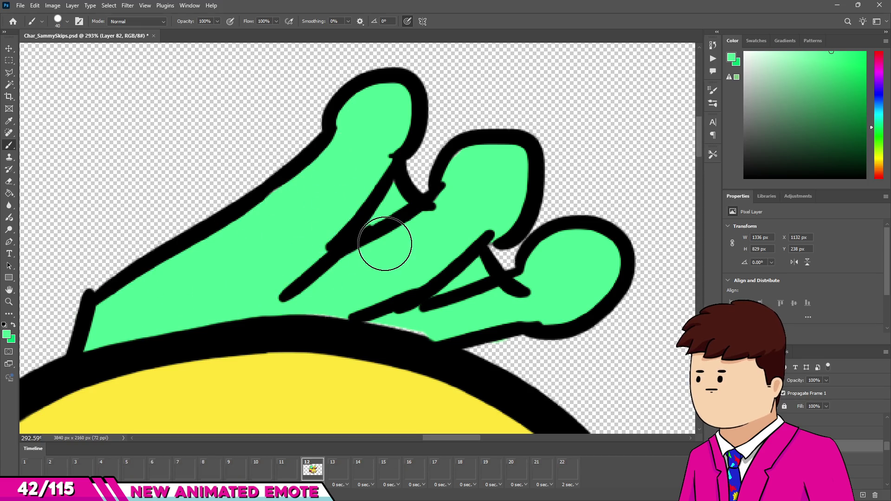
{"action": "scroll", "coordinate": [385, 244], "scroll_direction": "down", "scroll_amount": 10}
{"action": "scroll", "coordinate": [369, 286], "scroll_direction": "up", "scroll_amount": 8}
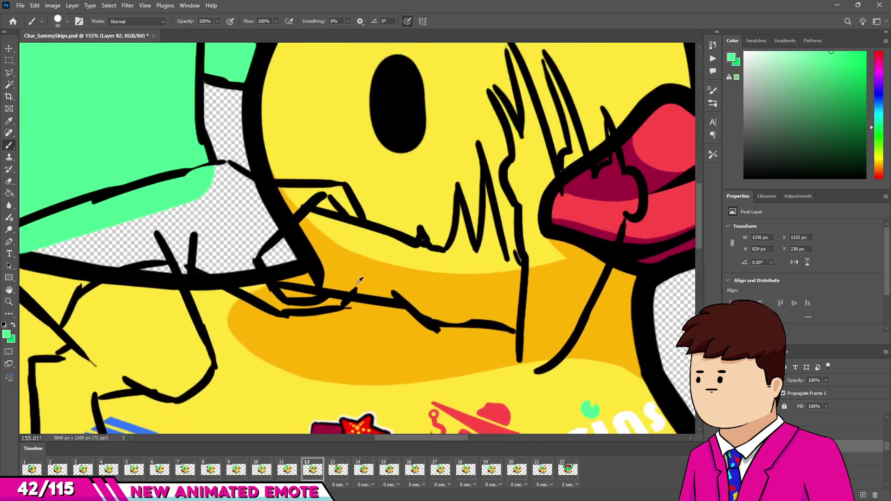
{"action": "scroll", "coordinate": [368, 286], "scroll_direction": "up", "scroll_amount": 5}
{"action": "mouse_move", "coordinate": [328, 199]}
{"action": "left_mouse_down"}
{"action": "mouse_move", "coordinate": [265, 255]}
{"action": "mouse_move", "coordinate": [274, 285]}
{"action": "left_mouse_up"}
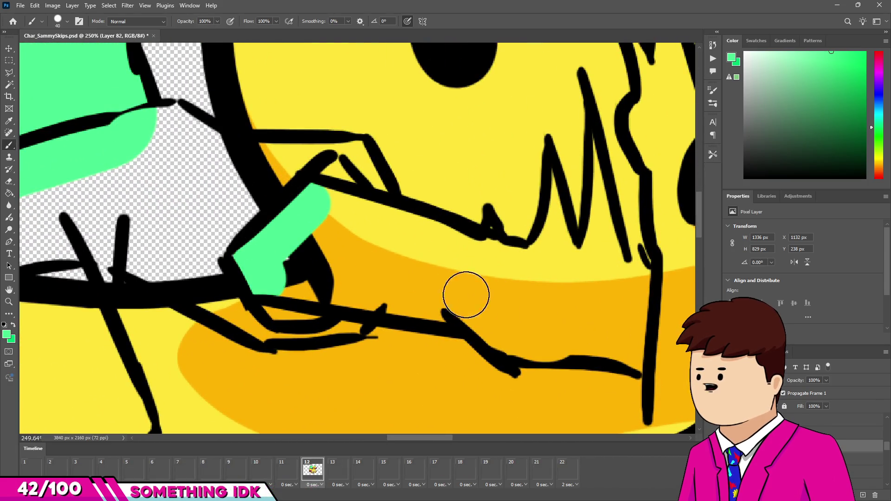
{"action": "left_click", "coordinate": [572, 334], "text": "shift"}
{"action": "mouse_move", "coordinate": [307, 260]}
{"action": "left_mouse_down"}
{"action": "mouse_move", "coordinate": [318, 209]}
{"action": "mouse_move", "coordinate": [567, 285]}
{"action": "mouse_move", "coordinate": [324, 261]}
{"action": "mouse_move", "coordinate": [502, 264]}
{"action": "left_mouse_up"}
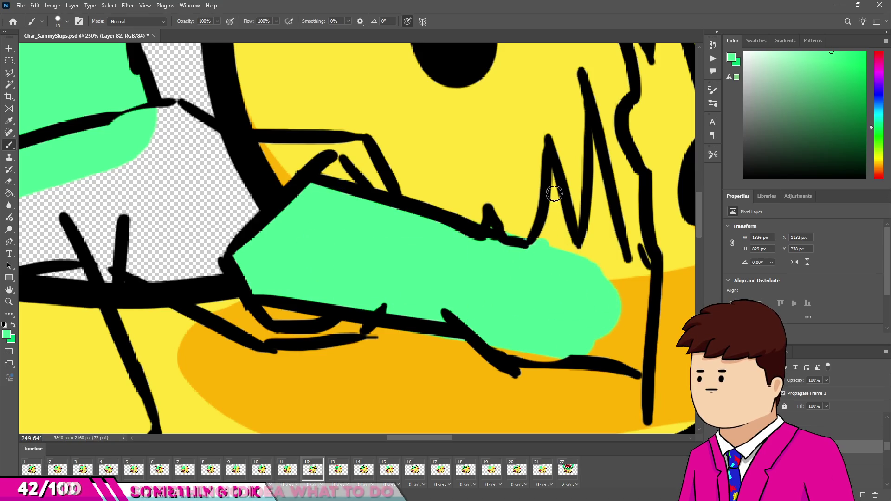
{"action": "left_click_drag", "start_coordinate": [553, 176], "coordinate": [578, 240]}
Paint green along the finger outlines and the strips between the fingers
{"action": "scroll", "coordinate": [558, 233], "scroll_direction": "up", "scroll_amount": 3}
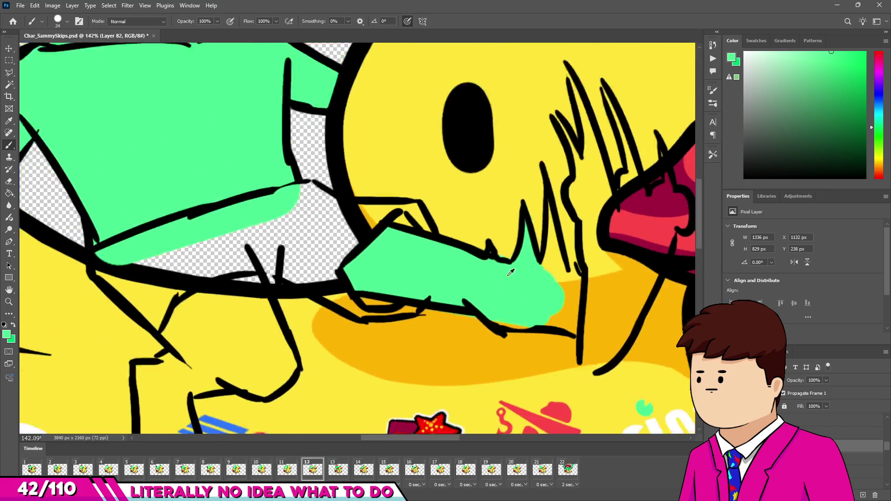
{"action": "mouse_move", "coordinate": [495, 348]}
{"action": "left_mouse_down"}
{"action": "mouse_move", "coordinate": [509, 296]}
{"action": "mouse_move", "coordinate": [538, 388]}
{"action": "left_mouse_up"}
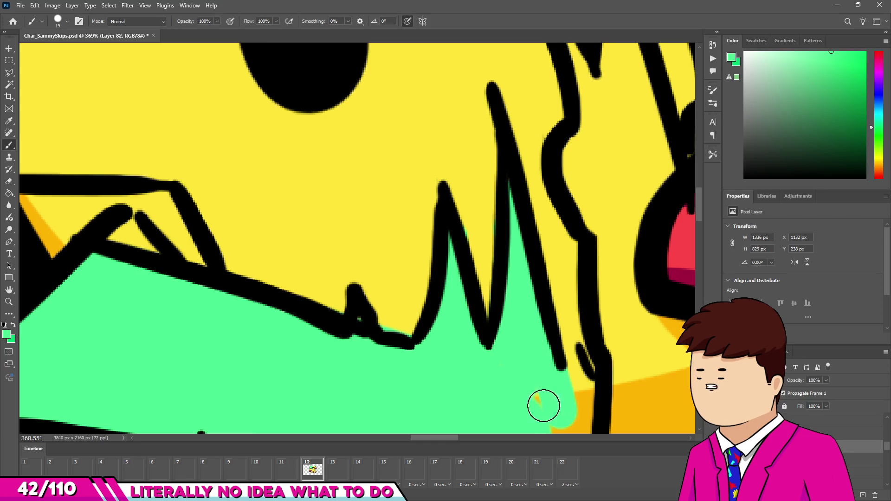
{"action": "scroll", "coordinate": [539, 388], "scroll_direction": "down", "scroll_amount": 4}
{"action": "scroll", "coordinate": [485, 183], "scroll_direction": "up", "scroll_amount": 5}
{"action": "left_click_drag", "start_coordinate": [427, 199], "coordinate": [478, 346]}
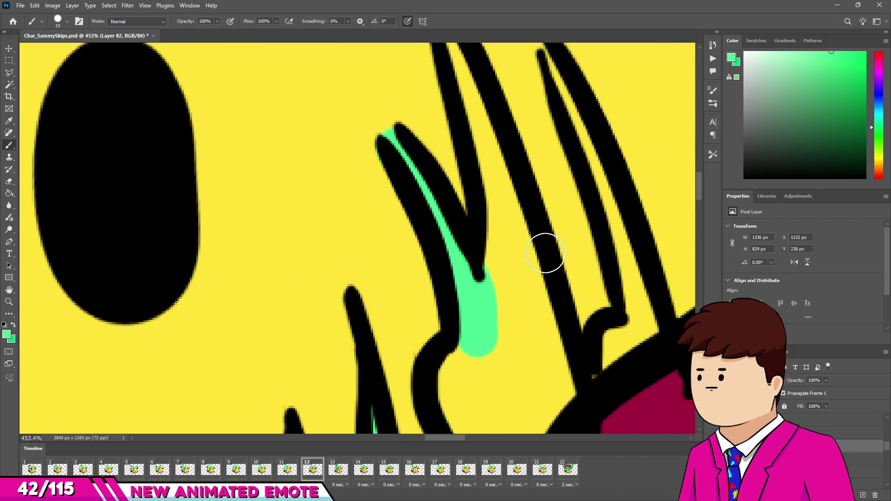
{"action": "scroll", "coordinate": [474, 157], "scroll_direction": "up", "scroll_amount": 3}
{"action": "mouse_move", "coordinate": [449, 116]}
{"action": "left_mouse_down"}
{"action": "mouse_move", "coordinate": [523, 342]}
{"action": "mouse_move", "coordinate": [510, 392]}
{"action": "left_mouse_up"}
{"action": "scroll", "coordinate": [544, 392], "scroll_direction": "down", "scroll_amount": 3}
{"action": "scroll", "coordinate": [544, 392], "scroll_direction": "up", "scroll_amount": 3}
{"action": "mouse_move", "coordinate": [432, 288]}
{"action": "left_mouse_down"}
{"action": "mouse_move", "coordinate": [439, 360]}
{"action": "mouse_move", "coordinate": [463, 346]}
{"action": "left_mouse_up"}
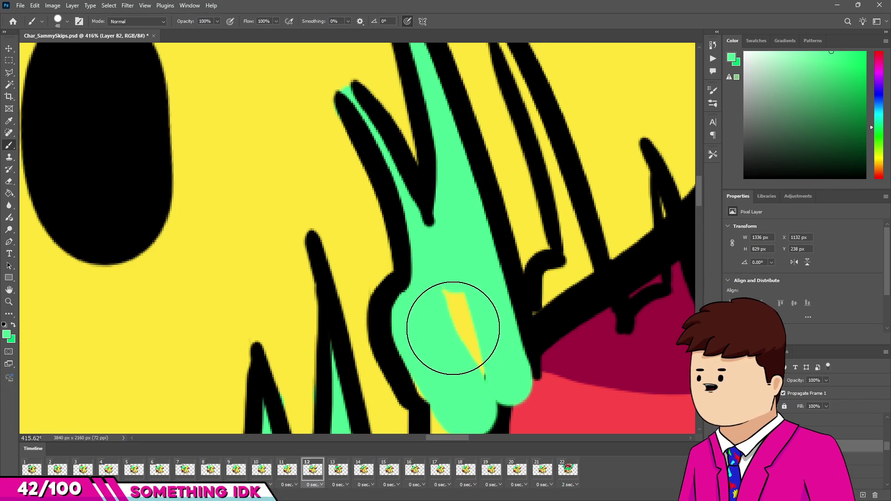
{"action": "left_click", "coordinate": [463, 345]}
Cover the remaining red and orange patches around the lower fingers with green
{"action": "scroll", "coordinate": [524, 218], "scroll_direction": "down", "scroll_amount": 1}
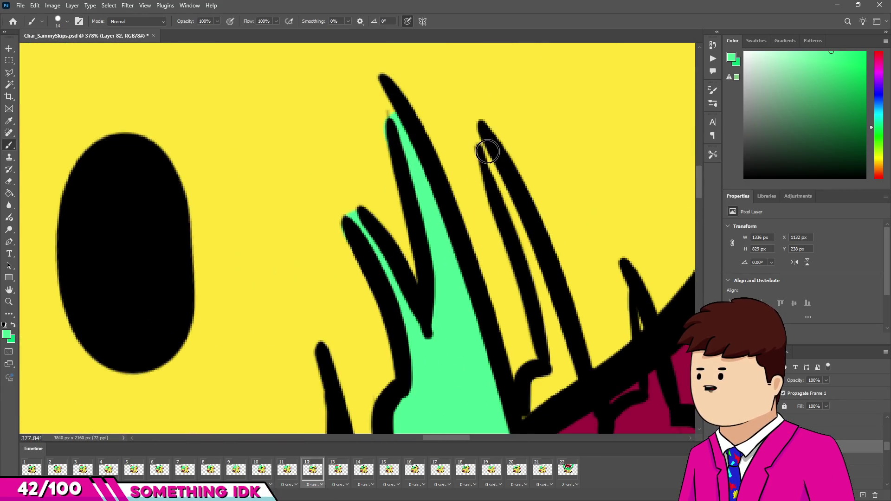
{"action": "left_click", "coordinate": [563, 368], "text": "shift"}
{"action": "scroll", "coordinate": [573, 404], "scroll_direction": "down", "scroll_amount": 2}
{"action": "scroll", "coordinate": [572, 404], "scroll_direction": "up", "scroll_amount": 2}
{"action": "mouse_move", "coordinate": [525, 408]}
{"action": "left_mouse_down"}
{"action": "mouse_move", "coordinate": [507, 328]}
{"action": "mouse_move", "coordinate": [573, 313]}
{"action": "left_mouse_up"}
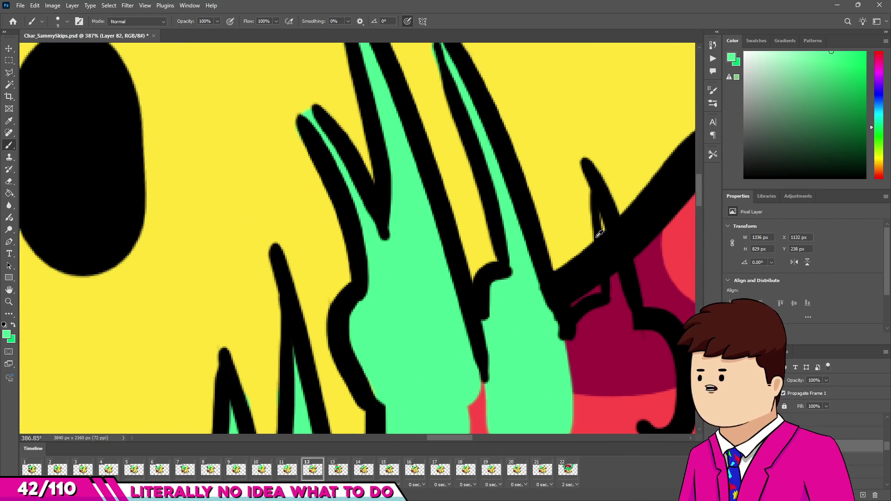
{"action": "mouse_move", "coordinate": [604, 230]}
{"action": "left_mouse_down"}
{"action": "mouse_move", "coordinate": [621, 345]}
{"action": "mouse_move", "coordinate": [580, 362]}
{"action": "mouse_move", "coordinate": [578, 409]}
{"action": "left_mouse_up"}
{"action": "scroll", "coordinate": [577, 348], "scroll_direction": "down", "scroll_amount": 3}
{"action": "scroll", "coordinate": [547, 299], "scroll_direction": "up", "scroll_amount": 3}
{"action": "mouse_move", "coordinate": [547, 298]}
{"action": "left_mouse_down"}
{"action": "mouse_move", "coordinate": [486, 297]}
{"action": "mouse_move", "coordinate": [386, 365]}
{"action": "mouse_move", "coordinate": [381, 330]}
{"action": "mouse_move", "coordinate": [505, 94]}
{"action": "mouse_move", "coordinate": [494, 109]}
{"action": "mouse_move", "coordinate": [493, 99]}
{"action": "mouse_move", "coordinate": [423, 272]}
{"action": "mouse_move", "coordinate": [432, 155]}
{"action": "left_mouse_up"}
{"action": "scroll", "coordinate": [386, 365], "scroll_direction": "down", "scroll_amount": 3}
{"action": "scroll", "coordinate": [396, 257], "scroll_direction": "up", "scroll_amount": 3}
{"action": "scroll", "coordinate": [382, 350], "scroll_direction": "down", "scroll_amount": 3}
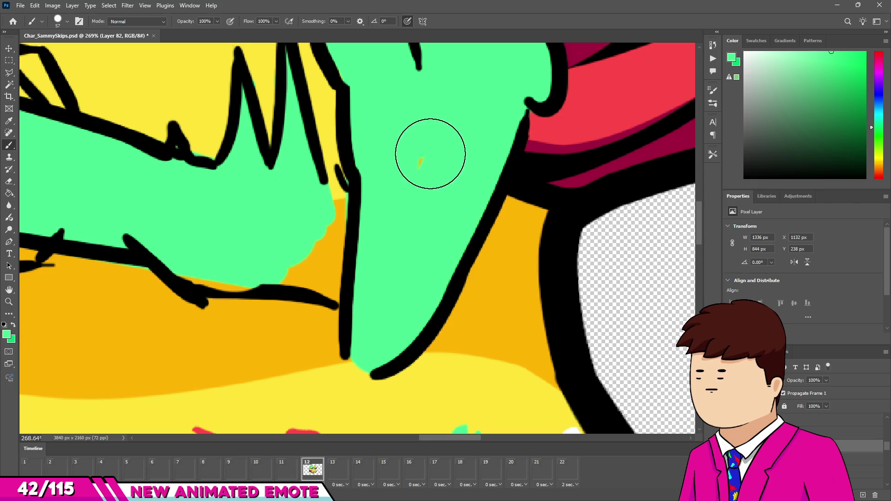
{"action": "mouse_move", "coordinate": [340, 217]}
{"action": "left_mouse_down"}
{"action": "mouse_move", "coordinate": [374, 243]}
{"action": "mouse_move", "coordinate": [368, 265]}
{"action": "mouse_move", "coordinate": [223, 255]}
{"action": "mouse_move", "coordinate": [341, 229]}
{"action": "left_mouse_up"}
Fill the upper leg, lower leg and toes green down to the shoe
{"action": "key", "text": "bracketleft"}
{"action": "key", "text": "bracketleft"}
{"action": "key", "text": "bracketleft"}
{"action": "scroll", "coordinate": [341, 228], "scroll_direction": "down", "scroll_amount": 5}
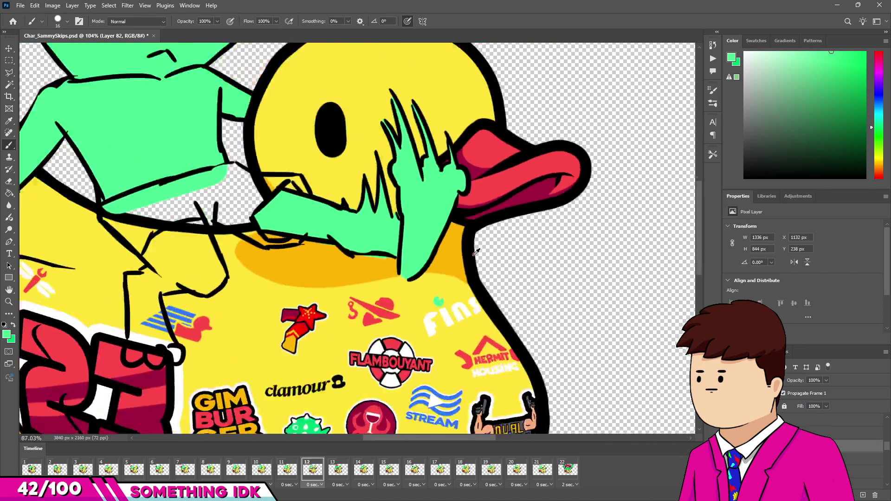
{"action": "scroll", "coordinate": [328, 235], "scroll_direction": "up", "scroll_amount": 5}
{"action": "key", "text": "bracketright"}
{"action": "key", "text": "bracketright"}
{"action": "key", "text": "bracketright"}
{"action": "mouse_move", "coordinate": [338, 169]}
{"action": "left_mouse_down"}
{"action": "mouse_move", "coordinate": [418, 219]}
{"action": "mouse_move", "coordinate": [377, 159]}
{"action": "mouse_move", "coordinate": [374, 200]}
{"action": "left_mouse_up"}
{"action": "key", "text": "bracketleft"}
{"action": "key", "text": "bracketleft"}
{"action": "key", "text": "bracketleft"}
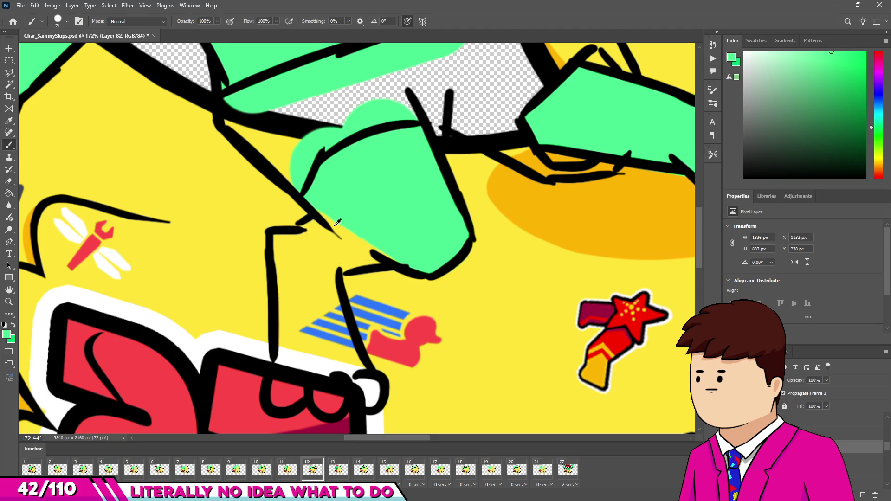
{"action": "mouse_move", "coordinate": [309, 373]}
{"action": "left_mouse_down"}
{"action": "mouse_move", "coordinate": [294, 374]}
{"action": "mouse_move", "coordinate": [313, 398]}
{"action": "mouse_move", "coordinate": [297, 407]}
{"action": "left_mouse_up"}
{"action": "key", "text": "bracketleft"}
{"action": "key", "text": "bracketleft"}
{"action": "key", "text": "bracketleft"}
{"action": "key", "text": "ctrl+z"}
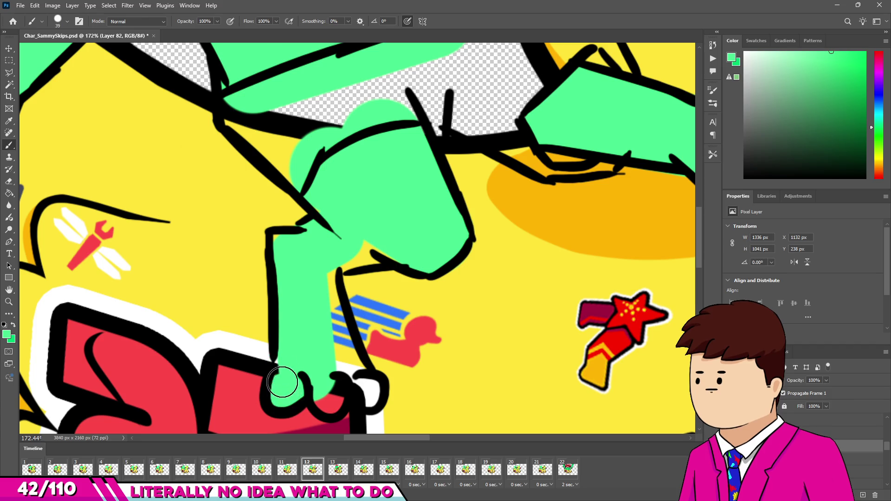
{"action": "left_click", "coordinate": [368, 390]}
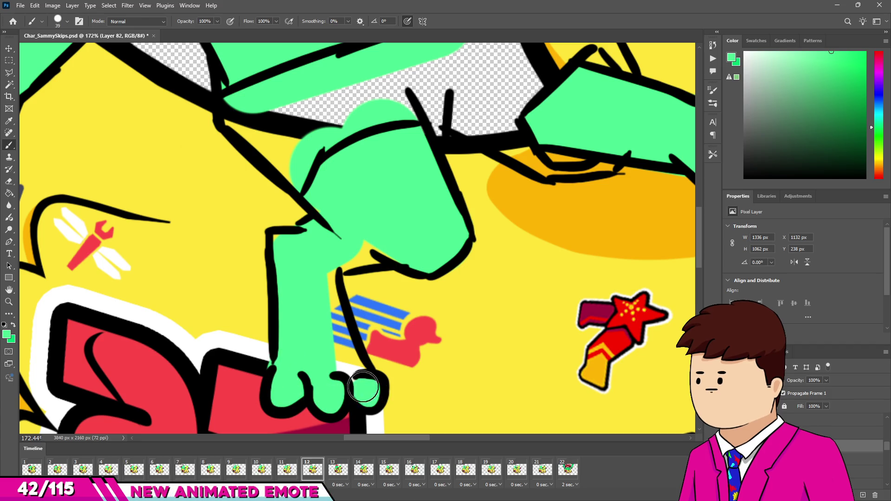
{"action": "left_click_drag", "start_coordinate": [332, 312], "coordinate": [325, 275]}
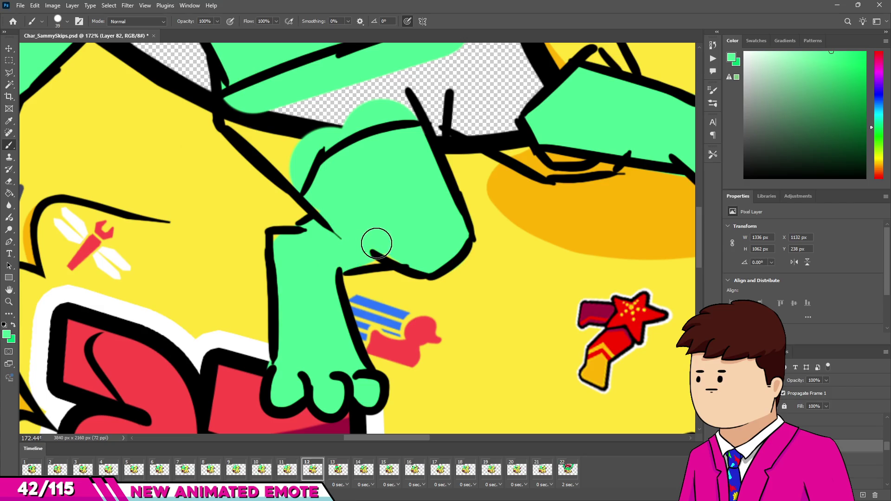
Return to the brush and sample the beak's red as the paint colour
{"action": "scroll", "coordinate": [278, 241], "scroll_direction": "up", "scroll_amount": 3}
{"action": "key", "text": "e"}
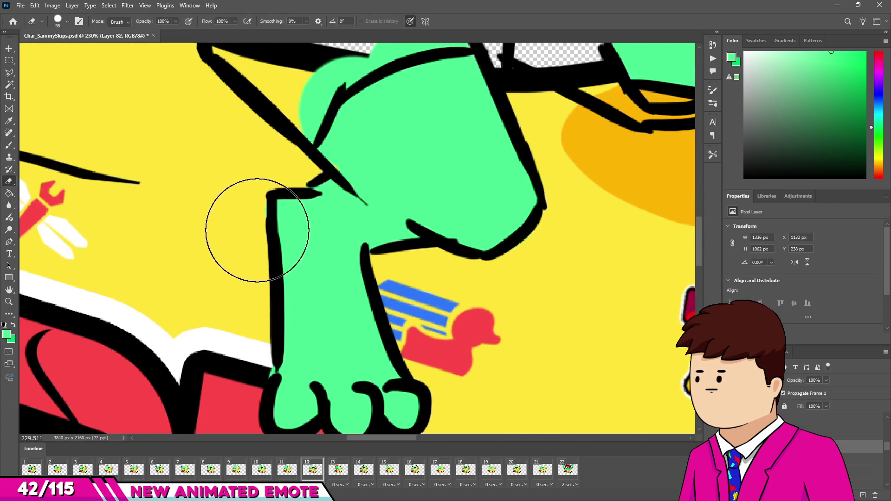
{"action": "scroll", "coordinate": [297, 342], "scroll_direction": "down", "scroll_amount": 10}
{"action": "scroll", "coordinate": [297, 341], "scroll_direction": "down", "scroll_amount": 3}
{"action": "key", "text": "b"}
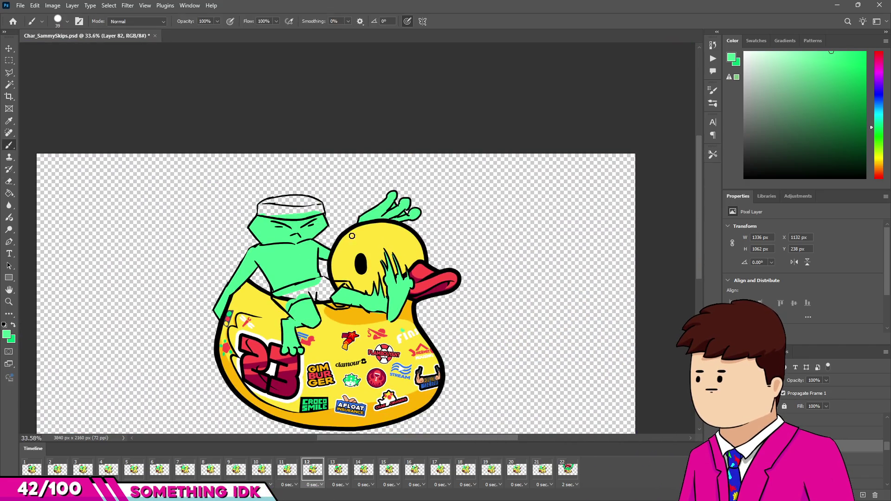
{"action": "scroll", "coordinate": [342, 275], "scroll_direction": "up", "scroll_amount": 5}
{"action": "left_click", "coordinate": [554, 269], "text": "alt"}
Draw a red stripe down the side of the face, outlined in black
{"action": "scroll", "coordinate": [257, 183], "scroll_direction": "up", "scroll_amount": 5}
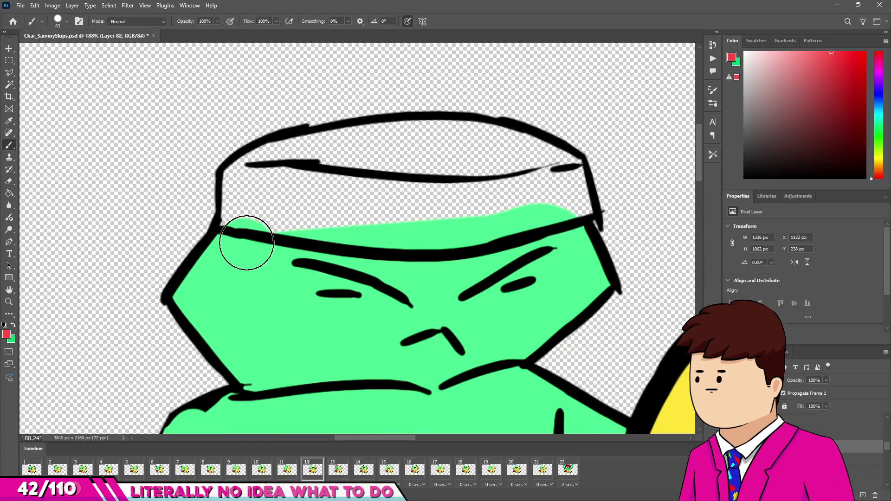
{"action": "left_click_drag", "start_coordinate": [239, 240], "coordinate": [219, 299]}
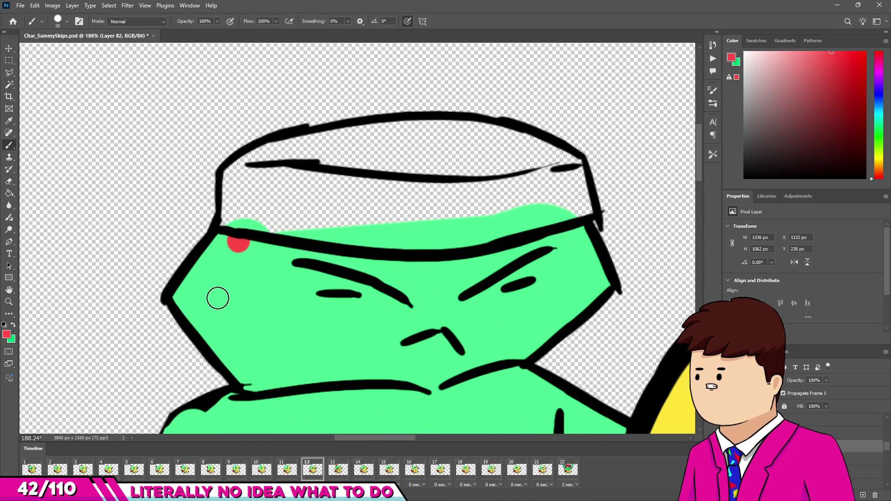
{"action": "left_click", "coordinate": [297, 395], "text": "shift"}
{"action": "scroll", "coordinate": [613, 392], "scroll_direction": "up", "scroll_amount": 1}
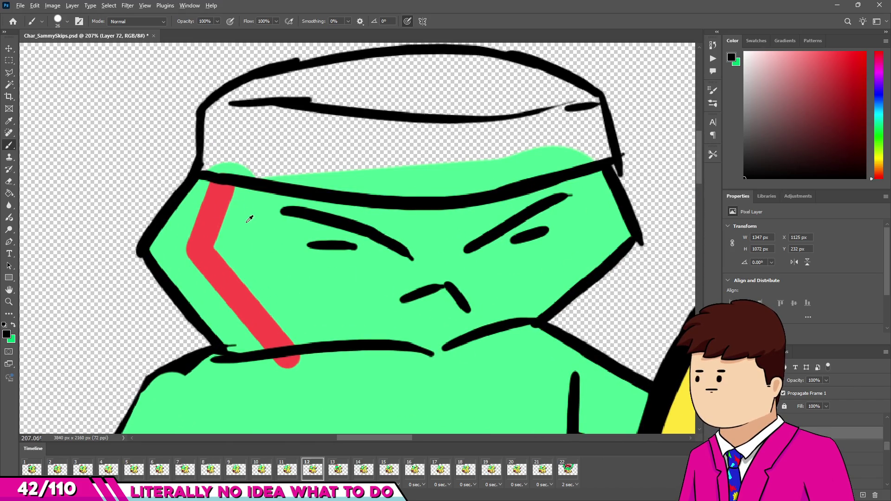
{"action": "left_click_drag", "start_coordinate": [242, 188], "coordinate": [214, 244]}
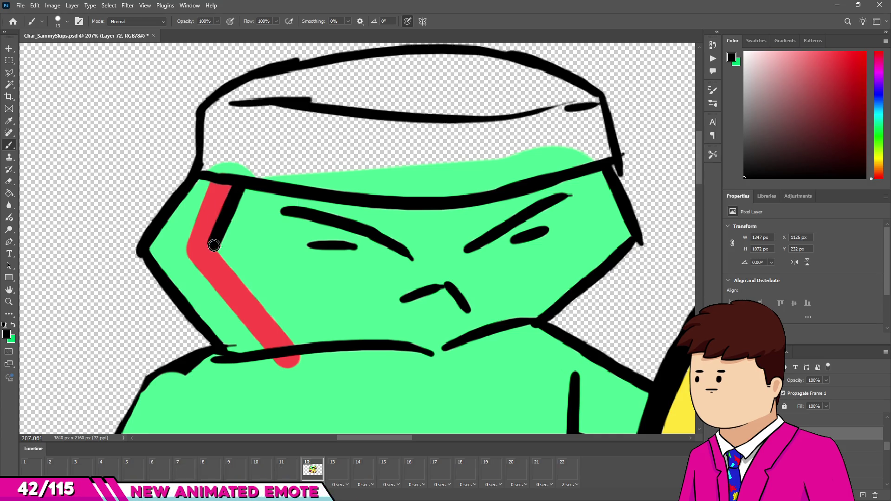
{"action": "left_click", "coordinate": [298, 347], "text": "shift"}
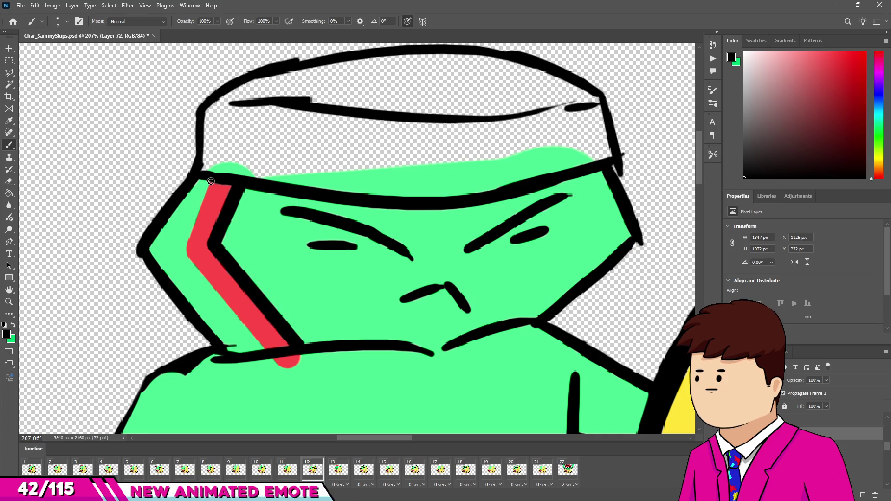
{"action": "left_click_drag", "start_coordinate": [186, 251], "coordinate": [211, 183]}
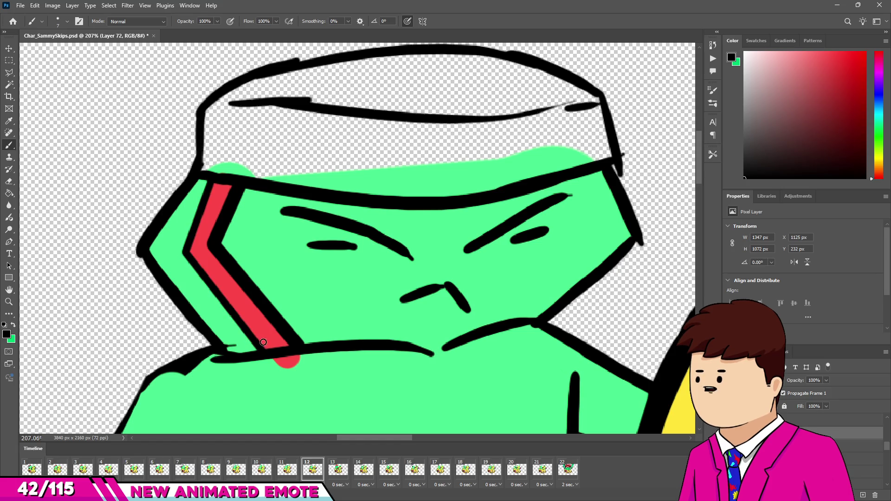
{"action": "scroll", "coordinate": [263, 343], "scroll_direction": "down", "scroll_amount": 3}
{"action": "scroll", "coordinate": [255, 325], "scroll_direction": "up", "scroll_amount": 5}
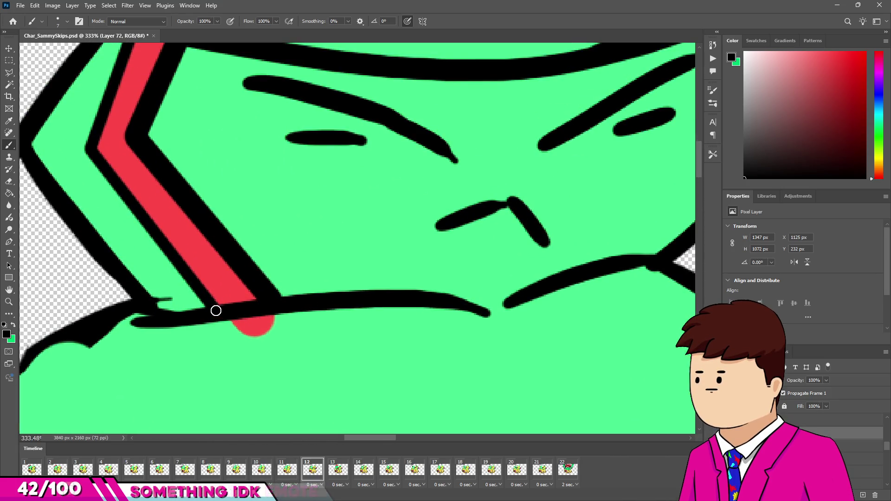
{"action": "left_click", "coordinate": [249, 336], "text": "shift"}
{"action": "left_click", "coordinate": [301, 313], "text": "shift"}
Erase the black line crossing the red stripe
{"action": "key", "text": "e"}
{"action": "left_click_drag", "start_coordinate": [245, 304], "coordinate": [186, 314]}
{"action": "mouse_move", "coordinate": [228, 288]}
{"action": "left_mouse_down"}
{"action": "mouse_move", "coordinate": [228, 308]}
{"action": "mouse_move", "coordinate": [259, 313]}
{"action": "left_mouse_up"}
{"action": "key", "text": "h"}
{"action": "left_click_drag", "start_coordinate": [140, 151], "coordinate": [169, 99]}
{"action": "scroll", "coordinate": [262, 217], "scroll_direction": "down", "scroll_amount": 10}
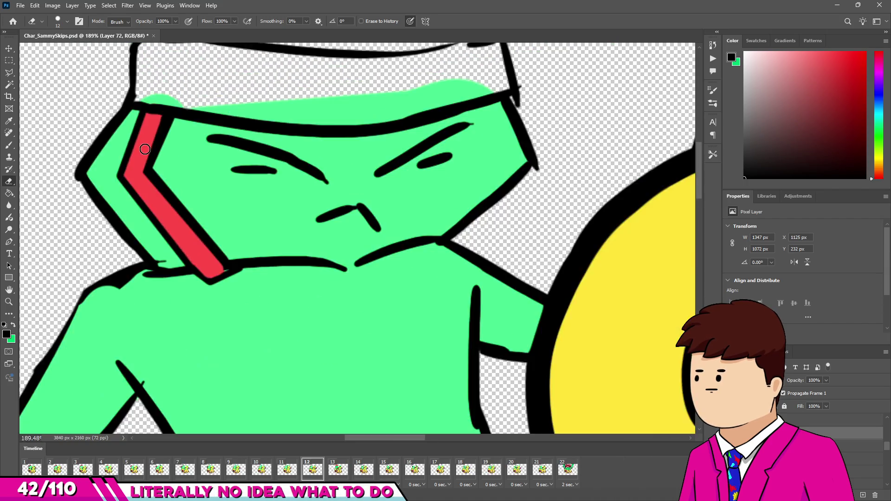
{"action": "scroll", "coordinate": [220, 173], "scroll_direction": "up", "scroll_amount": 5}
Sample the face stripe's red and paint down the hat's left edge
{"action": "key", "text": "v"}
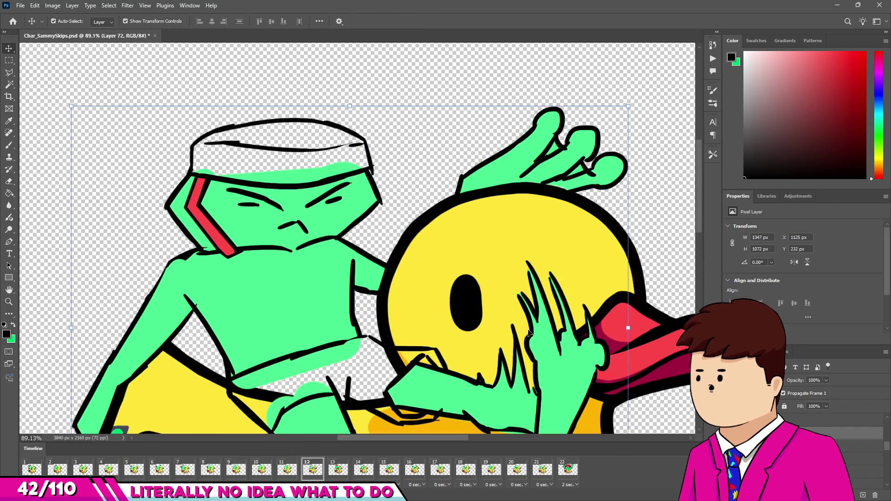
{"action": "key", "text": "b"}
{"action": "scroll", "coordinate": [201, 140], "scroll_direction": "up", "scroll_amount": 5}
{"action": "left_click", "coordinate": [221, 223], "text": "alt"}
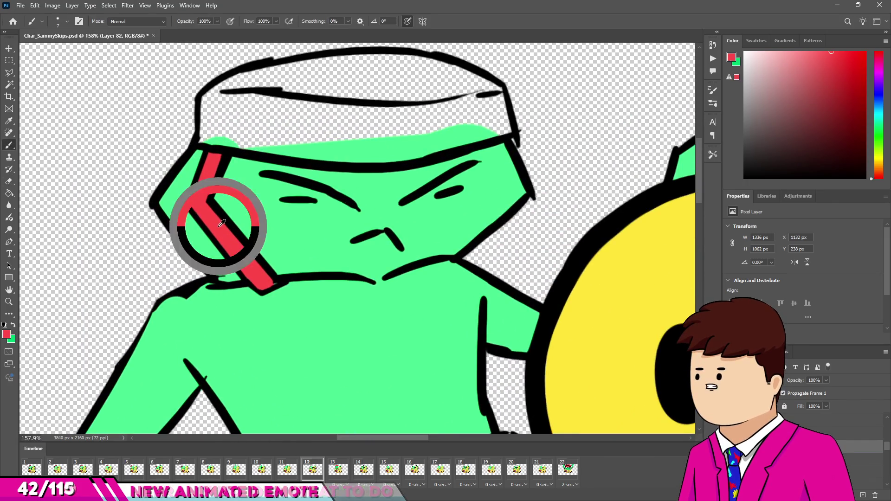
{"action": "left_click_drag", "start_coordinate": [201, 182], "coordinate": [202, 200]}
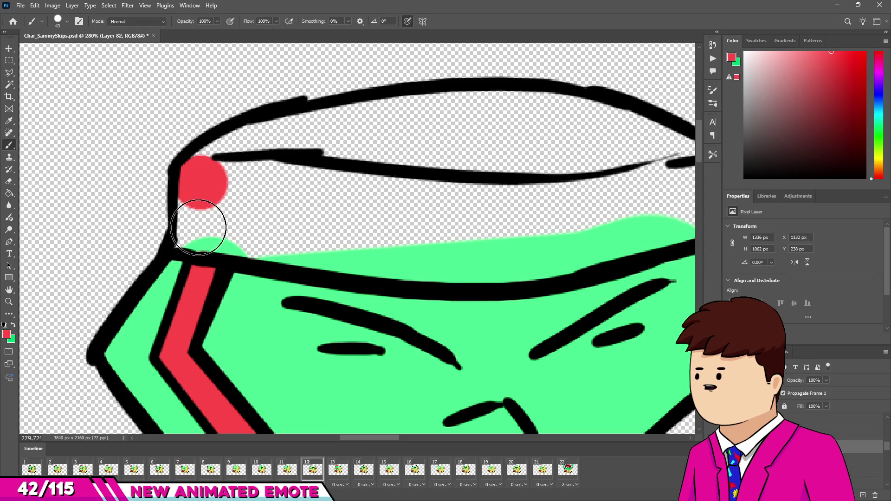
Paint the hat band's lower, top and remaining areas red, closing the headband's white gap
{"action": "scroll", "coordinate": [184, 241], "scroll_direction": "down", "scroll_amount": 2}
{"action": "mouse_move", "coordinate": [218, 242]}
{"action": "left_mouse_down"}
{"action": "mouse_move", "coordinate": [412, 260]}
{"action": "mouse_move", "coordinate": [553, 255]}
{"action": "mouse_move", "coordinate": [534, 251]}
{"action": "mouse_move", "coordinate": [552, 225]}
{"action": "mouse_move", "coordinate": [548, 199]}
{"action": "mouse_move", "coordinate": [556, 225]}
{"action": "left_mouse_up"}
{"action": "scroll", "coordinate": [416, 265], "scroll_direction": "down", "scroll_amount": 1}
{"action": "scroll", "coordinate": [416, 264], "scroll_direction": "right", "scroll_amount": 2}
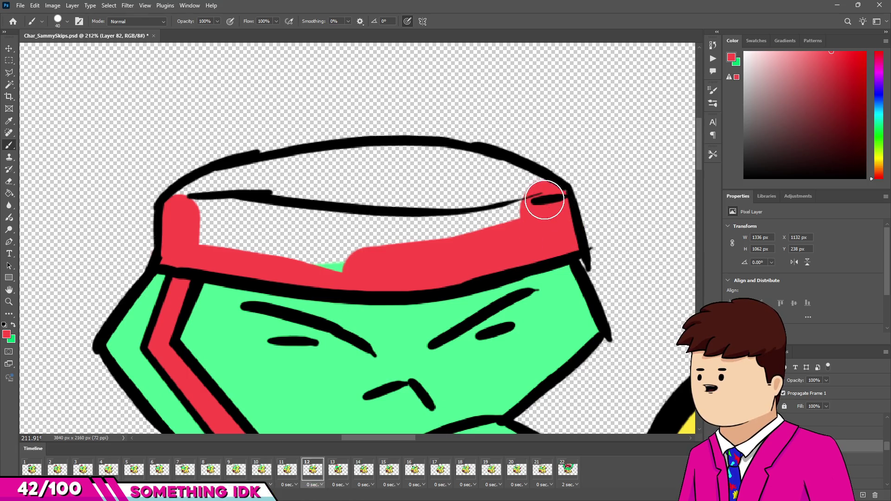
{"action": "mouse_move", "coordinate": [520, 163]}
{"action": "left_mouse_down"}
{"action": "mouse_move", "coordinate": [392, 159]}
{"action": "mouse_move", "coordinate": [297, 173]}
{"action": "left_mouse_up"}
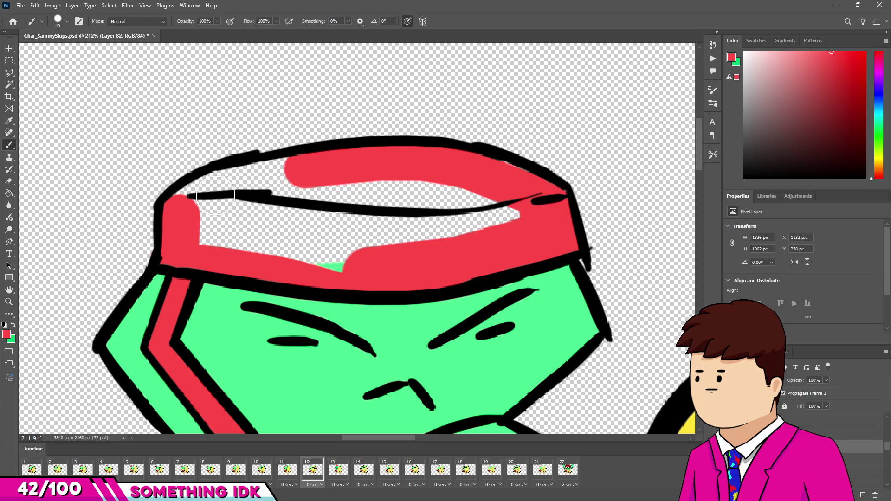
{"action": "mouse_move", "coordinate": [202, 192]}
{"action": "left_mouse_down"}
{"action": "mouse_move", "coordinate": [209, 223]}
{"action": "mouse_move", "coordinate": [308, 213]}
{"action": "mouse_move", "coordinate": [398, 180]}
{"action": "mouse_move", "coordinate": [514, 210]}
{"action": "left_mouse_up"}
{"action": "left_click_drag", "start_coordinate": [465, 231], "coordinate": [309, 255]}
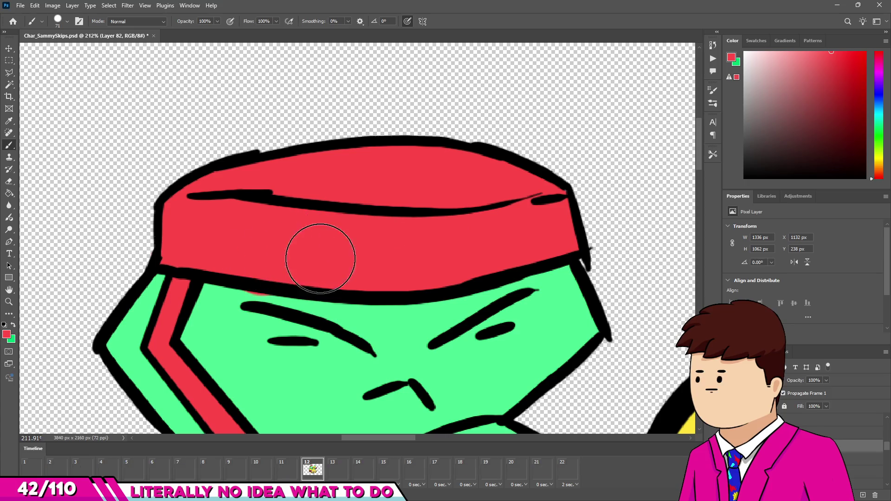
{"action": "scroll", "coordinate": [298, 246], "scroll_direction": "down", "scroll_amount": 8}
{"action": "scroll", "coordinate": [290, 240], "scroll_direction": "up", "scroll_amount": 7}
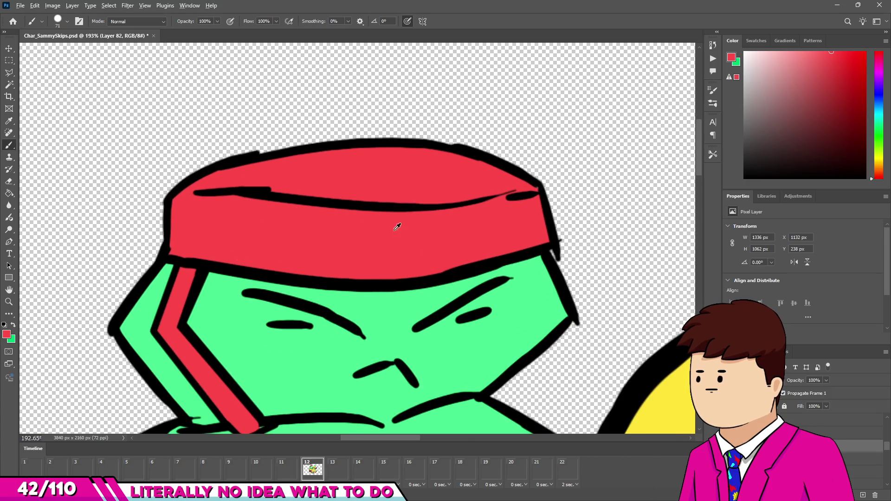
{"action": "scroll", "coordinate": [398, 227], "scroll_direction": "down", "scroll_amount": 6}
{"action": "scroll", "coordinate": [313, 230], "scroll_direction": "up", "scroll_amount": 8}
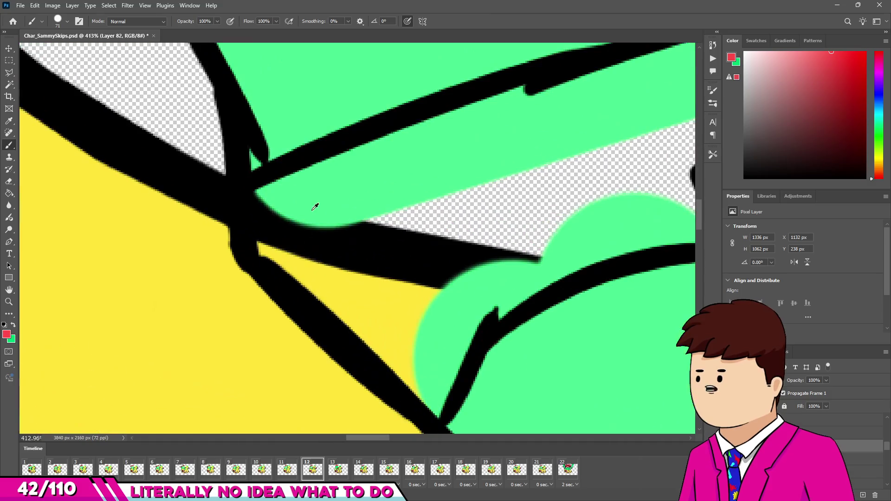
Paint red into the gap beside the leg and along the V outline of the shorts
{"action": "left_click_drag", "start_coordinate": [251, 156], "coordinate": [282, 210]}
{"action": "key", "text": "bracketright"}
{"action": "mouse_move", "coordinate": [278, 241]}
{"action": "left_mouse_down"}
{"action": "mouse_move", "coordinate": [328, 298]}
{"action": "mouse_move", "coordinate": [424, 375]}
{"action": "mouse_move", "coordinate": [508, 253]}
{"action": "left_mouse_up"}
{"action": "mouse_move", "coordinate": [340, 288]}
{"action": "left_mouse_down"}
{"action": "mouse_move", "coordinate": [318, 228]}
{"action": "mouse_move", "coordinate": [541, 113]}
{"action": "left_mouse_up"}
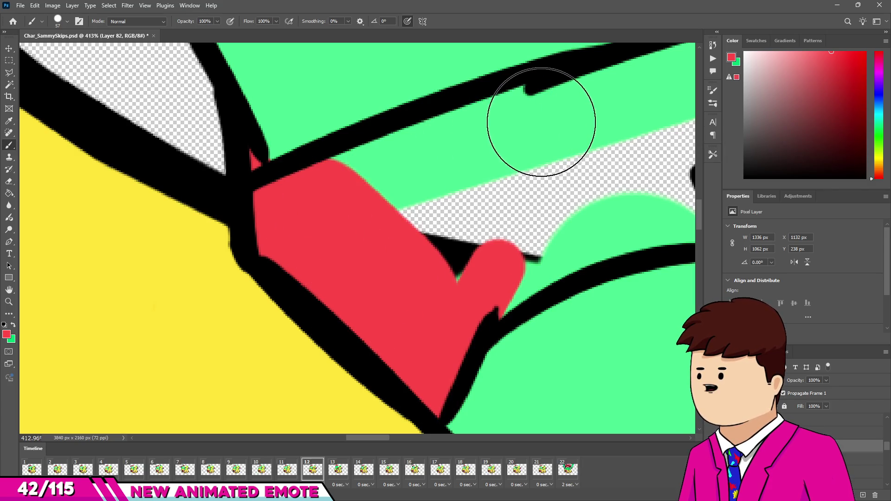
{"action": "scroll", "coordinate": [455, 216], "scroll_direction": "down", "scroll_amount": 3}
{"action": "mouse_move", "coordinate": [443, 238]}
{"action": "left_mouse_down"}
{"action": "mouse_move", "coordinate": [521, 193]}
{"action": "mouse_move", "coordinate": [541, 203]}
{"action": "left_mouse_up"}
{"action": "scroll", "coordinate": [453, 207], "scroll_direction": "up", "scroll_amount": 2}
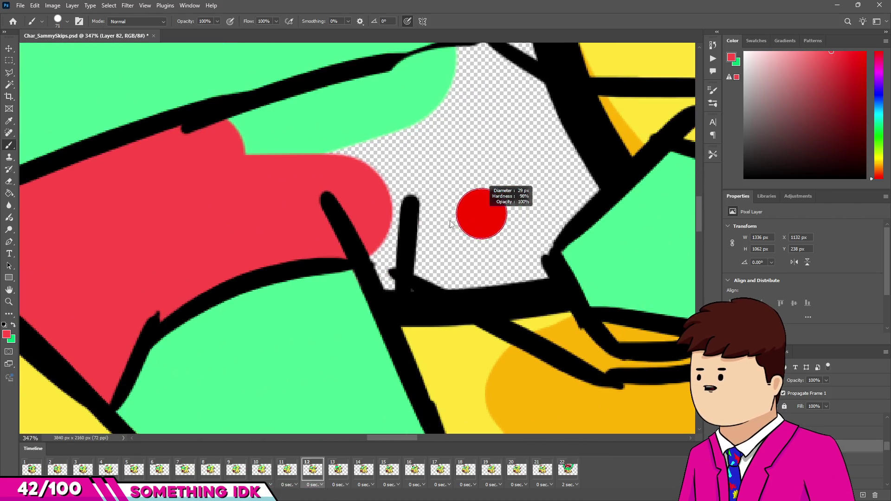
{"action": "scroll", "coordinate": [423, 258], "scroll_direction": "down", "scroll_amount": 2}
{"action": "mouse_move", "coordinate": [522, 258]}
{"action": "left_mouse_down"}
{"action": "mouse_move", "coordinate": [422, 258]}
{"action": "mouse_move", "coordinate": [510, 291]}
{"action": "left_mouse_up"}
{"action": "scroll", "coordinate": [424, 243], "scroll_direction": "up", "scroll_amount": 1}
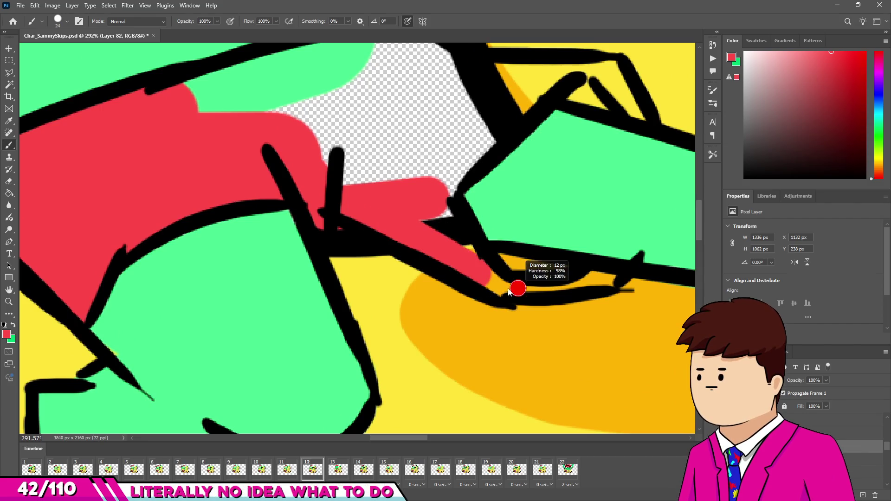
Cover the orange spot, the notch, the green strip and the remaining holes in the shorts with red
{"action": "left_click_drag", "start_coordinate": [580, 278], "coordinate": [611, 278]}
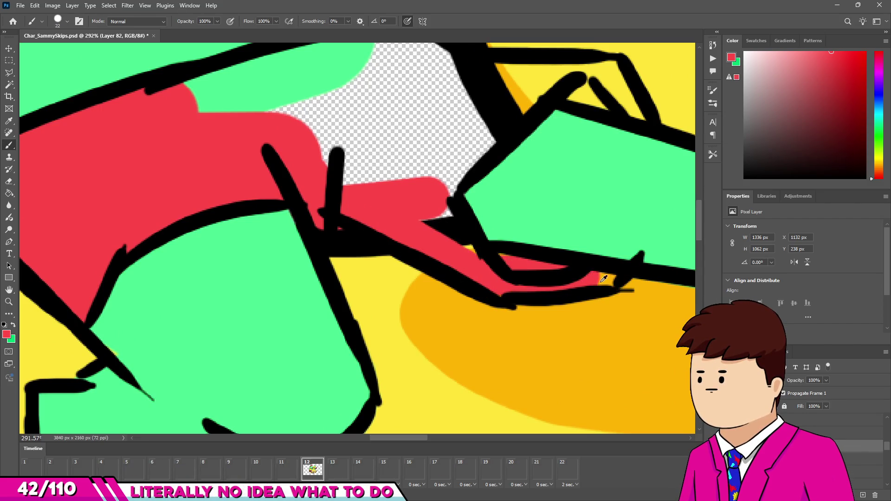
{"action": "left_click_drag", "start_coordinate": [450, 248], "coordinate": [421, 204]}
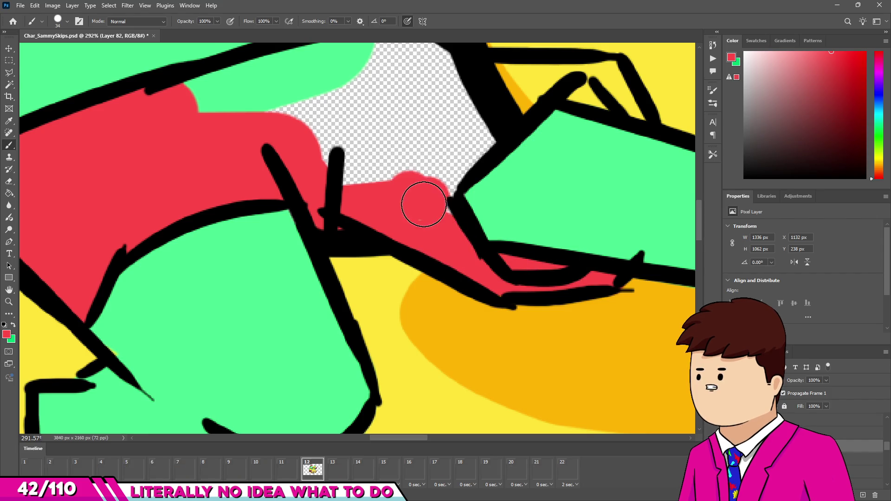
{"action": "mouse_move", "coordinate": [450, 163]}
{"action": "left_mouse_down"}
{"action": "mouse_move", "coordinate": [528, 96]}
{"action": "mouse_move", "coordinate": [579, 75]}
{"action": "mouse_move", "coordinate": [575, 84]}
{"action": "mouse_move", "coordinate": [632, 106]}
{"action": "mouse_move", "coordinate": [606, 77]}
{"action": "left_mouse_up"}
{"action": "scroll", "coordinate": [582, 82], "scroll_direction": "up", "scroll_amount": 2}
{"action": "key", "text": "e"}
{"action": "scroll", "coordinate": [474, 150], "scroll_direction": "down", "scroll_amount": 2}
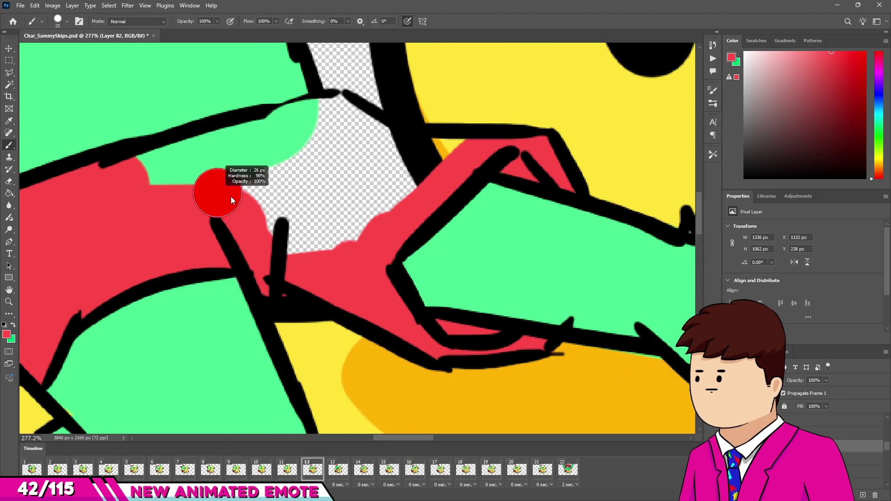
{"action": "left_click_drag", "start_coordinate": [152, 170], "coordinate": [328, 122]}
{"action": "left_click_drag", "start_coordinate": [377, 152], "coordinate": [481, 163]}
{"action": "mouse_move", "coordinate": [382, 195]}
{"action": "left_mouse_down"}
{"action": "mouse_move", "coordinate": [342, 164]}
{"action": "mouse_move", "coordinate": [317, 236]}
{"action": "left_mouse_up"}
Sample the green body colour from the canvas as the foreground colour
{"action": "key", "text": "e"}
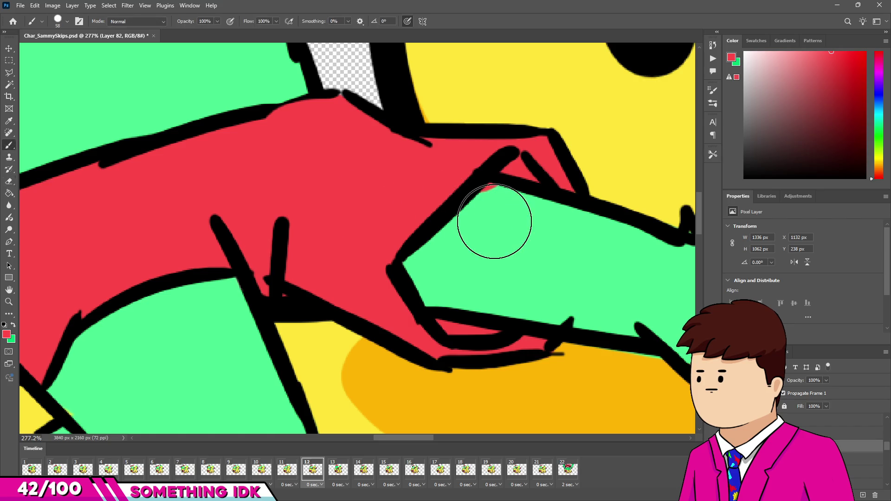
{"action": "left_click", "coordinate": [494, 221], "text": "alt"}
{"action": "scroll", "coordinate": [394, 278], "scroll_direction": "down", "scroll_amount": 8}
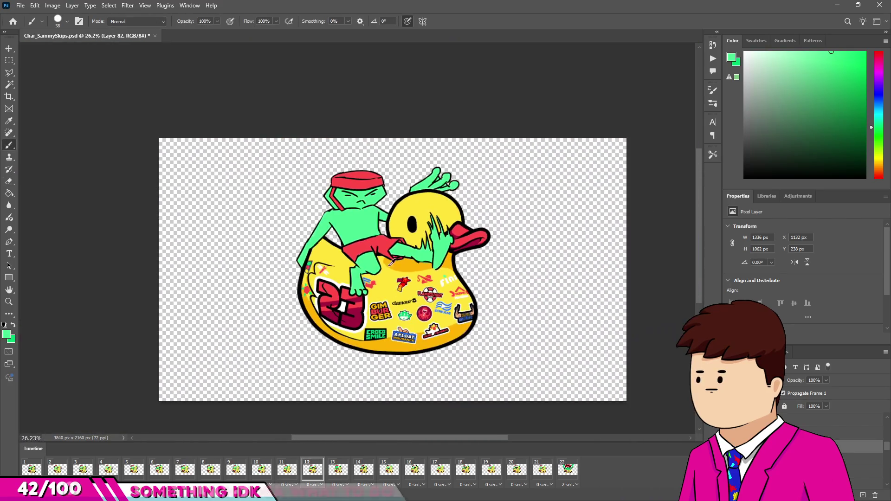
Play the animation from frame 1 and stop playback with frame 14 showing
{"action": "scroll", "coordinate": [342, 186], "scroll_direction": "up", "scroll_amount": 3}
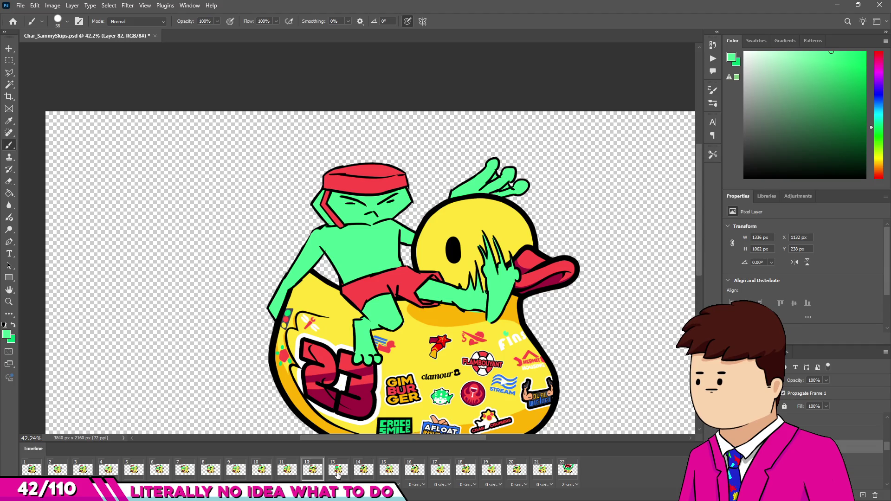
{"action": "left_click", "coordinate": [32, 470]}
{"action": "key", "text": "space"}
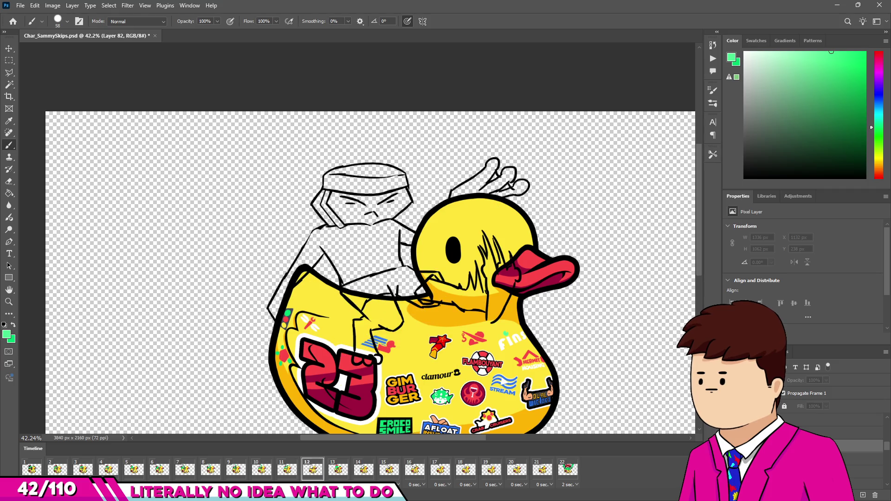
{"action": "key", "text": "space"}
{"action": "key", "text": "space"}
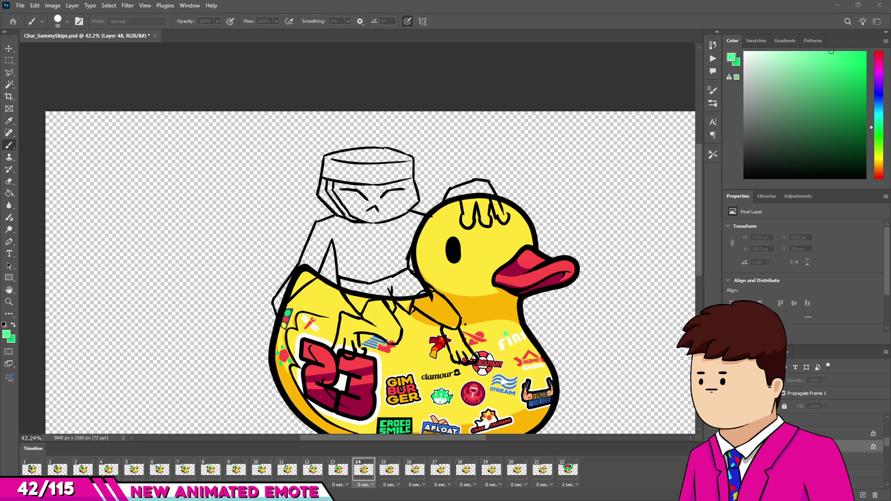
{"action": "key", "text": "space"}
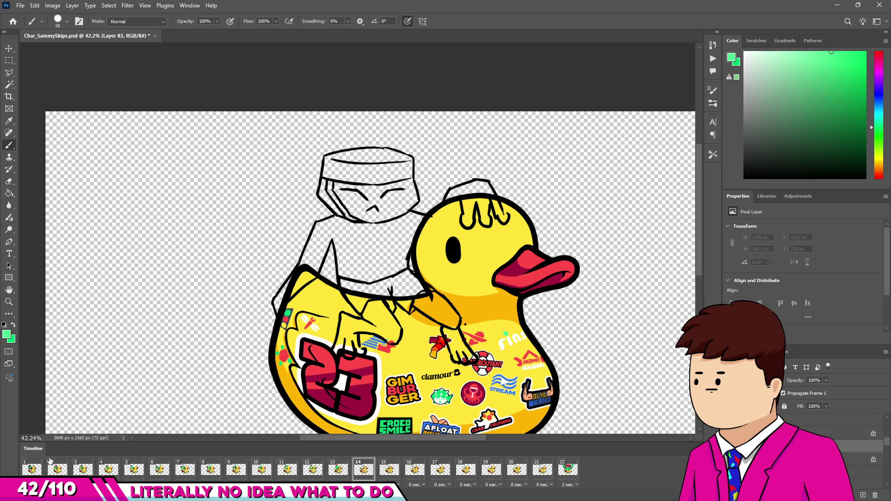
{"action": "scroll", "coordinate": [256, 235], "scroll_direction": "up", "scroll_amount": 5}
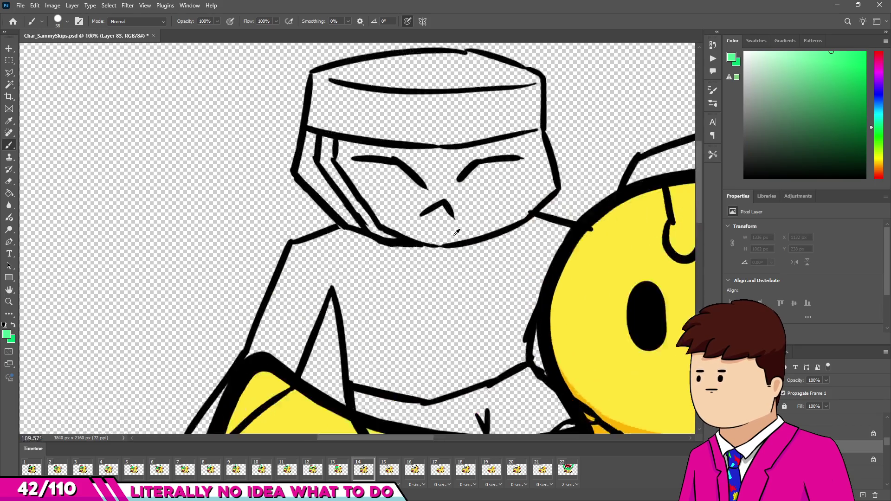
Paint green down the character's side, across the face and around the shoulders
{"action": "mouse_move", "coordinate": [283, 95]}
{"action": "left_mouse_down"}
{"action": "mouse_move", "coordinate": [302, 91]}
{"action": "mouse_move", "coordinate": [319, 183]}
{"action": "mouse_move", "coordinate": [392, 255]}
{"action": "left_mouse_up"}
{"action": "scroll", "coordinate": [349, 215], "scroll_direction": "down", "scroll_amount": 3, "text": "alt"}
{"action": "mouse_move", "coordinate": [362, 184]}
{"action": "left_mouse_down"}
{"action": "mouse_move", "coordinate": [567, 179]}
{"action": "mouse_move", "coordinate": [582, 168]}
{"action": "left_mouse_up"}
{"action": "scroll", "coordinate": [581, 209], "scroll_direction": "up", "scroll_amount": 1}
{"action": "left_click_drag", "start_coordinate": [398, 173], "coordinate": [463, 155]}
{"action": "left_click_drag", "start_coordinate": [489, 307], "coordinate": [464, 149]}
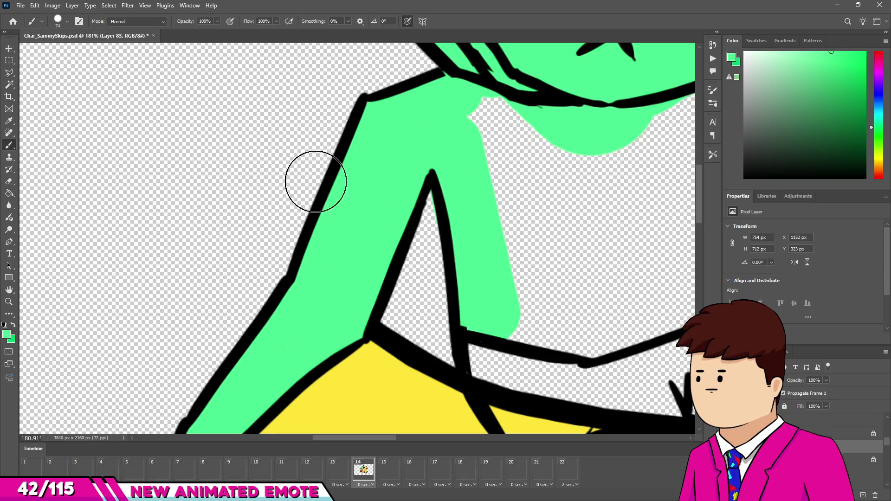
{"action": "scroll", "coordinate": [355, 199], "scroll_direction": "down", "scroll_amount": 1, "text": "alt"}
{"action": "left_click_drag", "start_coordinate": [470, 263], "coordinate": [414, 253]}
{"action": "scroll", "coordinate": [559, 235], "scroll_direction": "up", "scroll_amount": 1}
{"action": "mouse_move", "coordinate": [563, 238]}
{"action": "left_mouse_down"}
{"action": "mouse_move", "coordinate": [487, 279]}
{"action": "mouse_move", "coordinate": [571, 207]}
{"action": "left_mouse_up"}
{"action": "left_click_drag", "start_coordinate": [619, 109], "coordinate": [647, 120]}
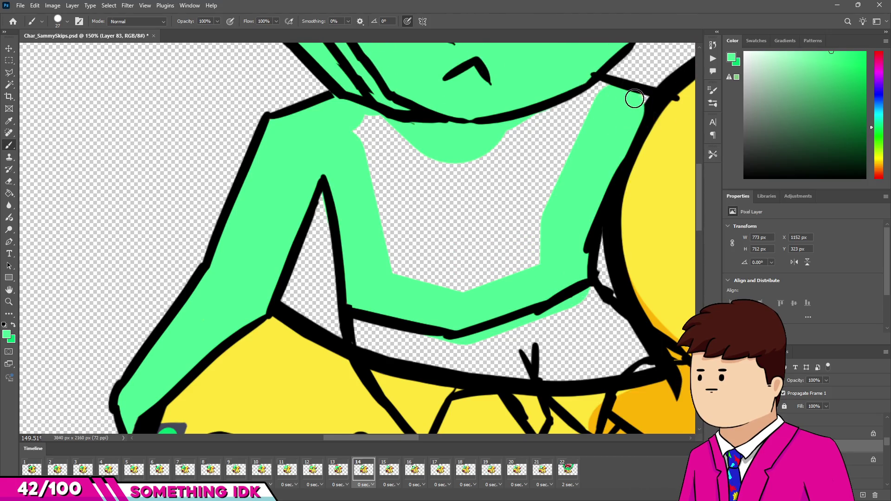
Undo an accidental erase of the outline and fill the chest below the collar green
{"action": "key", "text": "e"}
{"action": "mouse_move", "coordinate": [655, 153]}
{"action": "left_mouse_down"}
{"action": "mouse_move", "coordinate": [665, 153]}
{"action": "mouse_move", "coordinate": [636, 199]}
{"action": "left_mouse_up"}
{"action": "key", "text": "ctrl+z"}
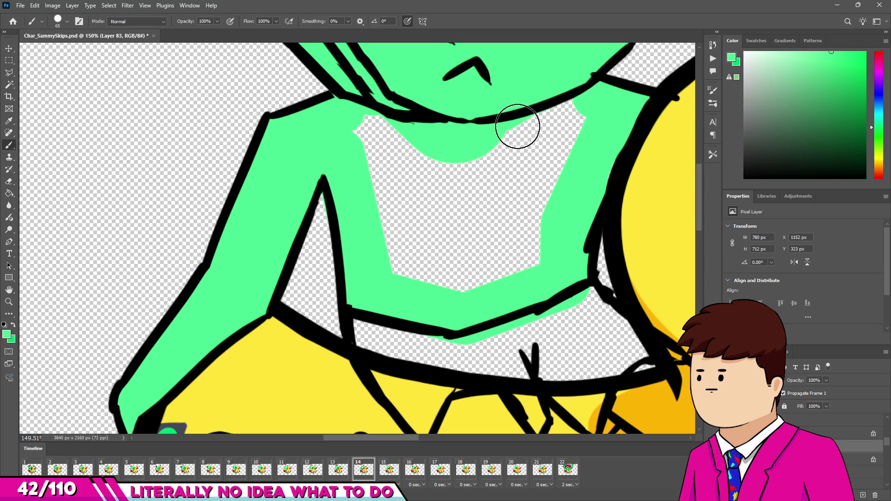
{"action": "left_click_drag", "start_coordinate": [521, 125], "coordinate": [538, 125]}
{"action": "mouse_move", "coordinate": [389, 135]}
{"action": "left_mouse_down"}
{"action": "mouse_move", "coordinate": [378, 235]}
{"action": "mouse_move", "coordinate": [497, 258]}
{"action": "mouse_move", "coordinate": [560, 140]}
{"action": "mouse_move", "coordinate": [454, 265]}
{"action": "mouse_move", "coordinate": [459, 251]}
{"action": "left_mouse_up"}
Fill the arm over the duck green, from the forearm to its left tip
{"action": "scroll", "coordinate": [418, 260], "scroll_direction": "down", "scroll_amount": 4}
{"action": "scroll", "coordinate": [418, 259], "scroll_direction": "up", "scroll_amount": 3}
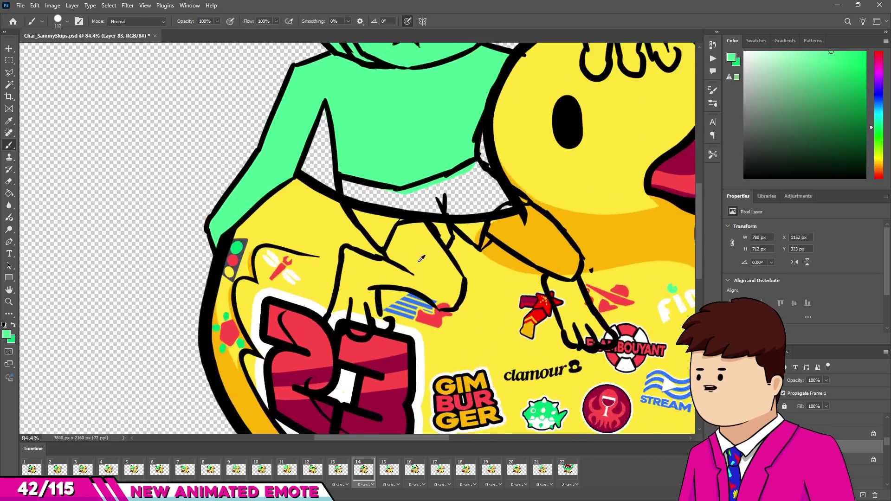
{"action": "scroll", "coordinate": [418, 259], "scroll_direction": "up", "scroll_amount": 4}
{"action": "left_click", "coordinate": [405, 236]}
{"action": "left_click_drag", "start_coordinate": [413, 212], "coordinate": [470, 288]}
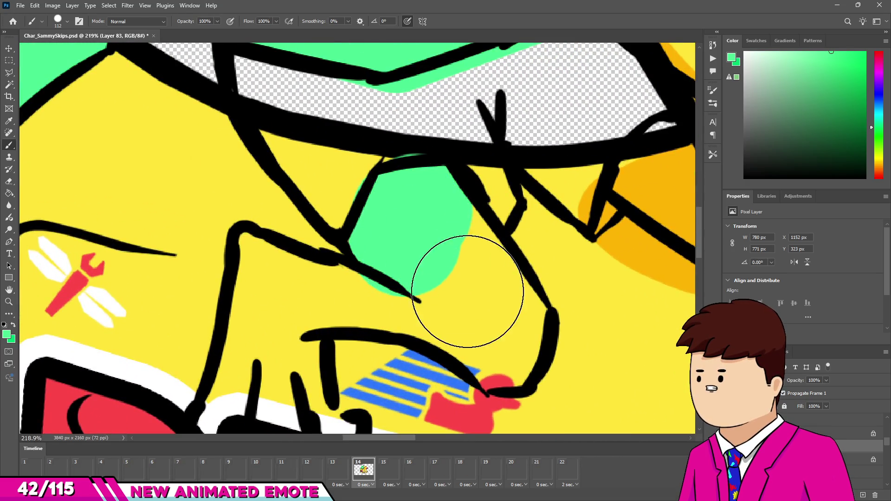
{"action": "left_click_drag", "start_coordinate": [488, 338], "coordinate": [498, 351]}
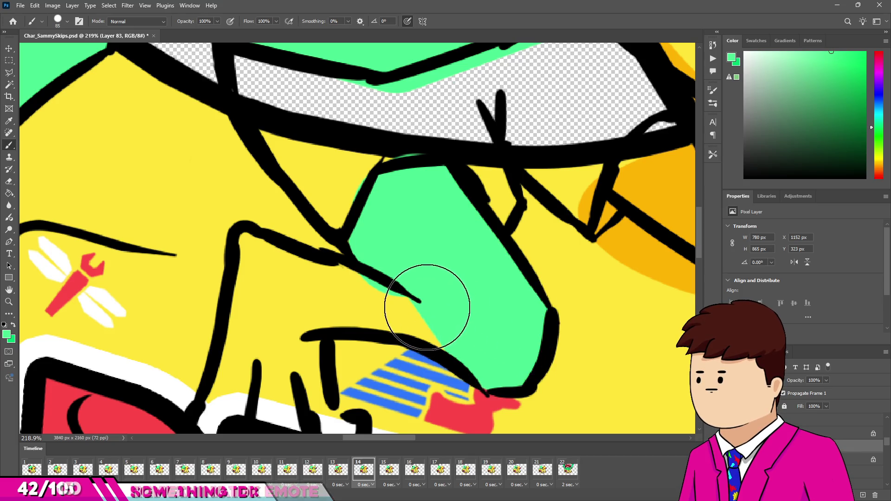
{"action": "key", "text": "["}
{"action": "key", "text": "["}
{"action": "key", "text": "["}
{"action": "left_click_drag", "start_coordinate": [380, 301], "coordinate": [325, 288]}
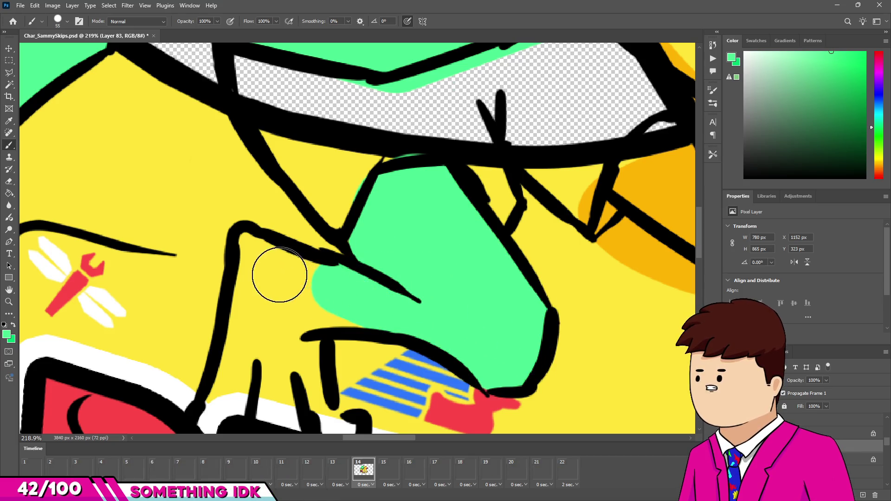
{"action": "mouse_move", "coordinate": [256, 257]}
{"action": "left_mouse_down"}
{"action": "mouse_move", "coordinate": [320, 281]}
{"action": "mouse_move", "coordinate": [258, 295]}
{"action": "left_mouse_up"}
Extend green down the arm to the hand, between the fingers and onto the fingertip
{"action": "key", "text": "bracketleft"}
{"action": "scroll", "coordinate": [253, 261], "scroll_direction": "down", "scroll_amount": 3}
{"action": "mouse_move", "coordinate": [252, 261]}
{"action": "left_mouse_down"}
{"action": "mouse_move", "coordinate": [233, 354]}
{"action": "mouse_move", "coordinate": [221, 352]}
{"action": "left_mouse_up"}
{"action": "mouse_move", "coordinate": [281, 361]}
{"action": "left_mouse_down"}
{"action": "mouse_move", "coordinate": [278, 258]}
{"action": "mouse_move", "coordinate": [319, 342]}
{"action": "left_mouse_up"}
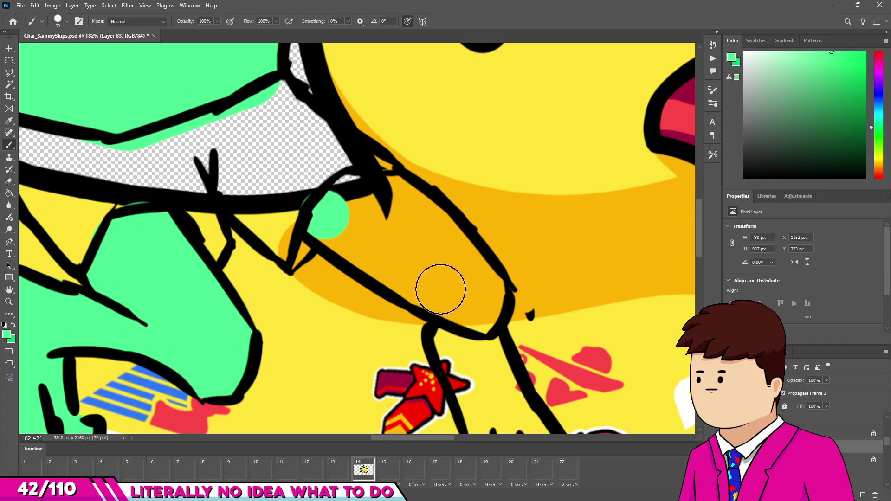
{"action": "mouse_move", "coordinate": [440, 289]}
{"action": "left_mouse_down"}
{"action": "mouse_move", "coordinate": [471, 302]}
{"action": "mouse_move", "coordinate": [473, 283]}
{"action": "mouse_move", "coordinate": [390, 193]}
{"action": "mouse_move", "coordinate": [415, 250]}
{"action": "left_mouse_up"}
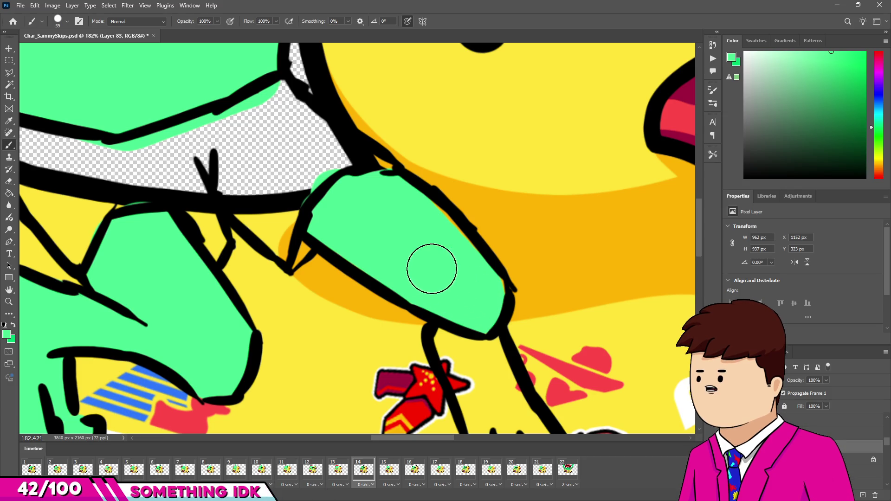
{"action": "left_click_drag", "start_coordinate": [430, 225], "coordinate": [481, 278]}
{"action": "scroll", "coordinate": [432, 218], "scroll_direction": "down", "scroll_amount": 5}
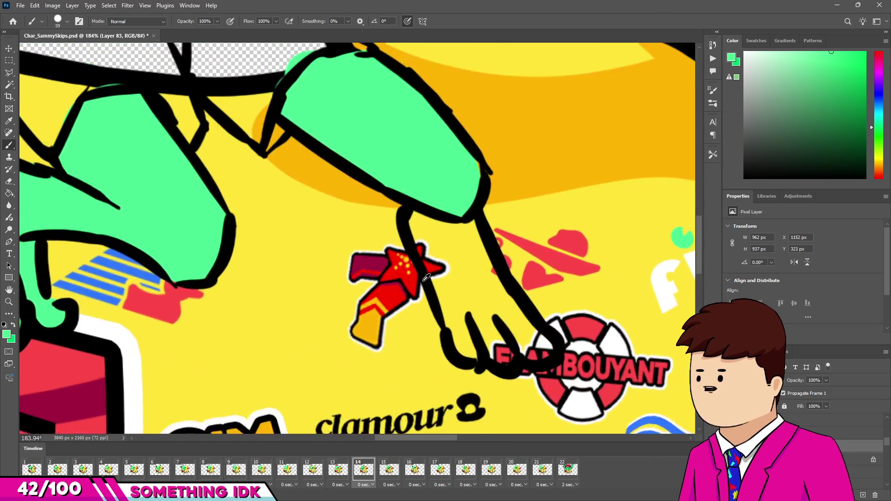
{"action": "mouse_move", "coordinate": [485, 328]}
{"action": "left_mouse_down"}
{"action": "mouse_move", "coordinate": [464, 353]}
{"action": "mouse_move", "coordinate": [552, 353]}
{"action": "mouse_move", "coordinate": [541, 347]}
{"action": "left_mouse_up"}
Draw a straight green stroke along the narrow gap and fill the raised hand green
{"action": "scroll", "coordinate": [454, 205], "scroll_direction": "down", "scroll_amount": 5}
{"action": "scroll", "coordinate": [480, 249], "scroll_direction": "up", "scroll_amount": 4}
{"action": "scroll", "coordinate": [476, 317], "scroll_direction": "down", "scroll_amount": 5}
{"action": "scroll", "coordinate": [398, 168], "scroll_direction": "up", "scroll_amount": 7}
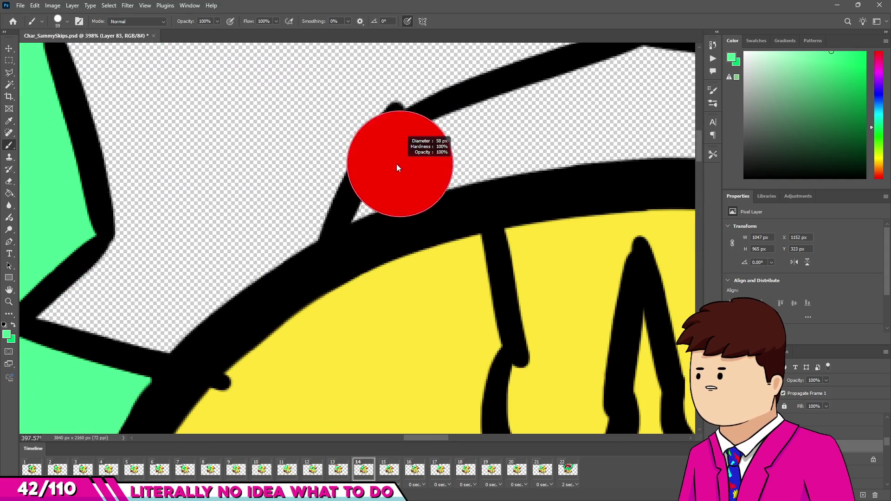
{"action": "left_click_drag", "start_coordinate": [398, 168], "coordinate": [378, 167]}
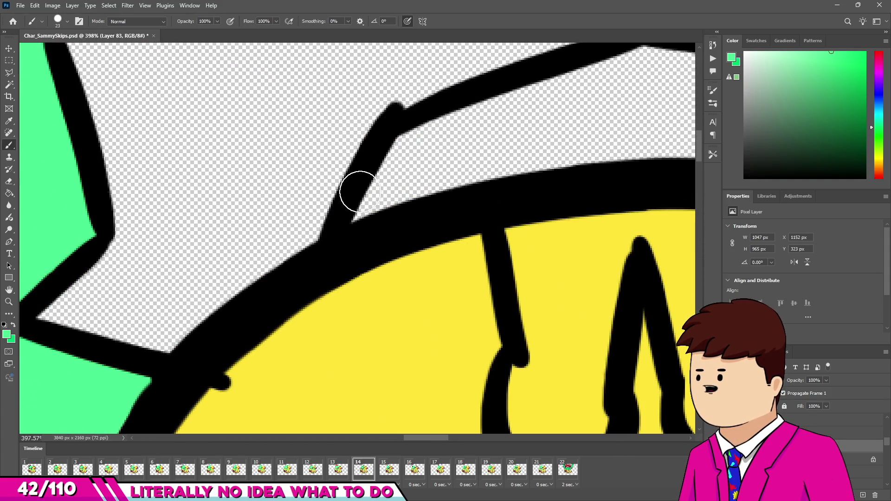
{"action": "scroll", "coordinate": [489, 149], "scroll_direction": "down", "scroll_amount": 1}
{"action": "left_click", "coordinate": [369, 198]}
{"action": "left_click", "coordinate": [472, 154], "text": "shift"}
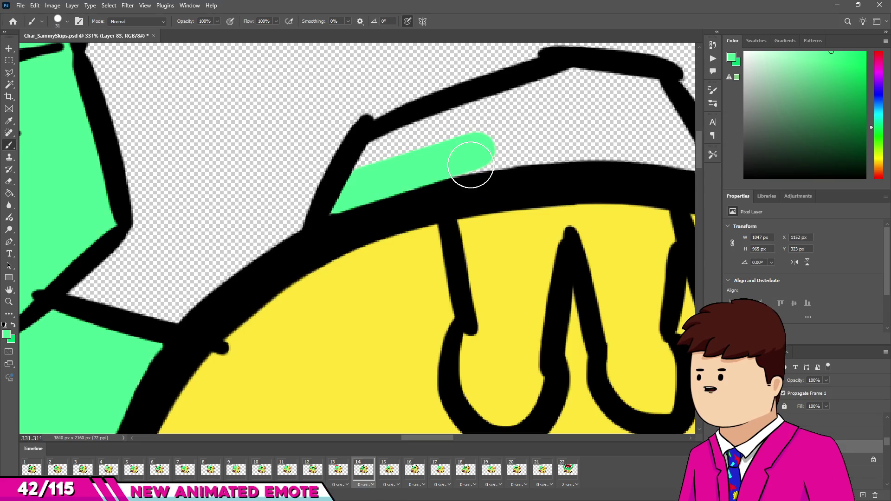
{"action": "left_click", "coordinate": [496, 306], "text": "shift"}
{"action": "mouse_move", "coordinate": [497, 342]}
{"action": "left_mouse_down"}
{"action": "mouse_move", "coordinate": [507, 378]}
{"action": "mouse_move", "coordinate": [524, 294]}
{"action": "mouse_move", "coordinate": [515, 259]}
{"action": "mouse_move", "coordinate": [563, 199]}
{"action": "mouse_move", "coordinate": [632, 325]}
{"action": "mouse_move", "coordinate": [648, 385]}
{"action": "left_mouse_up"}
Fill the hand's right arch, finger and upper part green, then block in red on the cuff
{"action": "scroll", "coordinate": [648, 385], "scroll_direction": "down", "scroll_amount": 5}
{"action": "scroll", "coordinate": [482, 234], "scroll_direction": "up", "scroll_amount": 5}
{"action": "left_click_drag", "start_coordinate": [481, 235], "coordinate": [577, 223]}
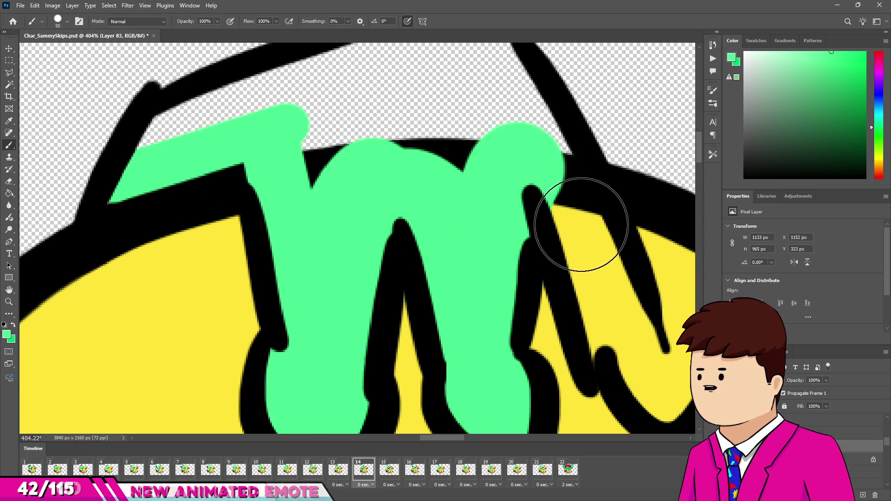
{"action": "scroll", "coordinate": [453, 171], "scroll_direction": "up", "scroll_amount": 1}
{"action": "scroll", "coordinate": [453, 170], "scroll_direction": "down", "scroll_amount": 1}
{"action": "key", "text": "bracketright"}
{"action": "key", "text": "bracketright"}
{"action": "mouse_move", "coordinate": [497, 179]}
{"action": "left_mouse_down"}
{"action": "mouse_move", "coordinate": [521, 248]}
{"action": "mouse_move", "coordinate": [573, 308]}
{"action": "mouse_move", "coordinate": [579, 294]}
{"action": "left_mouse_up"}
{"action": "scroll", "coordinate": [580, 295], "scroll_direction": "down", "scroll_amount": 3}
{"action": "scroll", "coordinate": [502, 195], "scroll_direction": "up", "scroll_amount": 2}
{"action": "key", "text": "bracketright"}
{"action": "mouse_move", "coordinate": [490, 134]}
{"action": "left_mouse_down"}
{"action": "mouse_move", "coordinate": [404, 125]}
{"action": "mouse_move", "coordinate": [276, 175]}
{"action": "mouse_move", "coordinate": [370, 189]}
{"action": "mouse_move", "coordinate": [469, 177]}
{"action": "left_mouse_up"}
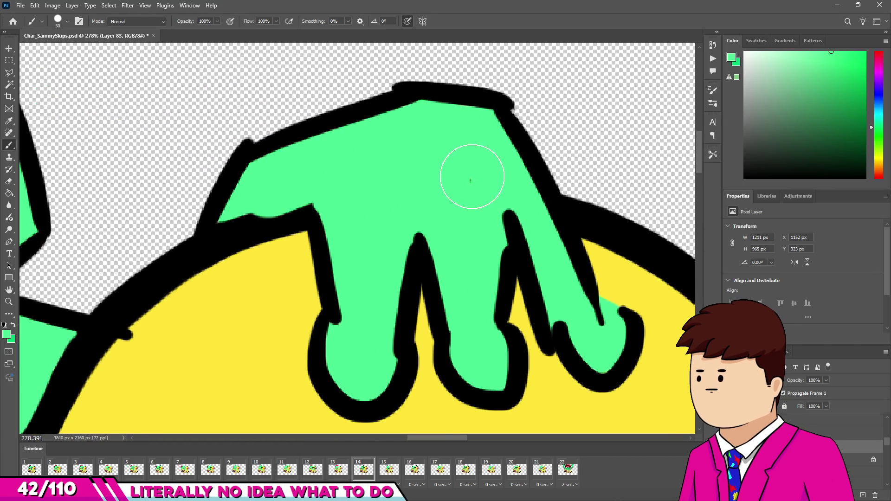
{"action": "scroll", "coordinate": [336, 198], "scroll_direction": "down", "scroll_amount": 2}
{"action": "scroll", "coordinate": [299, 211], "scroll_direction": "up", "scroll_amount": 2}
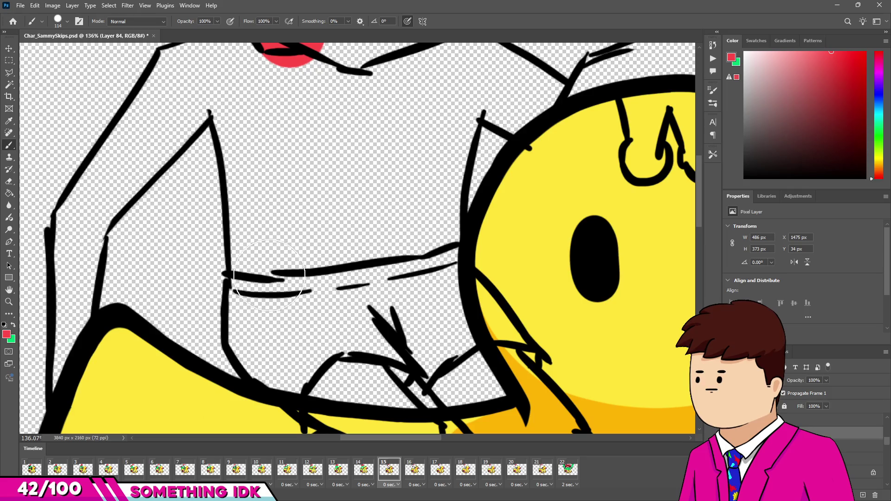
{"action": "mouse_move", "coordinate": [260, 260]}
{"action": "left_mouse_down"}
{"action": "mouse_move", "coordinate": [260, 348]}
{"action": "mouse_move", "coordinate": [297, 372]}
{"action": "mouse_move", "coordinate": [273, 336]}
{"action": "mouse_move", "coordinate": [279, 328]}
{"action": "mouse_move", "coordinate": [376, 374]}
{"action": "mouse_move", "coordinate": [424, 312]}
{"action": "mouse_move", "coordinate": [483, 364]}
{"action": "mouse_move", "coordinate": [427, 292]}
{"action": "mouse_move", "coordinate": [431, 265]}
{"action": "mouse_move", "coordinate": [378, 258]}
{"action": "left_mouse_up"}
{"action": "scroll", "coordinate": [418, 182], "scroll_direction": "down", "scroll_amount": 5}
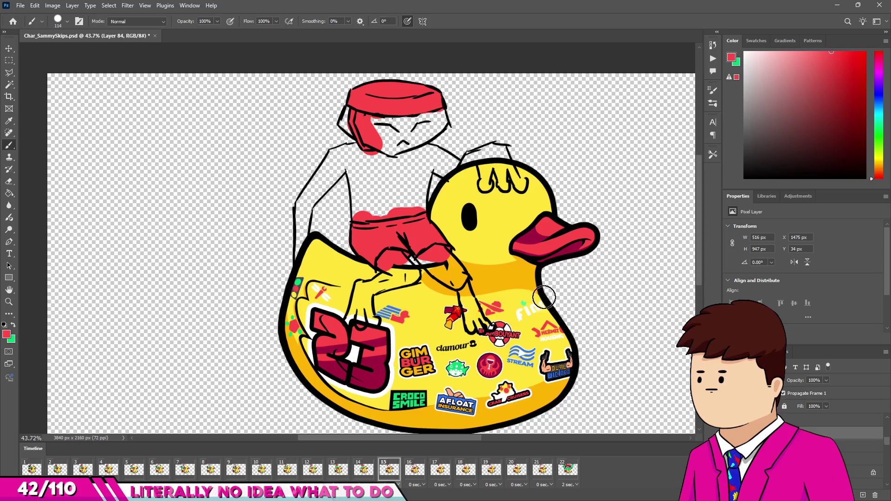
Sample green from the pufferfish sticker and paint the sleeve, arm and fingers
{"action": "scroll", "coordinate": [428, 307], "scroll_direction": "up", "scroll_amount": 5}
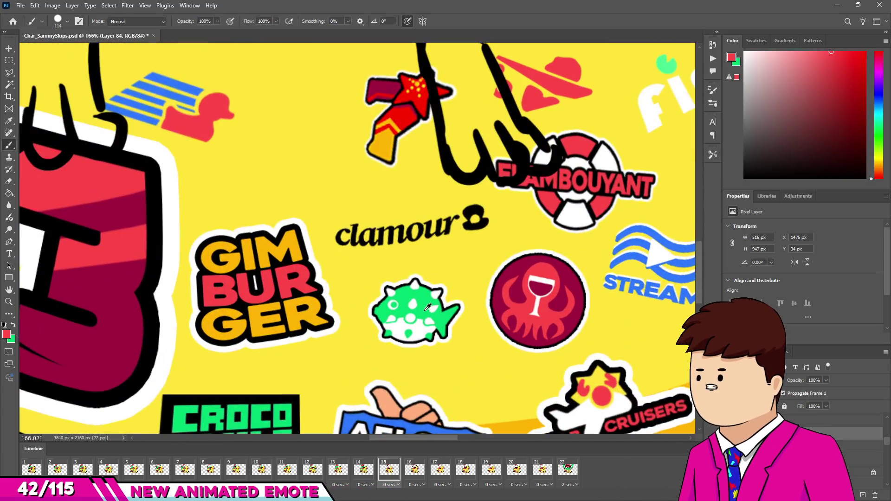
{"action": "left_click", "coordinate": [427, 307], "text": "alt"}
{"action": "scroll", "coordinate": [427, 307], "scroll_direction": "down", "scroll_amount": 5}
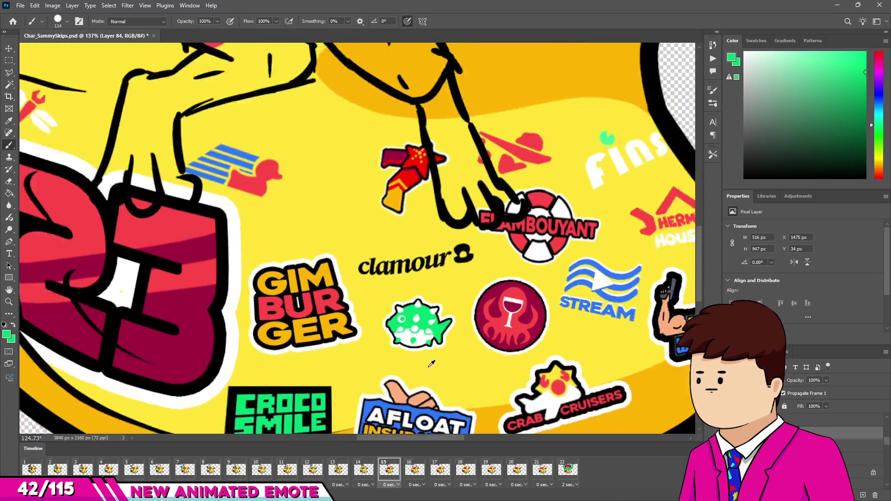
{"action": "scroll", "coordinate": [333, 282], "scroll_direction": "up", "scroll_amount": 8}
{"action": "mouse_move", "coordinate": [294, 285]}
{"action": "left_mouse_down"}
{"action": "mouse_move", "coordinate": [293, 292]}
{"action": "mouse_move", "coordinate": [319, 268]}
{"action": "mouse_move", "coordinate": [392, 298]}
{"action": "mouse_move", "coordinate": [448, 351]}
{"action": "mouse_move", "coordinate": [418, 368]}
{"action": "mouse_move", "coordinate": [353, 334]}
{"action": "left_mouse_up"}
{"action": "scroll", "coordinate": [301, 295], "scroll_direction": "down", "scroll_amount": 8}
{"action": "scroll", "coordinate": [301, 295], "scroll_direction": "up", "scroll_amount": 7}
{"action": "mouse_move", "coordinate": [301, 295]}
{"action": "left_mouse_down"}
{"action": "mouse_move", "coordinate": [308, 288]}
{"action": "mouse_move", "coordinate": [300, 390]}
{"action": "left_mouse_up"}
{"action": "scroll", "coordinate": [315, 269], "scroll_direction": "up", "scroll_amount": 3}
{"action": "mouse_move", "coordinate": [315, 270]}
{"action": "left_mouse_down"}
{"action": "mouse_move", "coordinate": [370, 132]}
{"action": "mouse_move", "coordinate": [409, 297]}
{"action": "left_mouse_up"}
Fill the cuff, the limb, the leg up to the shorts and the arm toward the hand green
{"action": "left_click_drag", "start_coordinate": [467, 277], "coordinate": [412, 99]}
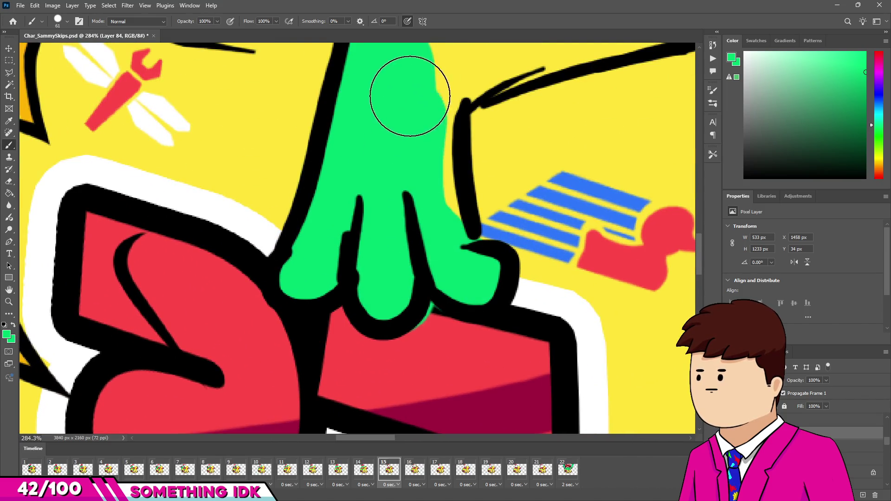
{"action": "scroll", "coordinate": [412, 99], "scroll_direction": "up", "scroll_amount": 3}
{"action": "mouse_move", "coordinate": [418, 178]}
{"action": "left_mouse_down"}
{"action": "mouse_move", "coordinate": [432, 193]}
{"action": "mouse_move", "coordinate": [432, 339]}
{"action": "left_mouse_up"}
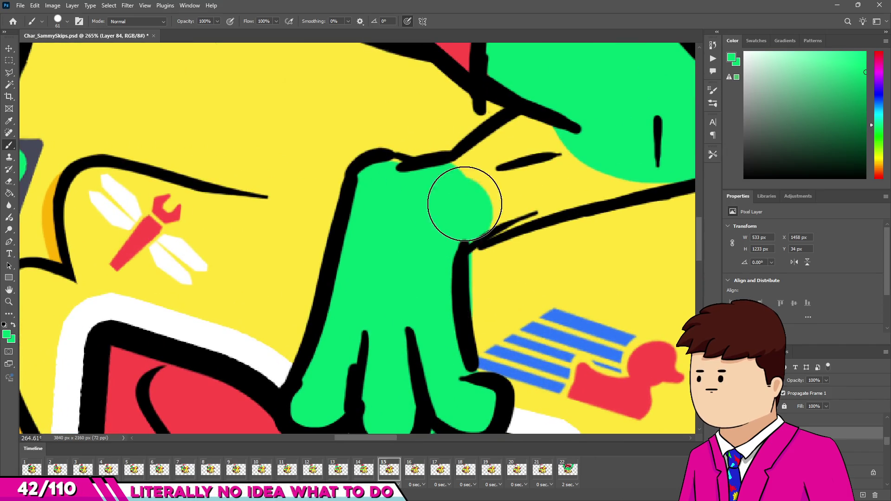
{"action": "left_click_drag", "start_coordinate": [461, 207], "coordinate": [614, 166]}
{"action": "left_click_drag", "start_coordinate": [511, 187], "coordinate": [487, 179]}
{"action": "scroll", "coordinate": [432, 167], "scroll_direction": "down", "scroll_amount": 5}
{"action": "scroll", "coordinate": [431, 166], "scroll_direction": "up", "scroll_amount": 4}
{"action": "mouse_move", "coordinate": [416, 145]}
{"action": "left_mouse_down"}
{"action": "mouse_move", "coordinate": [571, 255]}
{"action": "mouse_move", "coordinate": [593, 228]}
{"action": "mouse_move", "coordinate": [493, 114]}
{"action": "mouse_move", "coordinate": [472, 109]}
{"action": "left_mouse_up"}
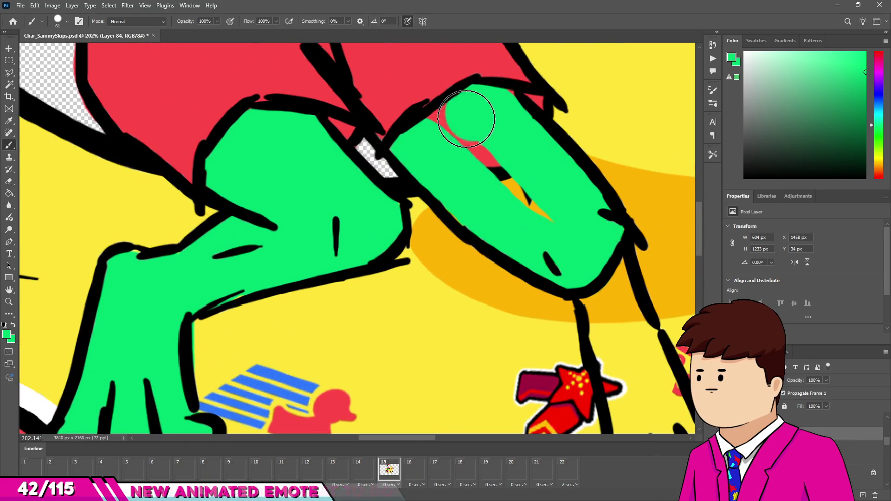
{"action": "scroll", "coordinate": [537, 201], "scroll_direction": "down", "scroll_amount": 3}
{"action": "scroll", "coordinate": [527, 205], "scroll_direction": "up", "scroll_amount": 2}
{"action": "left_click_drag", "start_coordinate": [527, 205], "coordinate": [560, 316]}
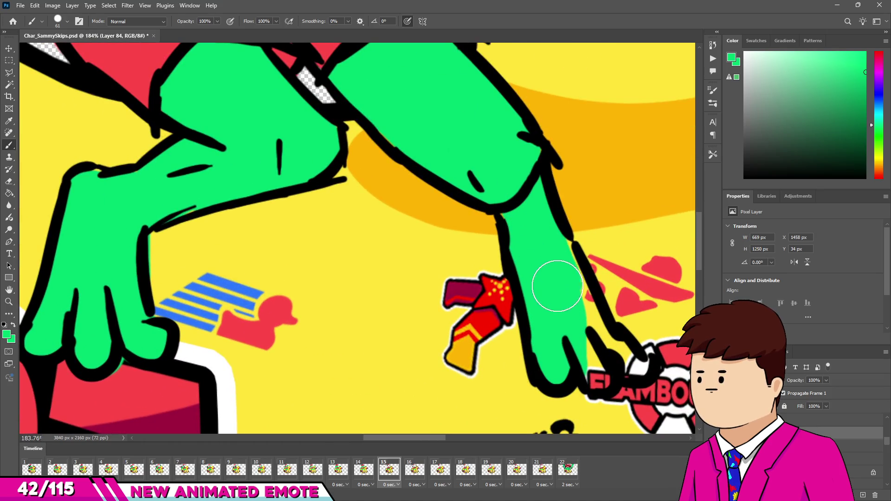
{"action": "right_click", "coordinate": [623, 366], "text": "alt"}
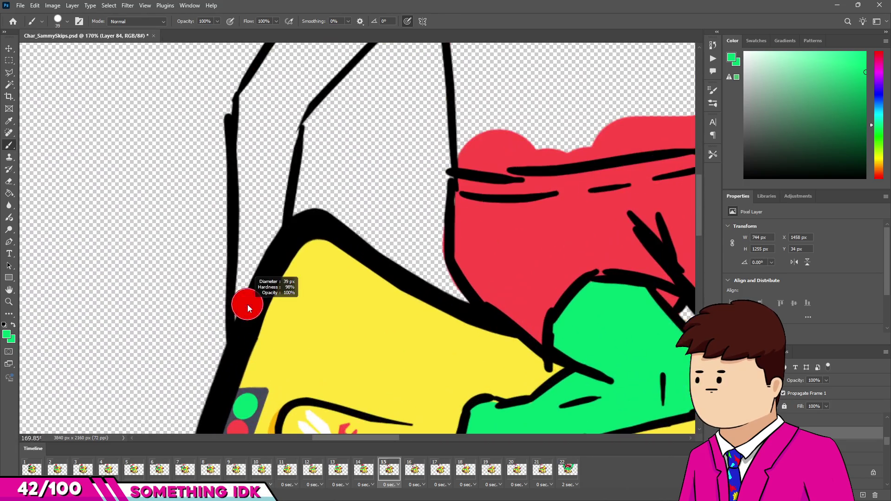
Fill the left arm and upper shoulder with green
{"action": "left_click", "coordinate": [242, 315]}
{"action": "left_click_drag", "start_coordinate": [287, 233], "coordinate": [249, 334]}
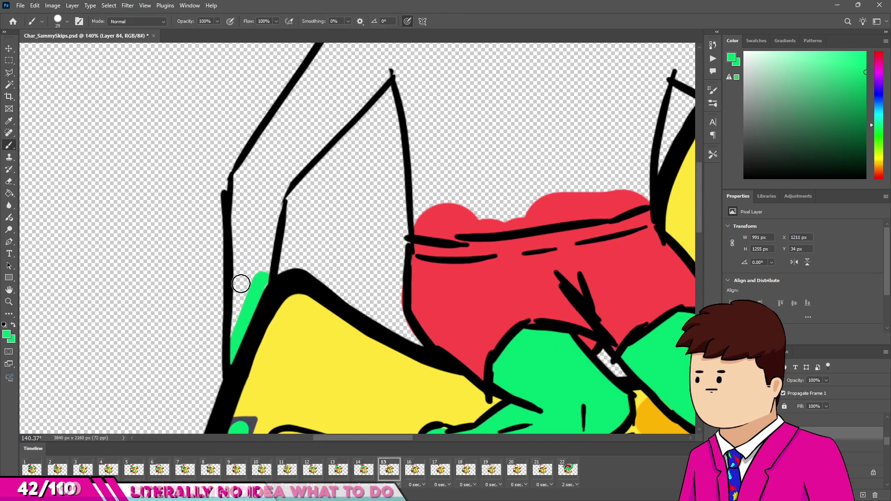
{"action": "left_click_drag", "start_coordinate": [244, 296], "coordinate": [246, 153]}
{"action": "left_click_drag", "start_coordinate": [298, 83], "coordinate": [253, 253]}
{"action": "scroll", "coordinate": [258, 219], "scroll_direction": "up", "scroll_amount": 3}
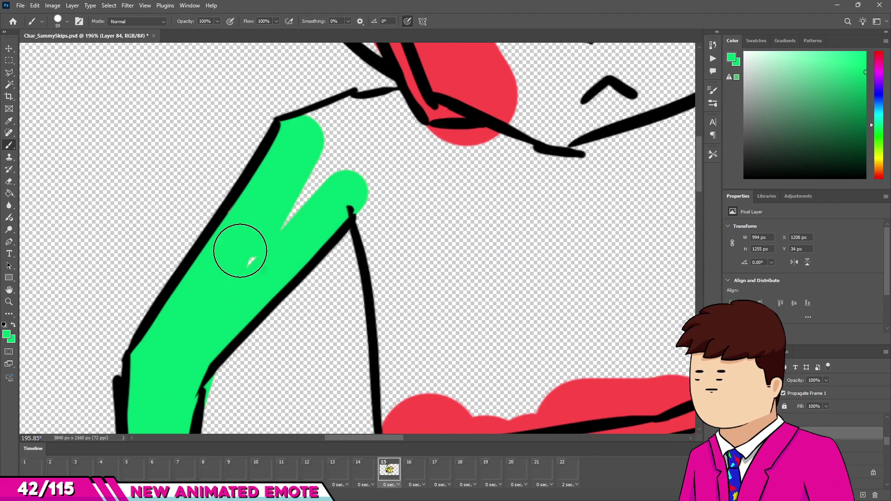
{"action": "mouse_move", "coordinate": [320, 149]}
{"action": "left_mouse_down"}
{"action": "mouse_move", "coordinate": [360, 124]}
{"action": "mouse_move", "coordinate": [400, 151]}
{"action": "mouse_move", "coordinate": [370, 161]}
{"action": "mouse_move", "coordinate": [362, 192]}
{"action": "left_mouse_up"}
Extend the green down to the shorts and up the other arm
{"action": "scroll", "coordinate": [361, 192], "scroll_direction": "up", "scroll_amount": 3}
{"action": "mouse_move", "coordinate": [388, 160]}
{"action": "left_mouse_down"}
{"action": "mouse_move", "coordinate": [402, 369]}
{"action": "mouse_move", "coordinate": [607, 355]}
{"action": "left_mouse_up"}
{"action": "scroll", "coordinate": [637, 332], "scroll_direction": "down", "scroll_amount": 1}
{"action": "mouse_move", "coordinate": [540, 313]}
{"action": "left_mouse_down"}
{"action": "mouse_move", "coordinate": [543, 195]}
{"action": "mouse_move", "coordinate": [563, 137]}
{"action": "mouse_move", "coordinate": [589, 116]}
{"action": "left_mouse_up"}
{"action": "scroll", "coordinate": [673, 120], "scroll_direction": "down", "scroll_amount": 2}
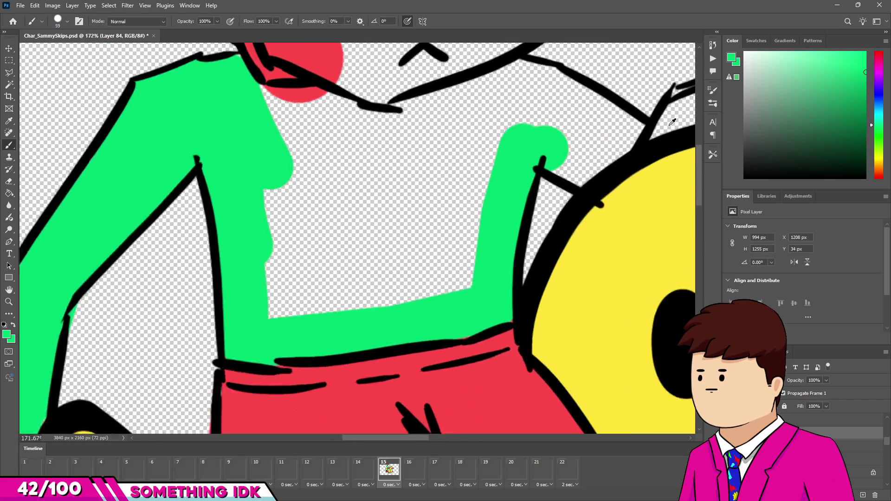
{"action": "scroll", "coordinate": [637, 130], "scroll_direction": "up", "scroll_amount": 1}
{"action": "scroll", "coordinate": [515, 173], "scroll_direction": "down", "scroll_amount": 4}
{"action": "scroll", "coordinate": [461, 207], "scroll_direction": "up", "scroll_amount": 6}
Paint the forearm above the duck's head and the first two fingers green
{"action": "mouse_move", "coordinate": [532, 191]}
{"action": "left_mouse_down"}
{"action": "mouse_move", "coordinate": [427, 185]}
{"action": "mouse_move", "coordinate": [412, 201]}
{"action": "left_mouse_up"}
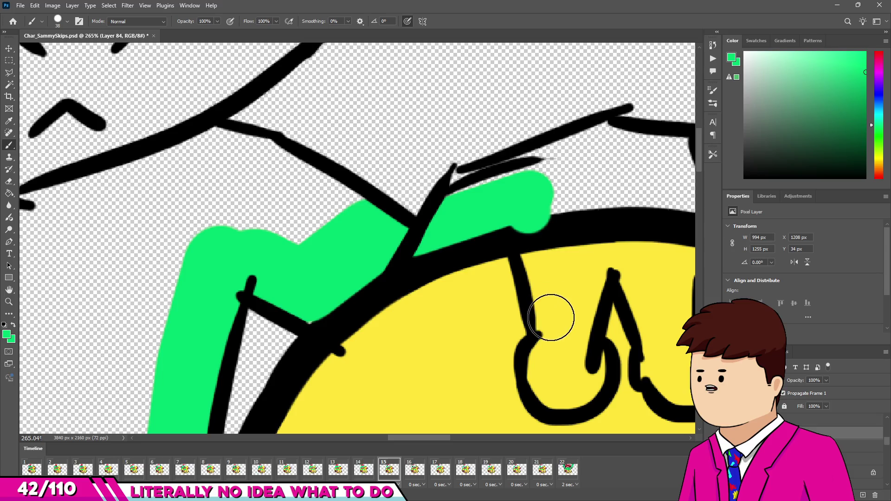
{"action": "left_click_drag", "start_coordinate": [536, 223], "coordinate": [550, 325]}
{"action": "scroll", "coordinate": [551, 321], "scroll_direction": "down", "scroll_amount": 4}
{"action": "scroll", "coordinate": [553, 310], "scroll_direction": "up", "scroll_amount": 3}
{"action": "key", "text": "bracketright"}
{"action": "key", "text": "bracketright"}
{"action": "mouse_move", "coordinate": [556, 268]}
{"action": "left_mouse_down"}
{"action": "mouse_move", "coordinate": [617, 246]}
{"action": "mouse_move", "coordinate": [641, 307]}
{"action": "left_mouse_up"}
Fill between the fingers and add a green patch on the shoulder by the face
{"action": "scroll", "coordinate": [629, 262], "scroll_direction": "down", "scroll_amount": 2}
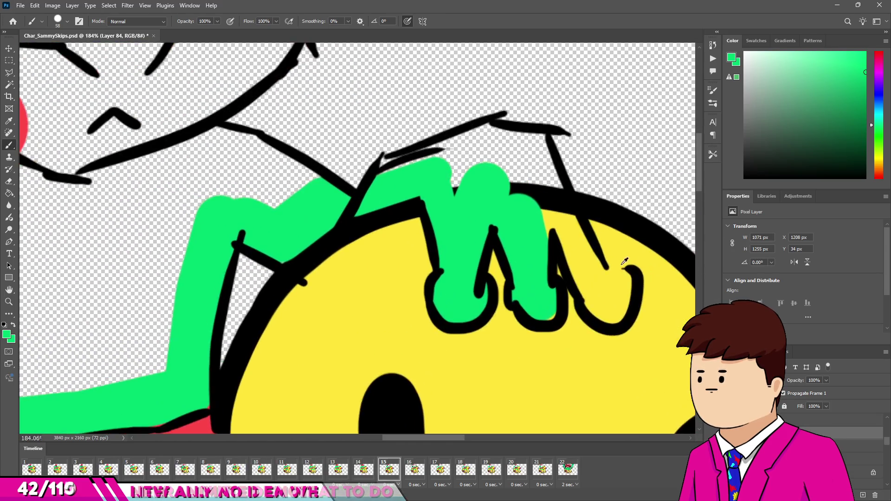
{"action": "scroll", "coordinate": [629, 261], "scroll_direction": "up", "scroll_amount": 1}
{"action": "mouse_move", "coordinate": [525, 184]}
{"action": "left_mouse_down"}
{"action": "mouse_move", "coordinate": [494, 163]}
{"action": "mouse_move", "coordinate": [417, 191]}
{"action": "left_mouse_up"}
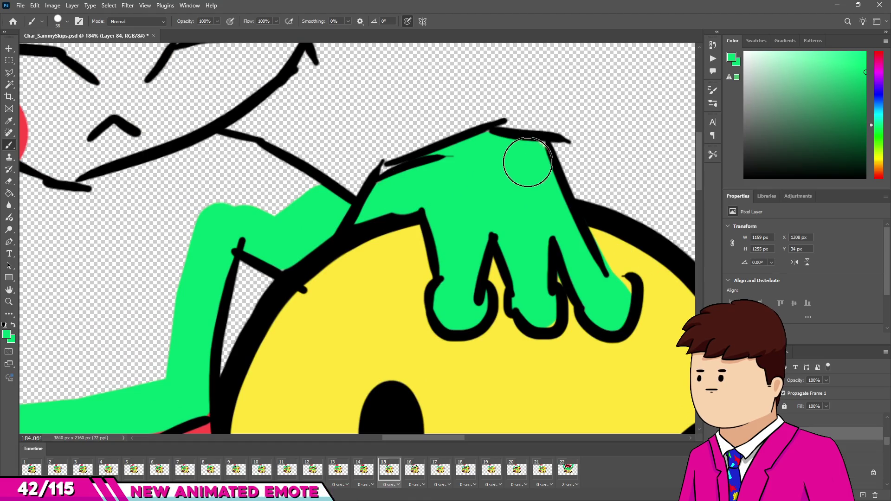
{"action": "scroll", "coordinate": [527, 159], "scroll_direction": "down", "scroll_amount": 3}
{"action": "scroll", "coordinate": [340, 193], "scroll_direction": "up", "scroll_amount": 4}
{"action": "left_click_drag", "start_coordinate": [341, 193], "coordinate": [453, 239]}
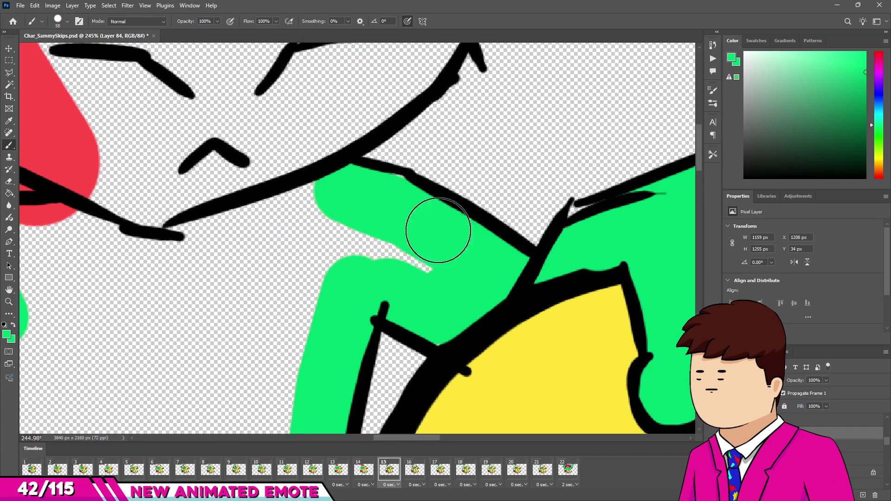
{"action": "scroll", "coordinate": [428, 267], "scroll_direction": "down", "scroll_amount": 4}
{"action": "scroll", "coordinate": [195, 176], "scroll_direction": "up", "scroll_amount": 3}
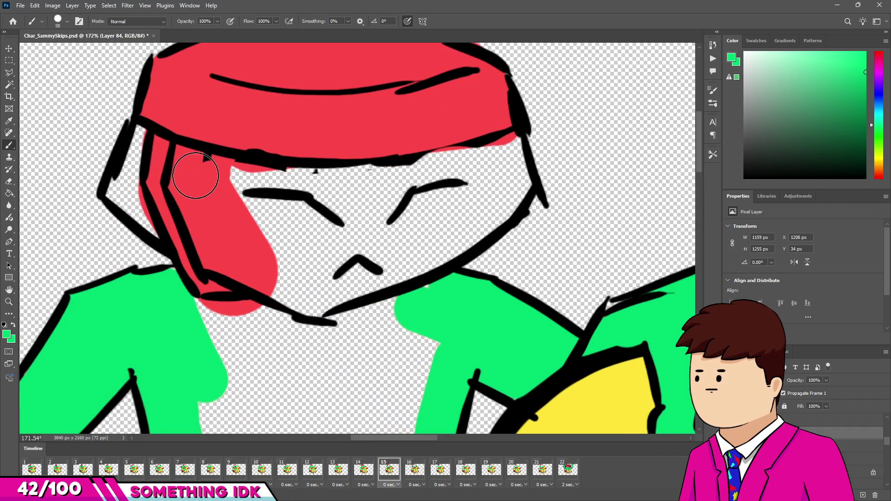
Paint the face green across both sides and down the jaw, covering the red strand beside it
{"action": "mouse_move", "coordinate": [217, 240]}
{"action": "left_mouse_down"}
{"action": "mouse_move", "coordinate": [247, 244]}
{"action": "mouse_move", "coordinate": [228, 291]}
{"action": "left_mouse_up"}
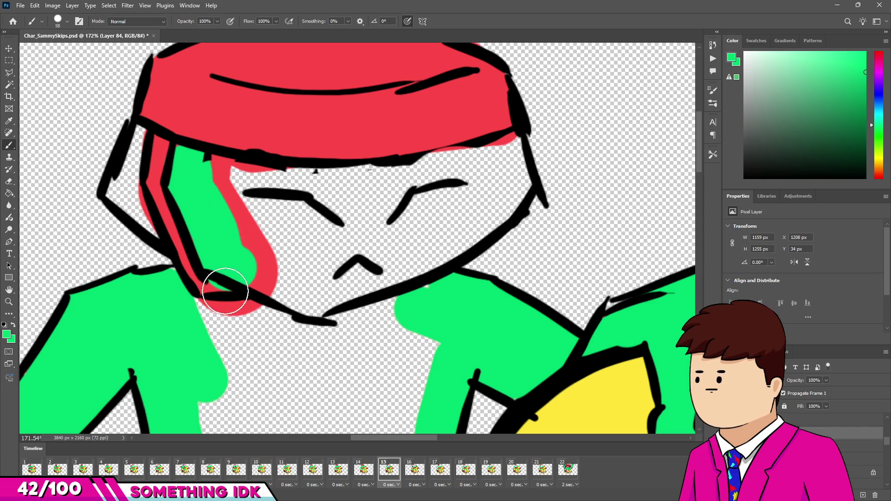
{"action": "left_click", "coordinate": [267, 128], "text": "alt"}
{"action": "left_click", "coordinate": [222, 240], "text": "alt"}
{"action": "mouse_move", "coordinate": [216, 200]}
{"action": "left_mouse_down"}
{"action": "mouse_move", "coordinate": [219, 175]}
{"action": "mouse_move", "coordinate": [372, 195]}
{"action": "mouse_move", "coordinate": [374, 177]}
{"action": "left_mouse_up"}
{"action": "left_click_drag", "start_coordinate": [479, 156], "coordinate": [488, 159]}
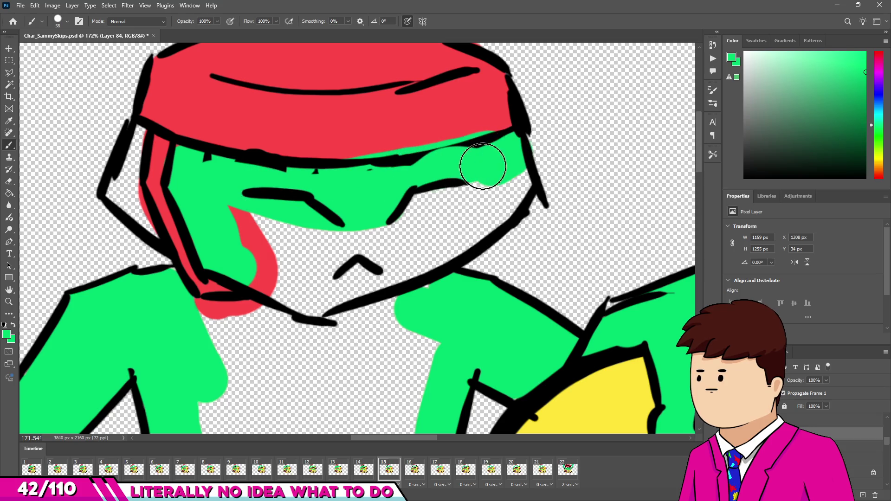
{"action": "left_click", "coordinate": [483, 113], "text": "alt"}
{"action": "left_click", "coordinate": [457, 170], "text": "alt"}
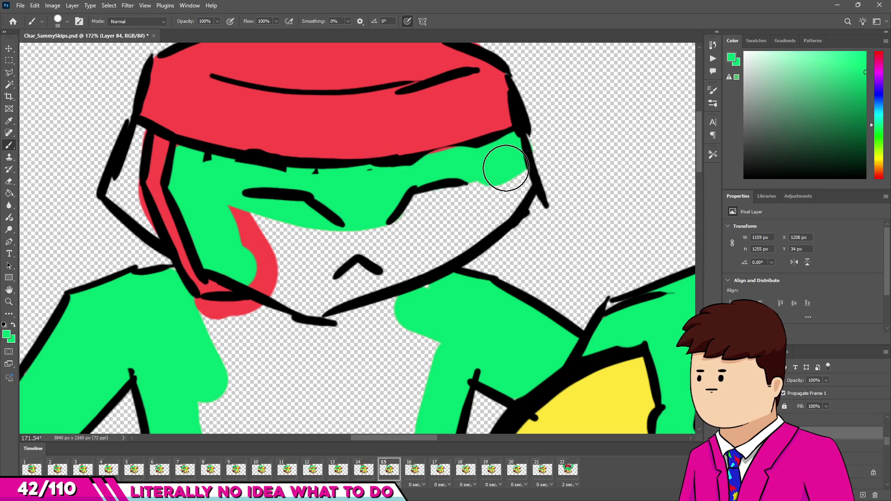
{"action": "mouse_move", "coordinate": [478, 184]}
{"action": "left_mouse_down"}
{"action": "mouse_move", "coordinate": [438, 255]}
{"action": "mouse_move", "coordinate": [305, 295]}
{"action": "left_mouse_up"}
{"action": "mouse_move", "coordinate": [248, 199]}
{"action": "left_mouse_down"}
{"action": "mouse_move", "coordinate": [338, 238]}
{"action": "mouse_move", "coordinate": [408, 189]}
{"action": "mouse_move", "coordinate": [469, 185]}
{"action": "left_mouse_up"}
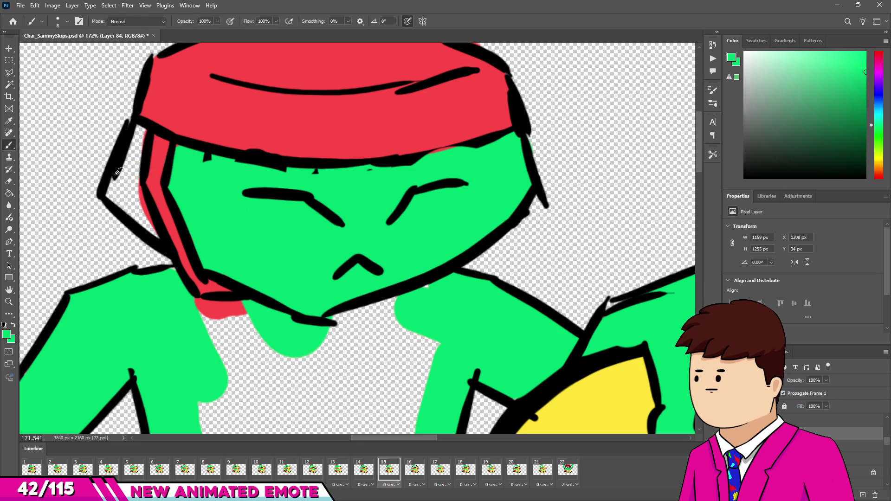
Fill the strip inside the left face outline and the lower-left chest green
{"action": "scroll", "coordinate": [139, 158], "scroll_direction": "up", "scroll_amount": 4}
{"action": "left_click_drag", "start_coordinate": [168, 94], "coordinate": [111, 229]}
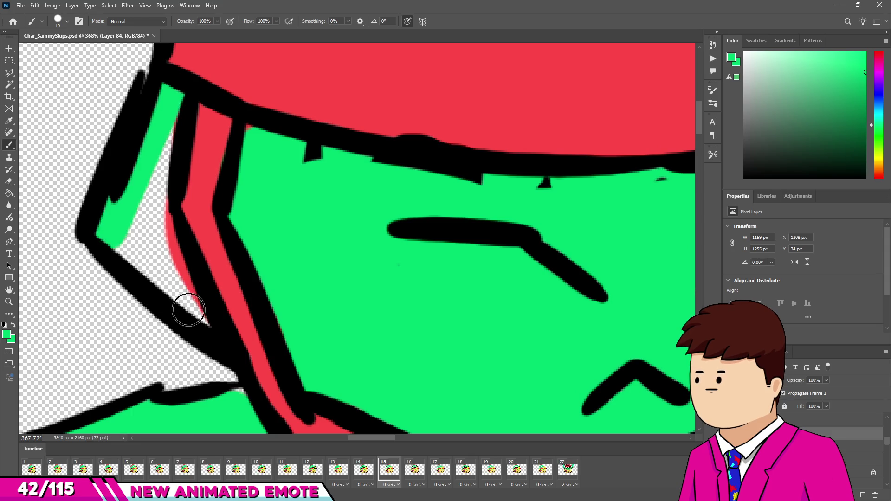
{"action": "left_click_drag", "start_coordinate": [154, 210], "coordinate": [146, 226]}
{"action": "left_click_drag", "start_coordinate": [157, 186], "coordinate": [162, 113]}
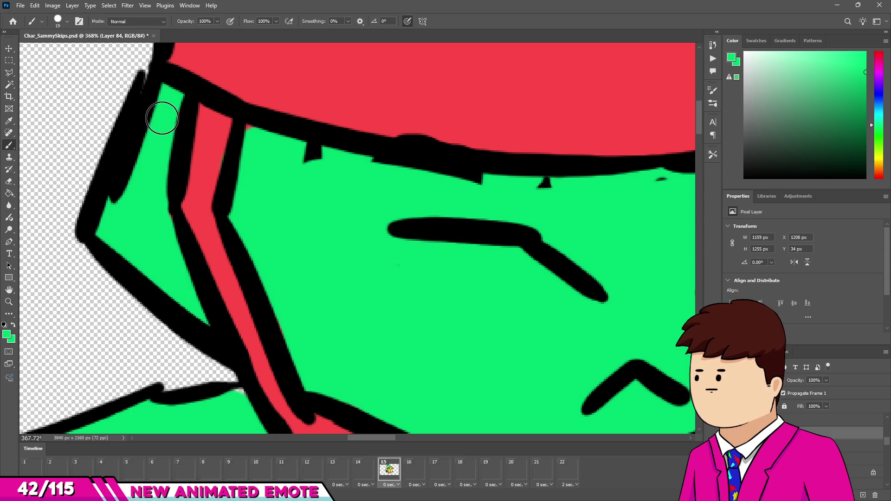
{"action": "scroll", "coordinate": [161, 113], "scroll_direction": "down", "scroll_amount": 3}
{"action": "scroll", "coordinate": [162, 281], "scroll_direction": "down", "scroll_amount": 3}
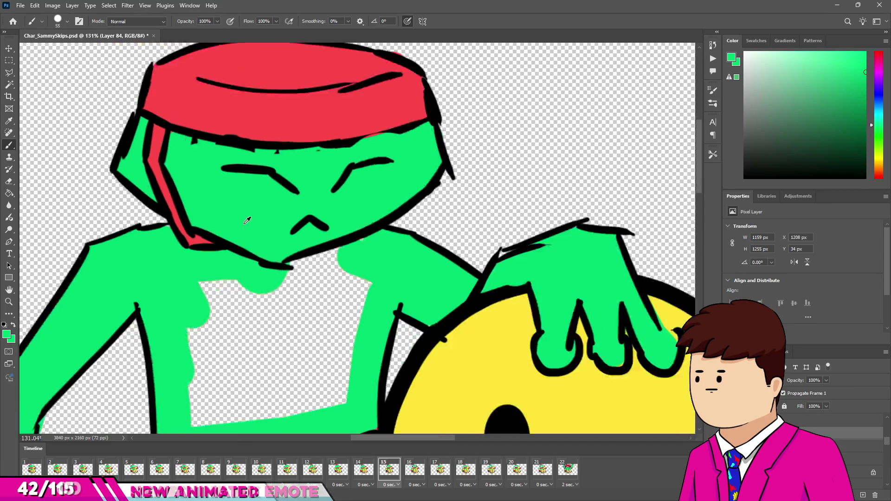
{"action": "mouse_move", "coordinate": [225, 303]}
{"action": "left_mouse_down"}
{"action": "mouse_move", "coordinate": [219, 368]}
{"action": "mouse_move", "coordinate": [319, 365]}
{"action": "mouse_move", "coordinate": [319, 258]}
{"action": "mouse_move", "coordinate": [259, 284]}
{"action": "left_mouse_up"}
{"action": "scroll", "coordinate": [300, 321], "scroll_direction": "down", "scroll_amount": 5}
{"action": "scroll", "coordinate": [349, 264], "scroll_direction": "up", "scroll_amount": 2}
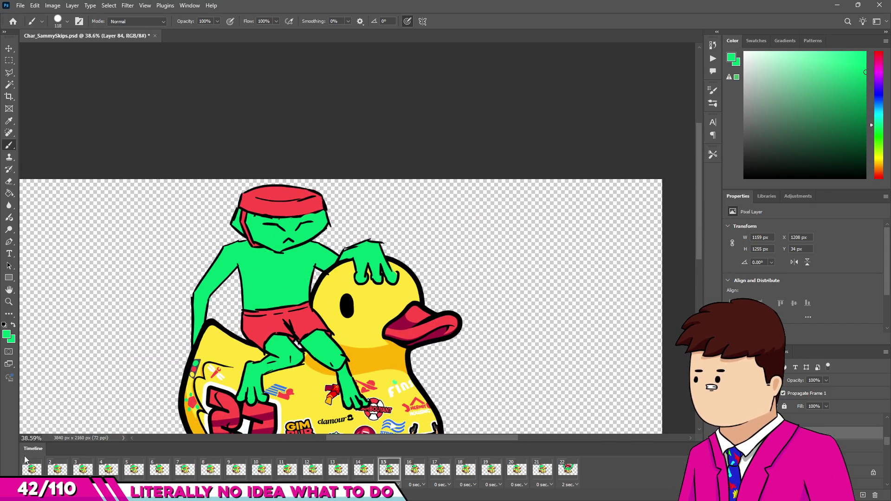
Play the animation and review the coloured frames 1, 2, 3 and 5
{"action": "left_click", "coordinate": [32, 470]}
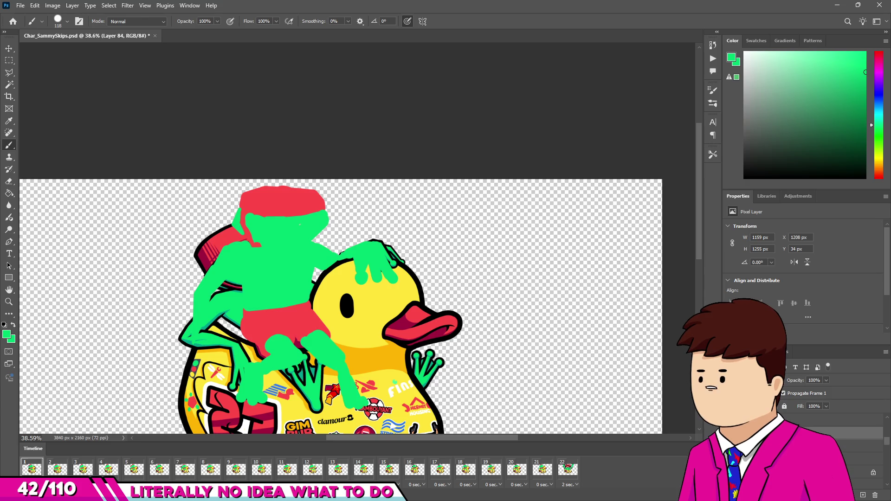
{"action": "key", "text": "space"}
{"action": "scroll", "coordinate": [397, 272], "scroll_direction": "down", "scroll_amount": 2}
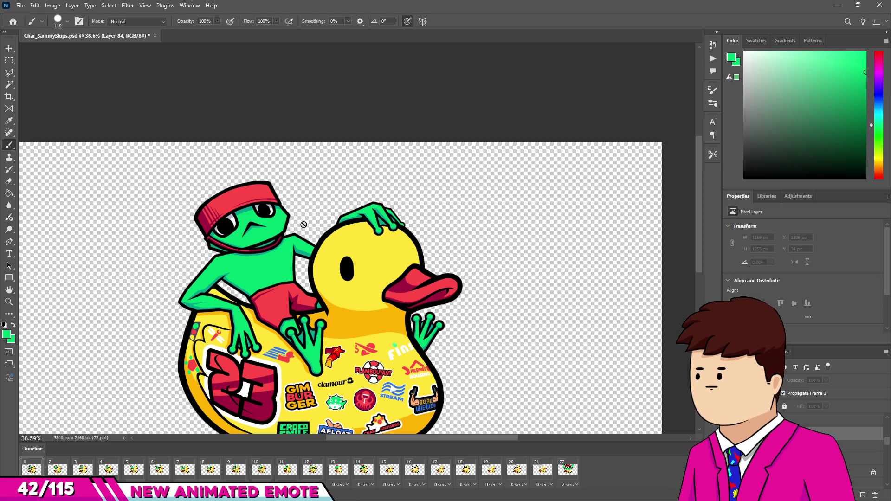
{"action": "left_click", "coordinate": [55, 472]}
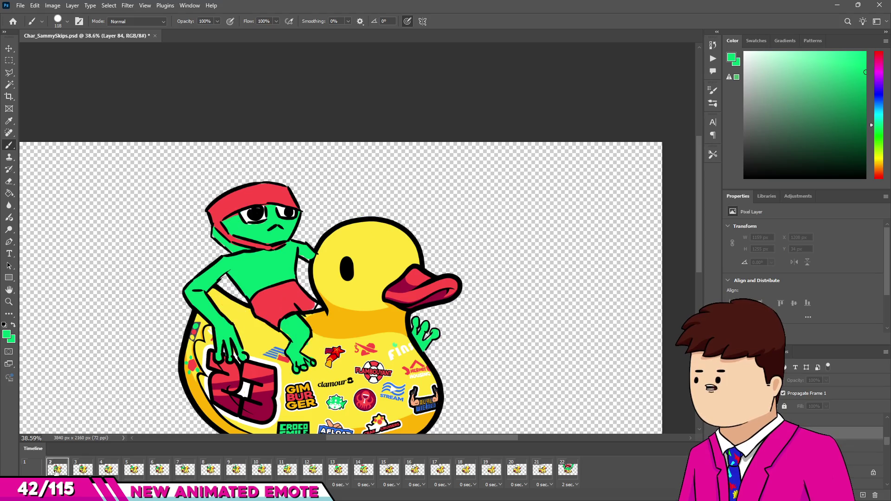
{"action": "left_click", "coordinate": [83, 470]}
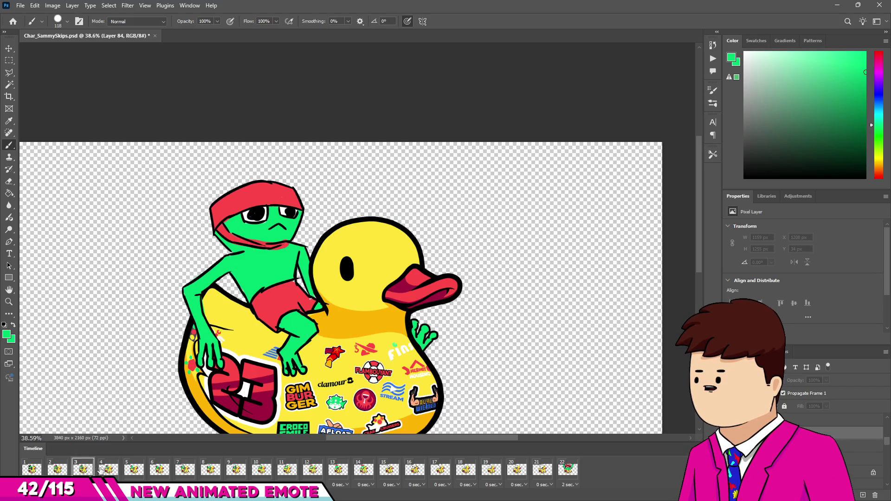
{"action": "left_click", "coordinate": [134, 470]}
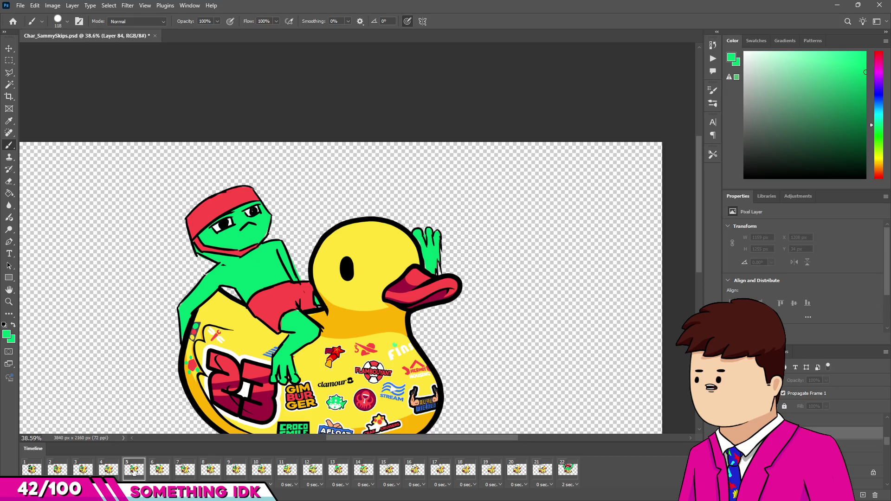
{"action": "left_click", "coordinate": [31, 469]}
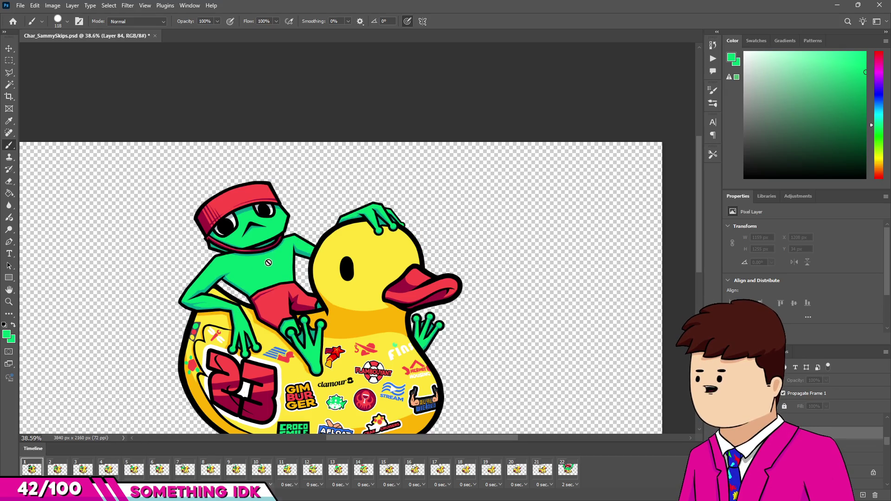
Select Layer 85 on frame 16, checking coloured frame 1 as a reference
{"action": "left_click", "coordinate": [390, 470]}
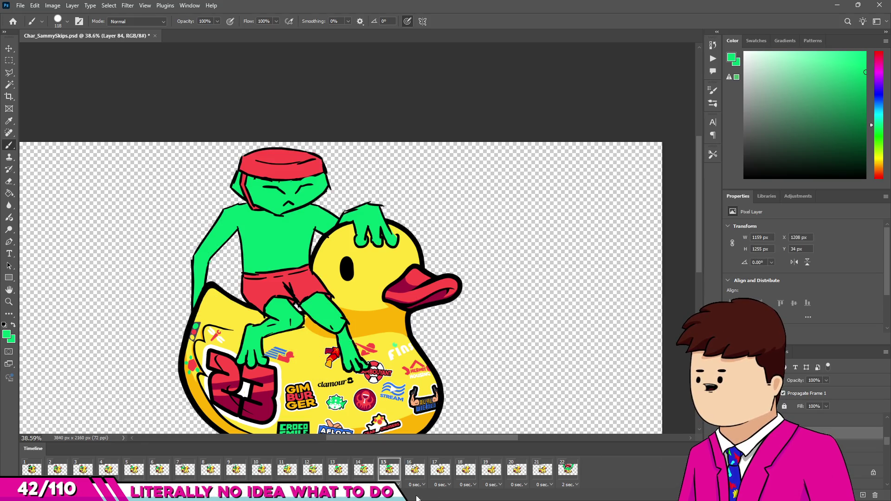
{"action": "left_click", "coordinate": [418, 470]}
{"action": "left_click", "coordinate": [868, 459]}
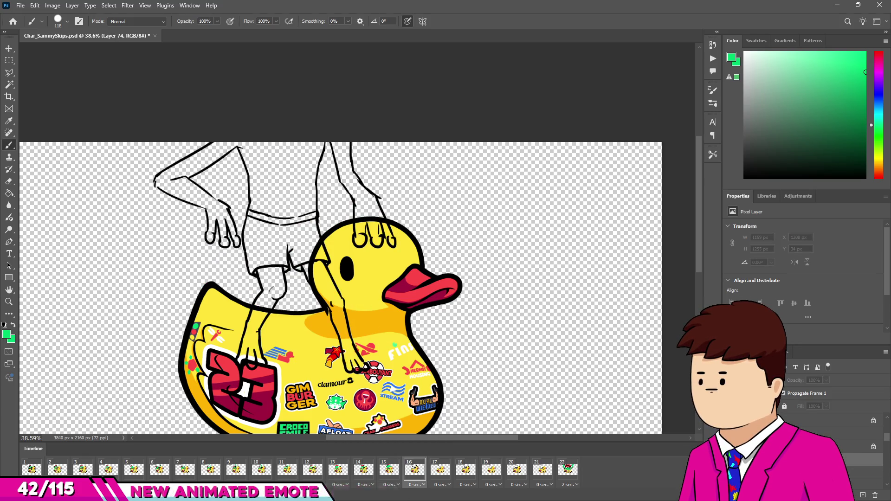
{"action": "left_click", "coordinate": [836, 446]}
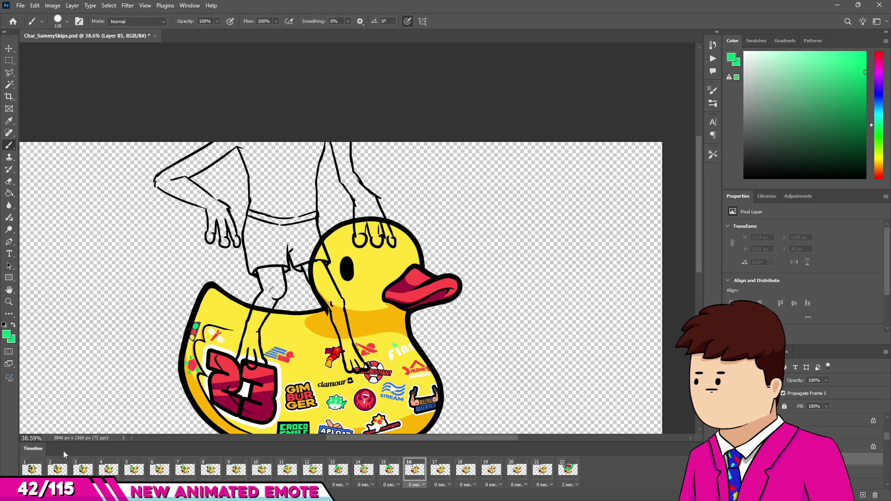
{"action": "left_click", "coordinate": [30, 470]}
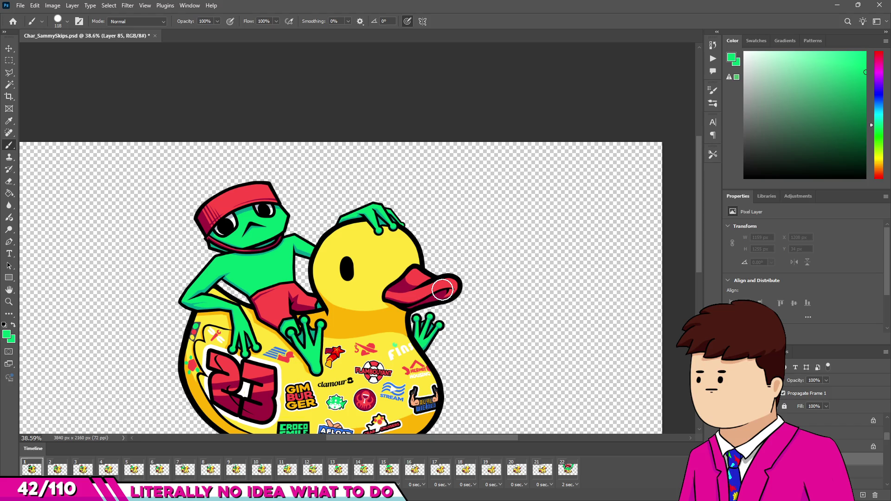
{"action": "left_click", "coordinate": [405, 470]}
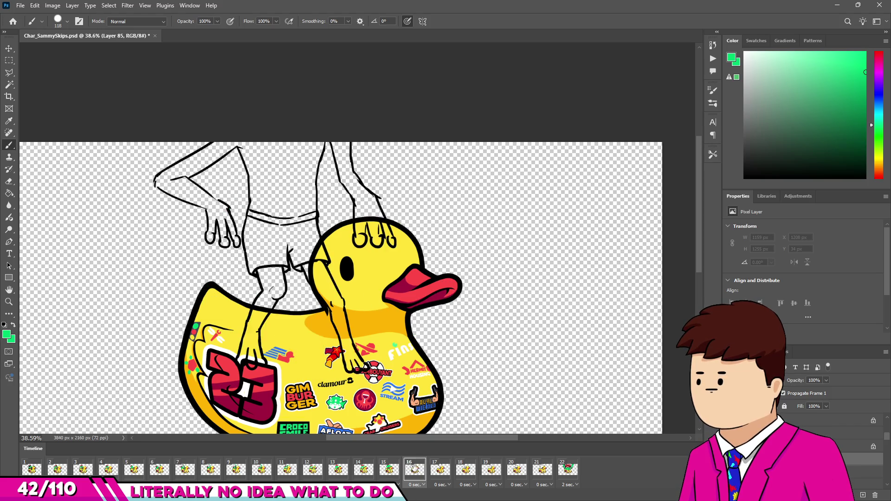
Paint the left elbow, forearm and index finger green
{"action": "scroll", "coordinate": [153, 174], "scroll_direction": "up", "scroll_amount": 6}
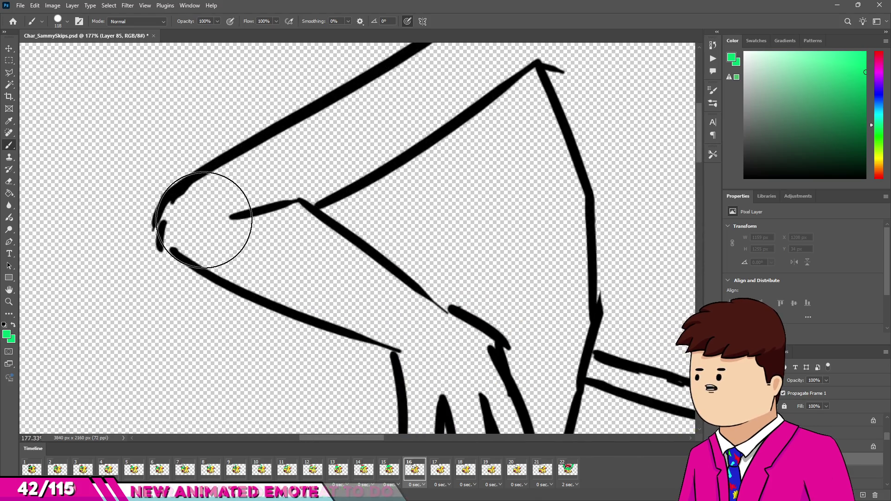
{"action": "left_click", "coordinate": [204, 220]}
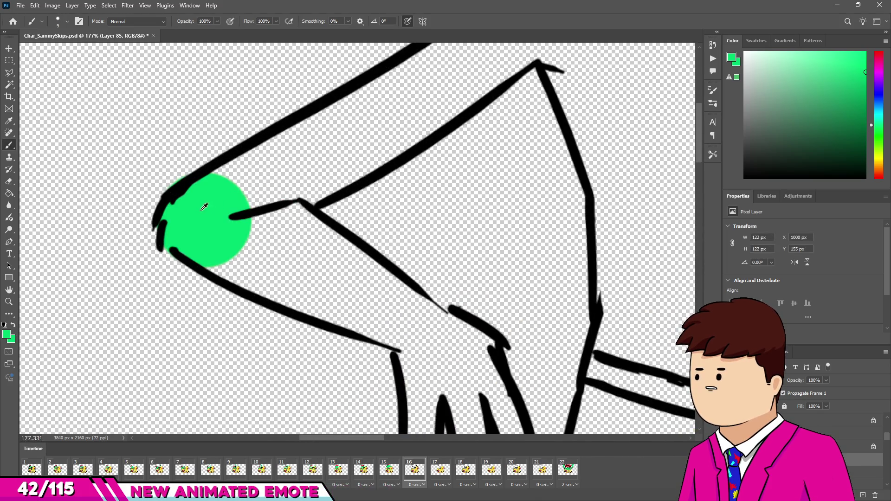
{"action": "scroll", "coordinate": [209, 203], "scroll_direction": "down", "scroll_amount": 2}
{"action": "left_click", "coordinate": [375, 301], "text": "shift"}
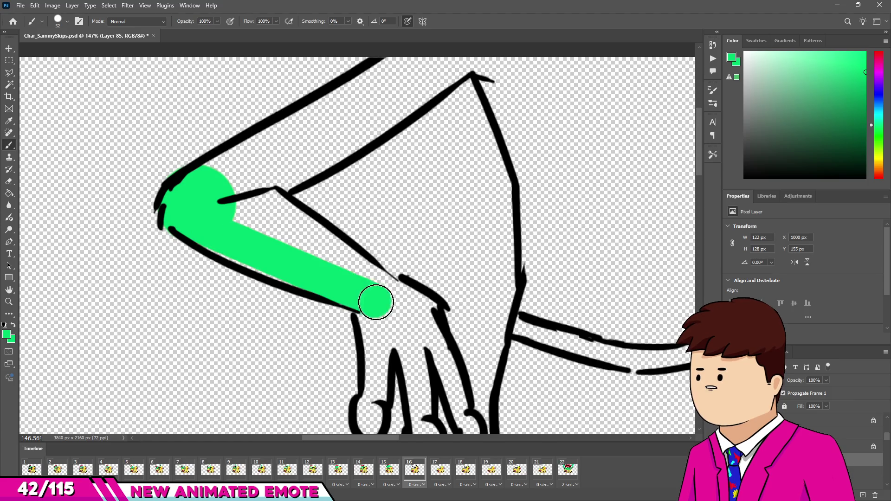
{"action": "key", "text": "bracketright"}
{"action": "key", "text": "bracketright"}
{"action": "key", "text": "bracketright"}
{"action": "mouse_move", "coordinate": [267, 202]}
{"action": "left_mouse_down"}
{"action": "mouse_move", "coordinate": [259, 219]}
{"action": "mouse_move", "coordinate": [345, 285]}
{"action": "left_mouse_up"}
{"action": "mouse_move", "coordinate": [282, 259]}
{"action": "left_mouse_down"}
{"action": "mouse_move", "coordinate": [259, 219]}
{"action": "mouse_move", "coordinate": [361, 288]}
{"action": "left_mouse_up"}
{"action": "scroll", "coordinate": [389, 304], "scroll_direction": "down", "scroll_amount": 2}
{"action": "scroll", "coordinate": [384, 233], "scroll_direction": "up", "scroll_amount": 3}
{"action": "mouse_move", "coordinate": [398, 354]}
{"action": "left_mouse_down"}
{"action": "mouse_move", "coordinate": [392, 278]}
{"action": "mouse_move", "coordinate": [427, 269]}
{"action": "mouse_move", "coordinate": [453, 337]}
{"action": "left_mouse_up"}
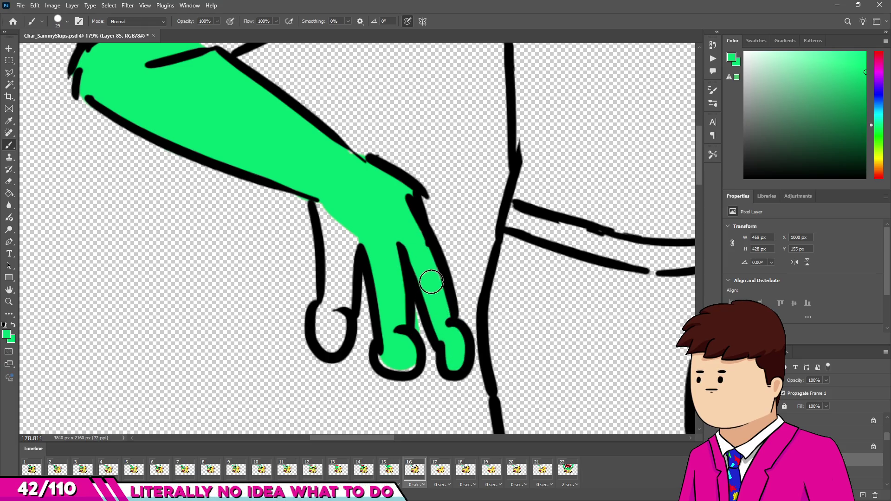
{"action": "left_click_drag", "start_coordinate": [324, 204], "coordinate": [332, 320]}
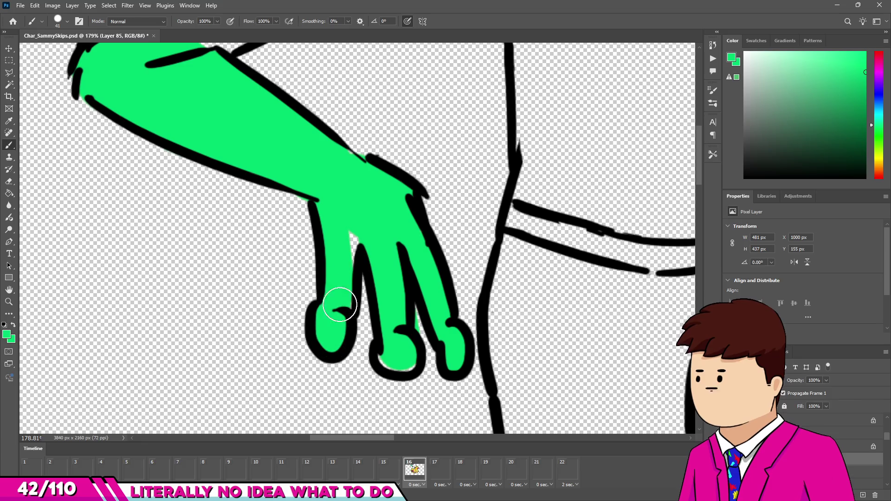
Fill the upper arm and the torso green with a larger brush
{"action": "scroll", "coordinate": [290, 219], "scroll_direction": "up", "scroll_amount": 3}
{"action": "scroll", "coordinate": [222, 227], "scroll_direction": "down", "scroll_amount": 2}
{"action": "key", "text": "bracketright"}
{"action": "key", "text": "bracketright"}
{"action": "key", "text": "bracketright"}
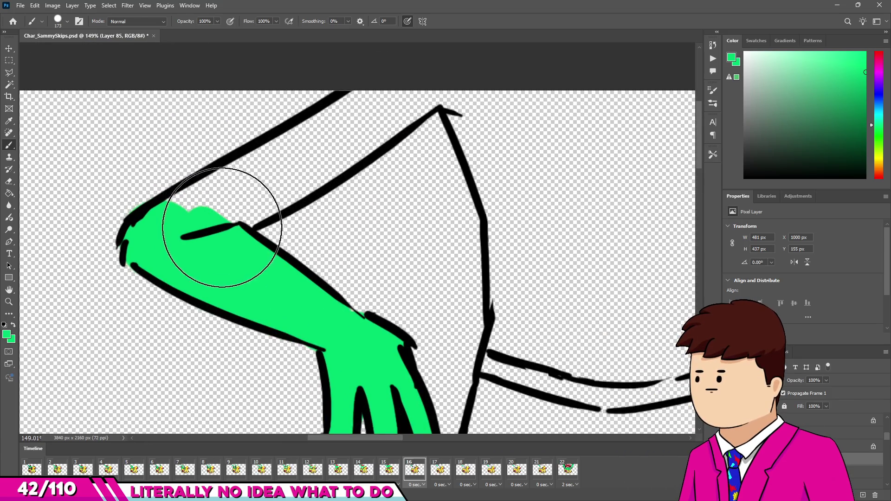
{"action": "left_click_drag", "start_coordinate": [209, 209], "coordinate": [177, 217]}
{"action": "left_click", "coordinate": [376, 110], "text": "shift"}
{"action": "left_click_drag", "start_coordinate": [408, 90], "coordinate": [229, 199]}
{"action": "scroll", "coordinate": [223, 206], "scroll_direction": "down", "scroll_amount": 5}
{"action": "scroll", "coordinate": [402, 143], "scroll_direction": "up", "scroll_amount": 3}
{"action": "left_click_drag", "start_coordinate": [335, 135], "coordinate": [396, 297]}
{"action": "left_click_drag", "start_coordinate": [362, 209], "coordinate": [373, 323]}
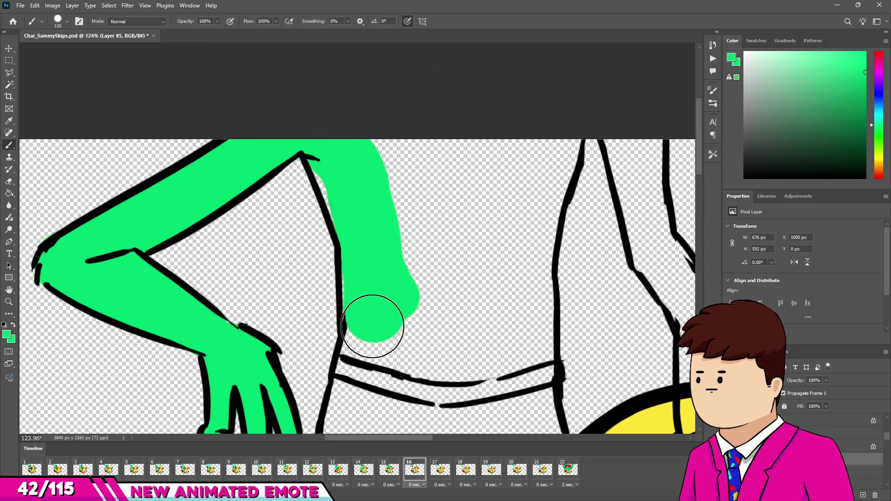
{"action": "mouse_move", "coordinate": [357, 194]}
{"action": "left_mouse_down"}
{"action": "mouse_move", "coordinate": [385, 253]}
{"action": "mouse_move", "coordinate": [472, 153]}
{"action": "mouse_move", "coordinate": [551, 139]}
{"action": "mouse_move", "coordinate": [520, 239]}
{"action": "mouse_move", "coordinate": [526, 246]}
{"action": "mouse_move", "coordinate": [521, 314]}
{"action": "mouse_move", "coordinate": [469, 354]}
{"action": "mouse_move", "coordinate": [402, 193]}
{"action": "mouse_move", "coordinate": [469, 183]}
{"action": "left_mouse_up"}
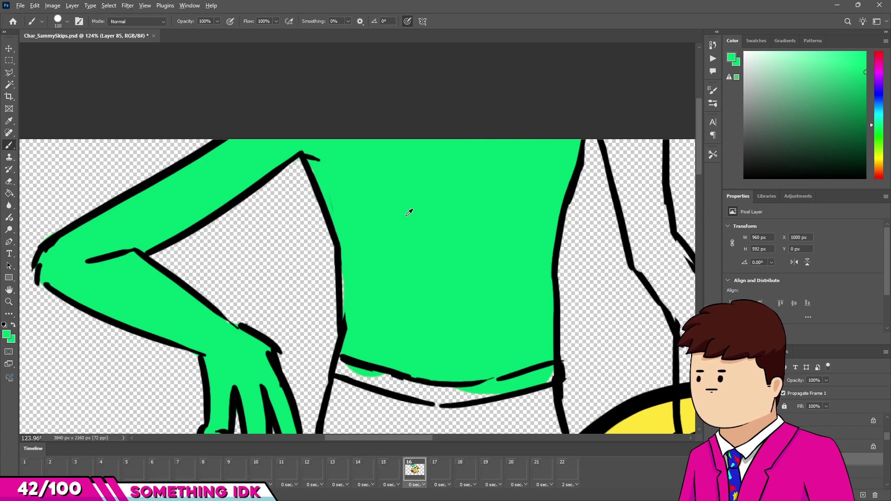
Colour the other arm, its hand and three fingertips green
{"action": "scroll", "coordinate": [408, 209], "scroll_direction": "up", "scroll_amount": 3}
{"action": "left_click", "coordinate": [456, 117]}
{"action": "mouse_move", "coordinate": [459, 139]}
{"action": "left_mouse_down"}
{"action": "mouse_move", "coordinate": [494, 261]}
{"action": "mouse_move", "coordinate": [474, 127]}
{"action": "left_mouse_up"}
{"action": "scroll", "coordinate": [473, 127], "scroll_direction": "down", "scroll_amount": 1}
{"action": "mouse_move", "coordinate": [503, 252]}
{"action": "left_mouse_down"}
{"action": "mouse_move", "coordinate": [552, 340]}
{"action": "mouse_move", "coordinate": [471, 239]}
{"action": "mouse_move", "coordinate": [545, 366]}
{"action": "left_mouse_up"}
{"action": "scroll", "coordinate": [545, 366], "scroll_direction": "down", "scroll_amount": 1}
{"action": "mouse_move", "coordinate": [503, 269]}
{"action": "left_mouse_down"}
{"action": "mouse_move", "coordinate": [493, 376]}
{"action": "mouse_move", "coordinate": [506, 388]}
{"action": "left_mouse_up"}
{"action": "left_click_drag", "start_coordinate": [572, 382], "coordinate": [551, 265]}
{"action": "key", "text": "bracketleft"}
{"action": "key", "text": "bracketleft"}
{"action": "mouse_move", "coordinate": [637, 395]}
{"action": "left_mouse_down"}
{"action": "mouse_move", "coordinate": [559, 208]}
{"action": "mouse_move", "coordinate": [533, 224]}
{"action": "mouse_move", "coordinate": [595, 358]}
{"action": "left_mouse_up"}
{"action": "key", "text": "bracketright"}
{"action": "key", "text": "bracketright"}
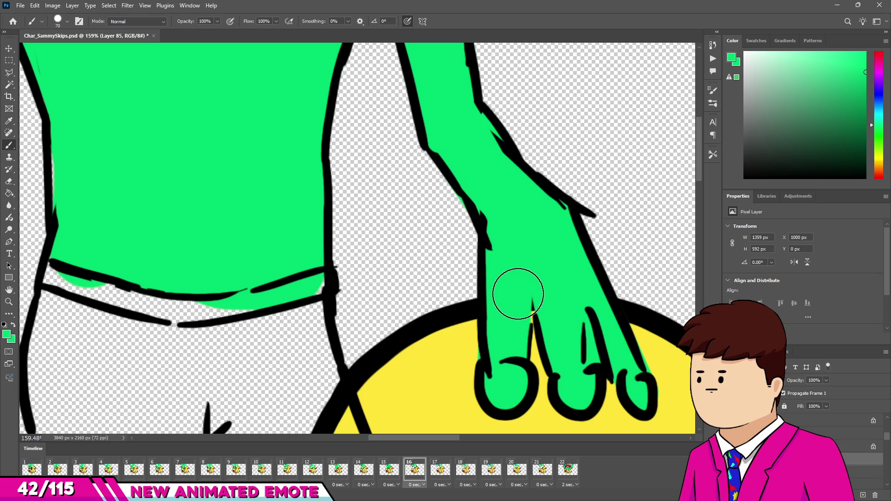
Paint the toe stripe and the first leg green down to the foot
{"action": "scroll", "coordinate": [518, 294], "scroll_direction": "down", "scroll_amount": 6}
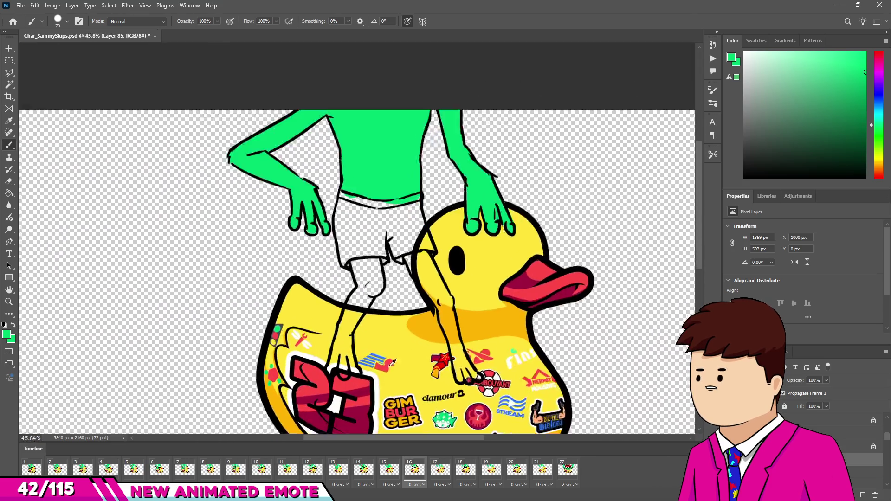
{"action": "scroll", "coordinate": [318, 382], "scroll_direction": "up", "scroll_amount": 4}
{"action": "scroll", "coordinate": [318, 381], "scroll_direction": "up", "scroll_amount": 2}
{"action": "left_click_drag", "start_coordinate": [299, 370], "coordinate": [302, 357]}
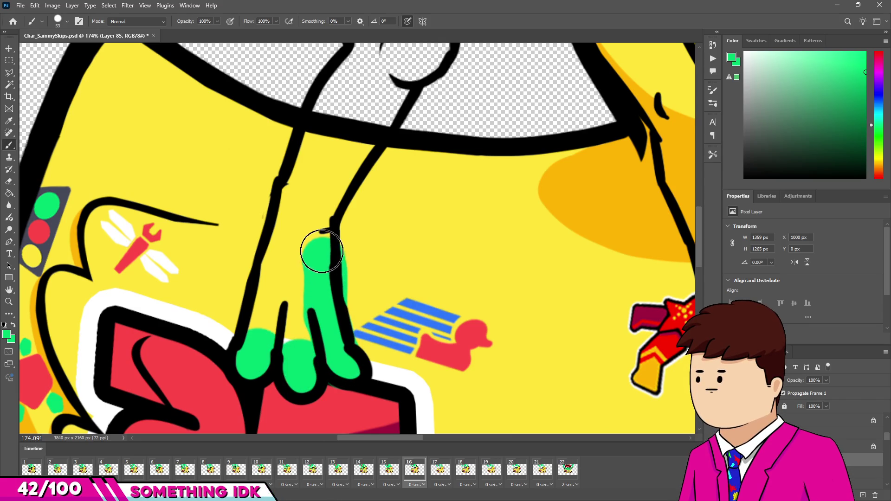
{"action": "key", "text": "ctrl+z"}
{"action": "mouse_move", "coordinate": [336, 373]}
{"action": "left_mouse_down"}
{"action": "mouse_move", "coordinate": [321, 325]}
{"action": "mouse_move", "coordinate": [312, 216]}
{"action": "left_mouse_up"}
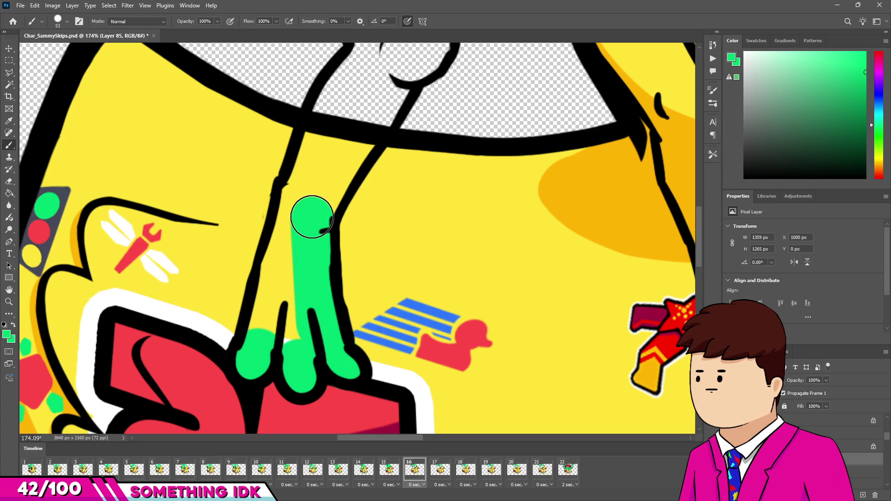
{"action": "mouse_move", "coordinate": [389, 89]}
{"action": "left_mouse_down"}
{"action": "mouse_move", "coordinate": [378, 60]}
{"action": "mouse_move", "coordinate": [338, 99]}
{"action": "mouse_move", "coordinate": [302, 199]}
{"action": "mouse_move", "coordinate": [337, 154]}
{"action": "left_mouse_up"}
{"action": "left_click_drag", "start_coordinate": [276, 307], "coordinate": [285, 330]}
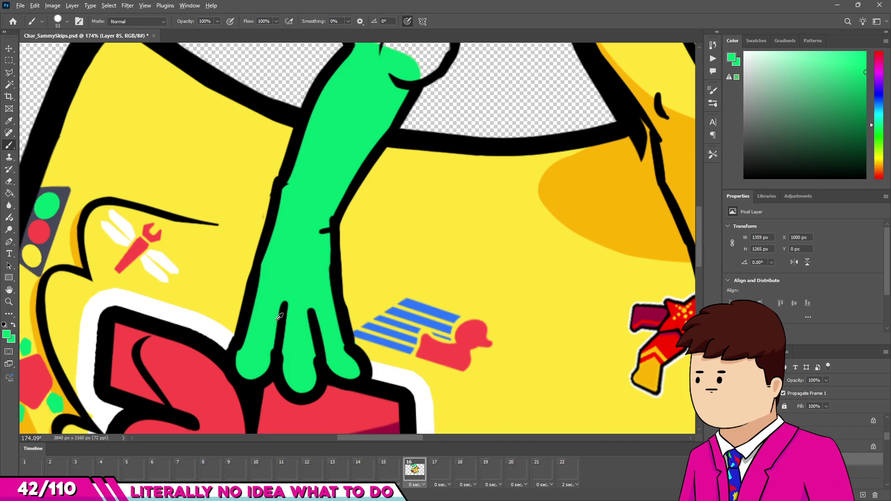
Colour the first leg's top bumps and a band down the second leg to the knee green
{"action": "scroll", "coordinate": [279, 317], "scroll_direction": "up", "scroll_amount": 3}
{"action": "left_click", "coordinate": [291, 74]}
{"action": "mouse_move", "coordinate": [371, 251]}
{"action": "left_mouse_down"}
{"action": "mouse_move", "coordinate": [388, 265]}
{"action": "mouse_move", "coordinate": [408, 262]}
{"action": "left_mouse_up"}
{"action": "left_click_drag", "start_coordinate": [394, 103], "coordinate": [369, 139]}
{"action": "scroll", "coordinate": [368, 139], "scroll_direction": "down", "scroll_amount": 3}
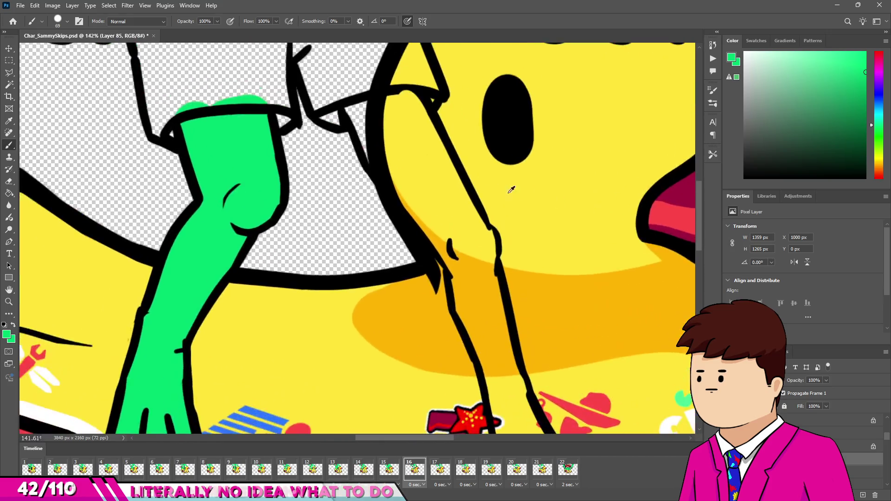
{"action": "scroll", "coordinate": [526, 194], "scroll_direction": "up", "scroll_amount": 3}
{"action": "left_click", "coordinate": [315, 82]}
{"action": "left_click", "coordinate": [418, 241], "text": "shift"}
{"action": "key", "text": "ctrl+z"}
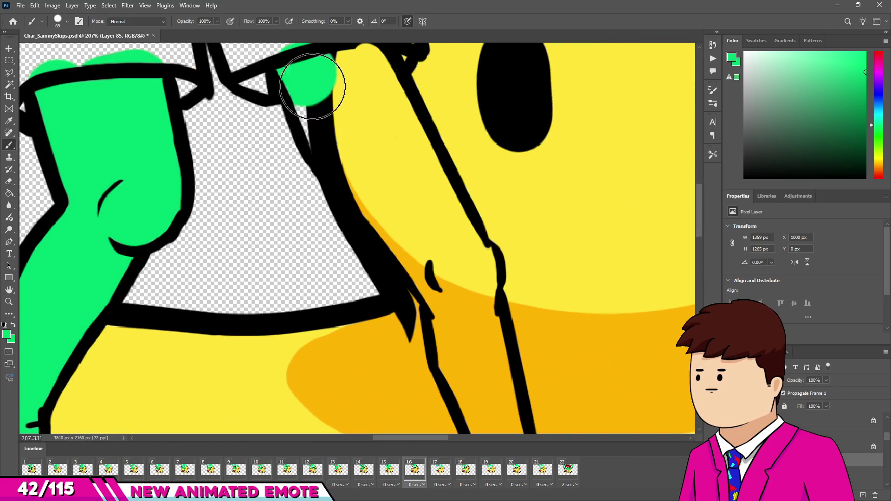
{"action": "left_click", "coordinate": [463, 267], "text": "shift"}
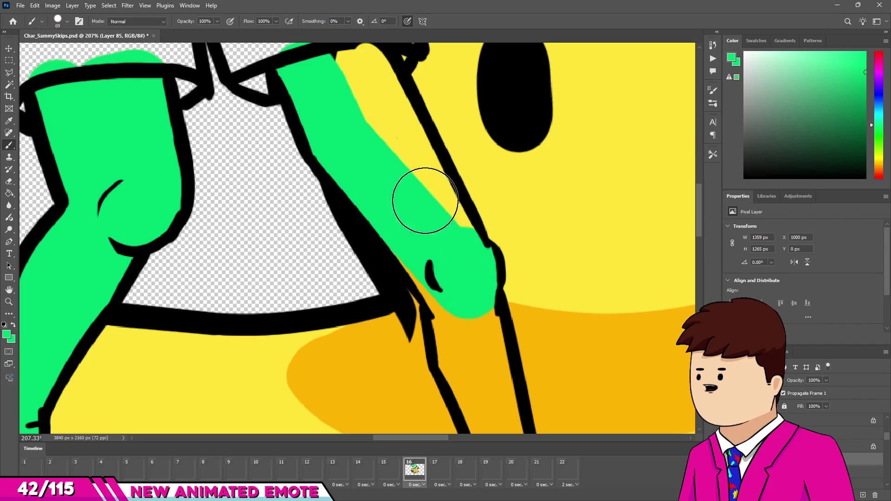
{"action": "left_click", "coordinate": [358, 75], "text": "shift"}
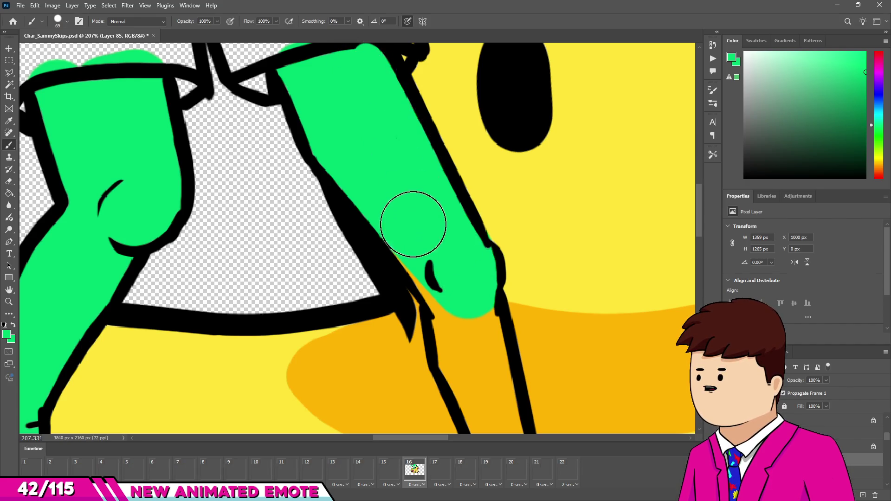
{"action": "left_click", "coordinate": [468, 329]}
Extend the second leg's green over the orange down to the foot and toes
{"action": "scroll", "coordinate": [468, 328], "scroll_direction": "up", "scroll_amount": 1}
{"action": "mouse_move", "coordinate": [445, 246]}
{"action": "left_mouse_down"}
{"action": "mouse_move", "coordinate": [468, 304]}
{"action": "mouse_move", "coordinate": [487, 314]}
{"action": "left_mouse_up"}
{"action": "key", "text": "bracketleft"}
{"action": "left_click_drag", "start_coordinate": [510, 370], "coordinate": [508, 386]}
{"action": "scroll", "coordinate": [449, 257], "scroll_direction": "down", "scroll_amount": 1}
{"action": "left_click_drag", "start_coordinate": [423, 172], "coordinate": [448, 281]}
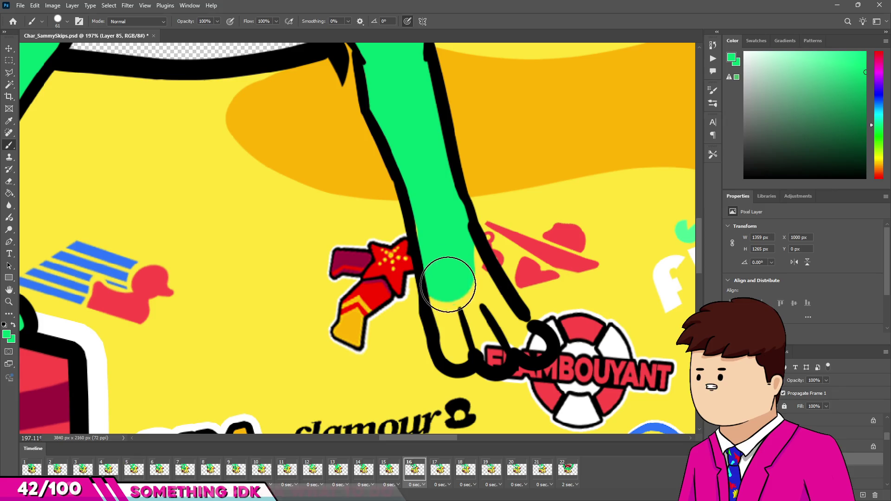
{"action": "key", "text": "bracketleft"}
{"action": "key", "text": "bracketleft"}
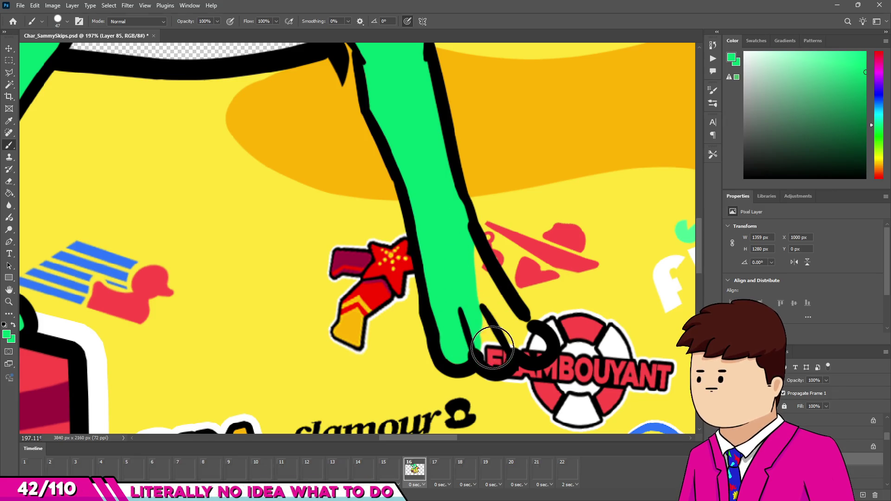
{"action": "left_click_drag", "start_coordinate": [509, 355], "coordinate": [483, 289]}
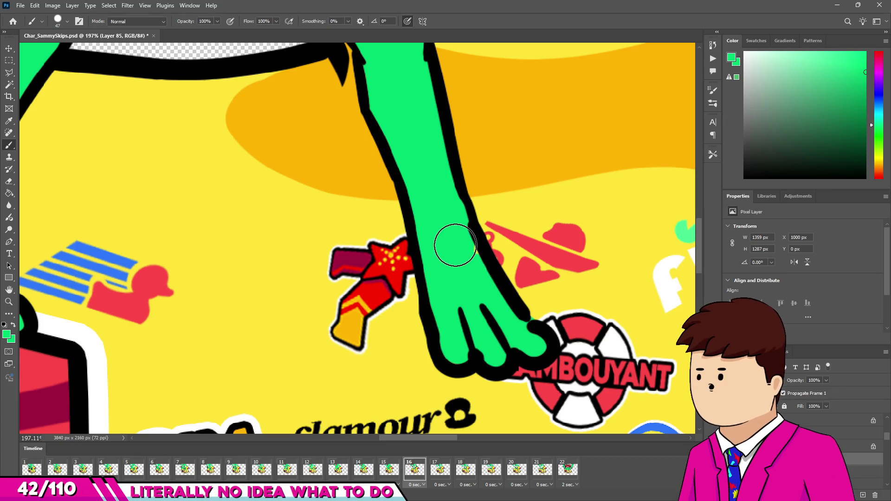
{"action": "scroll", "coordinate": [474, 289], "scroll_direction": "down", "scroll_amount": 5}
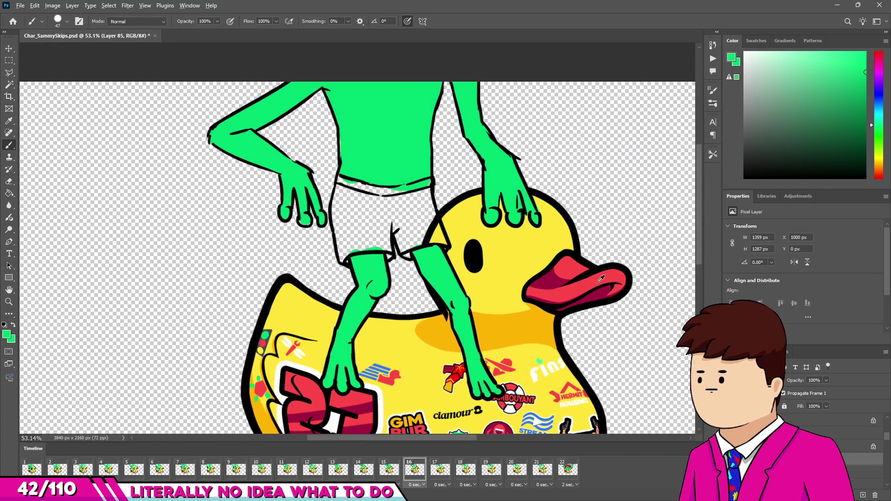
{"action": "scroll", "coordinate": [622, 289], "scroll_direction": "up", "scroll_amount": 2}
{"action": "left_click", "coordinate": [618, 283], "text": "alt"}
{"action": "scroll", "coordinate": [239, 159], "scroll_direction": "up", "scroll_amount": 5}
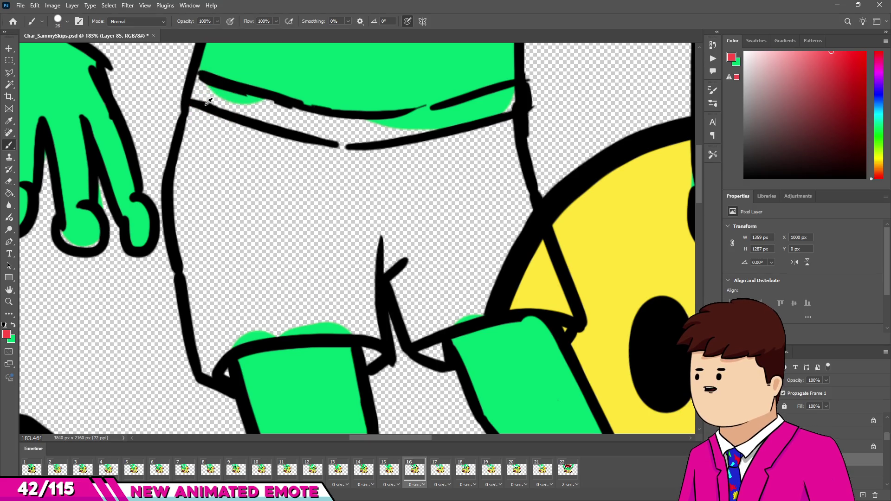
Paint red along the shorts' left edge, left leg hem, corner and inner seam
{"action": "key", "text": "bracketright"}
{"action": "left_click_drag", "start_coordinate": [199, 84], "coordinate": [188, 182]}
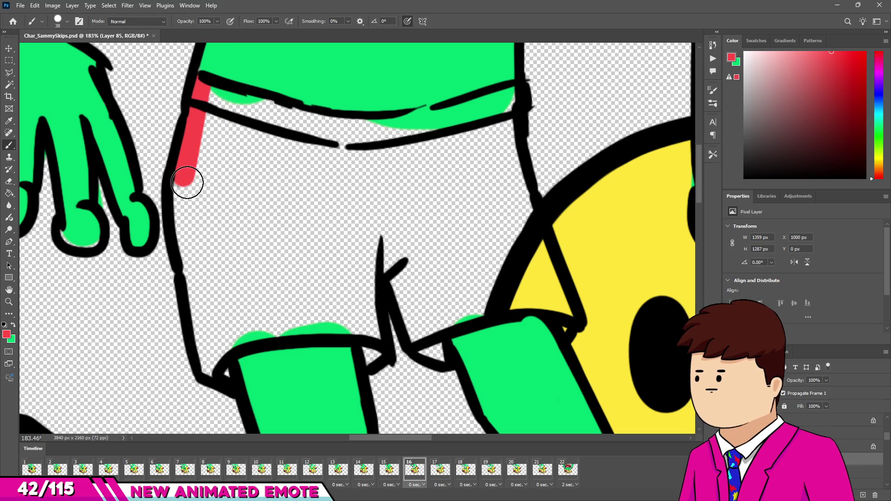
{"action": "left_click_drag", "start_coordinate": [197, 276], "coordinate": [211, 369]}
{"action": "left_click_drag", "start_coordinate": [223, 327], "coordinate": [341, 321]}
{"action": "key", "text": "bracketleft"}
{"action": "left_click_drag", "start_coordinate": [370, 350], "coordinate": [378, 356]}
{"action": "left_click_drag", "start_coordinate": [356, 221], "coordinate": [357, 307]}
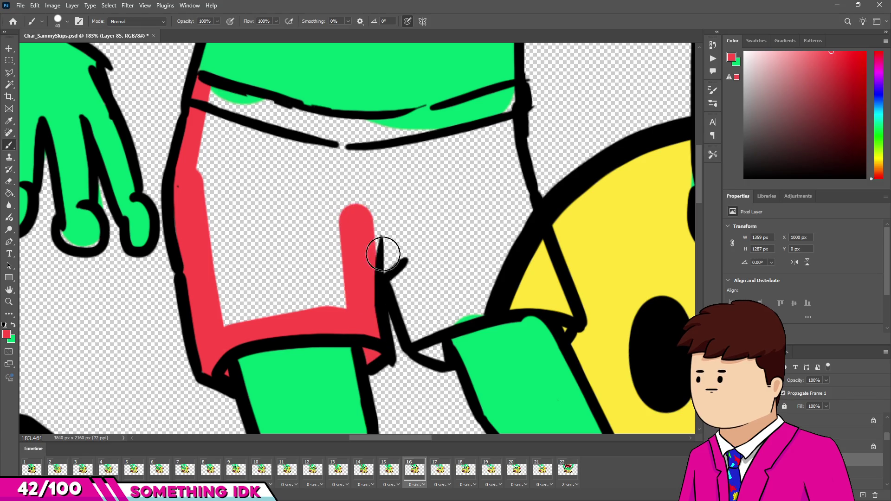
Fill the shorts' right leg, waistband and remaining interior red
{"action": "key", "text": "bracketleft"}
{"action": "mouse_move", "coordinate": [390, 240]}
{"action": "left_mouse_down"}
{"action": "mouse_move", "coordinate": [424, 348]}
{"action": "mouse_move", "coordinate": [441, 360]}
{"action": "left_mouse_up"}
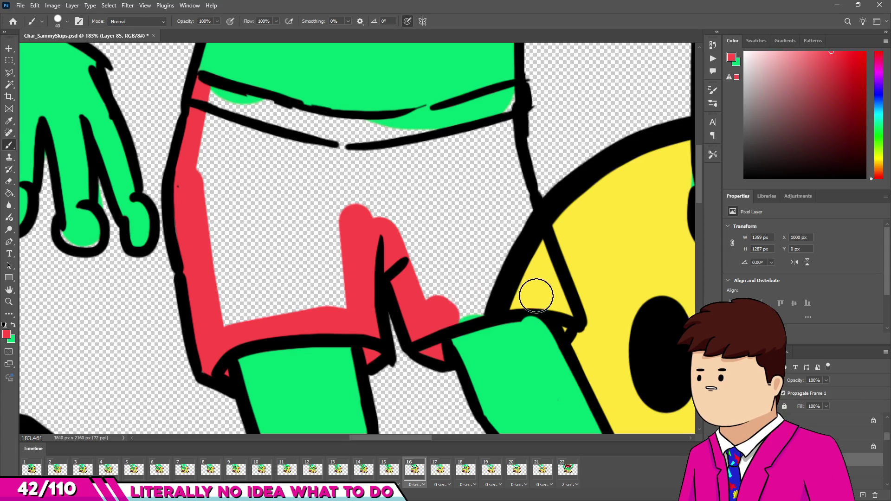
{"action": "left_click_drag", "start_coordinate": [537, 295], "coordinate": [439, 305]}
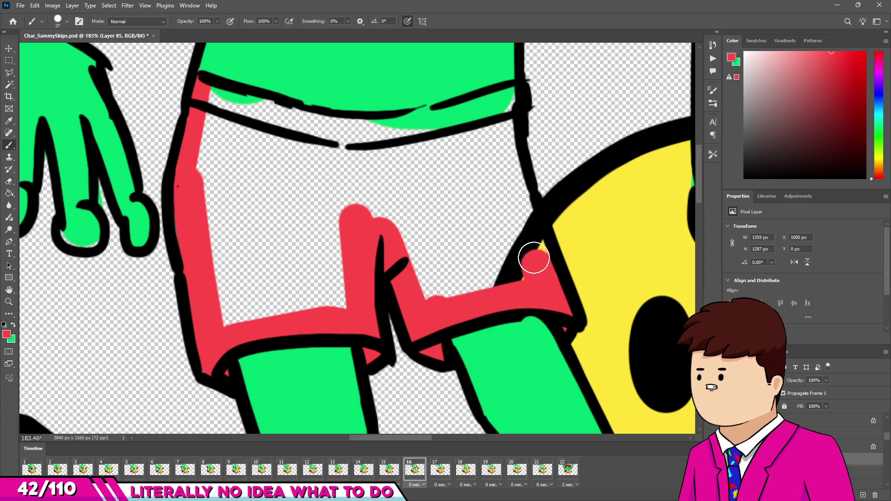
{"action": "key", "text": "bracketright"}
{"action": "mouse_move", "coordinate": [496, 141]}
{"action": "left_mouse_down"}
{"action": "mouse_move", "coordinate": [508, 100]}
{"action": "mouse_move", "coordinate": [399, 133]}
{"action": "mouse_move", "coordinate": [309, 130]}
{"action": "mouse_move", "coordinate": [234, 107]}
{"action": "left_mouse_up"}
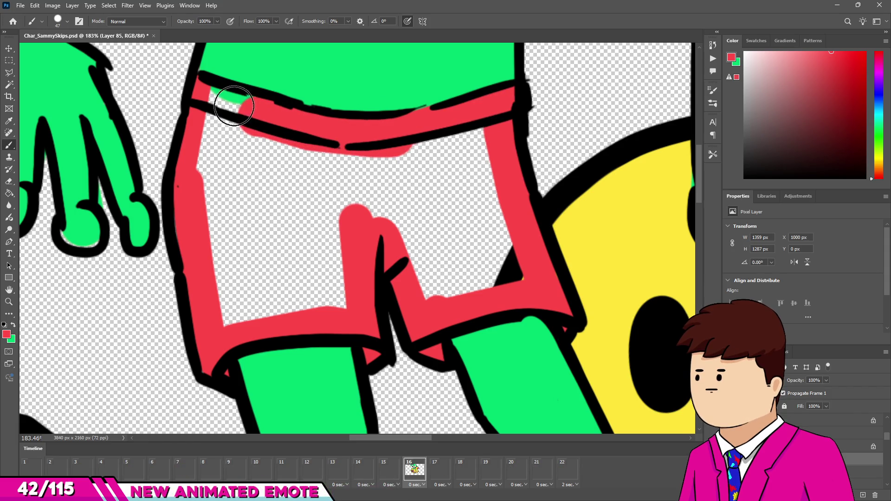
{"action": "mouse_move", "coordinate": [225, 140]}
{"action": "left_mouse_down"}
{"action": "mouse_move", "coordinate": [235, 264]}
{"action": "mouse_move", "coordinate": [328, 308]}
{"action": "left_mouse_up"}
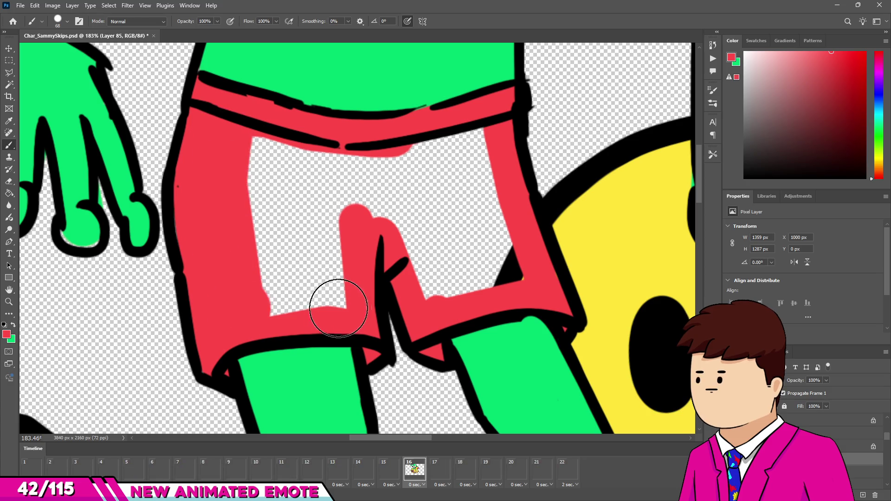
{"action": "mouse_move", "coordinate": [285, 269]}
{"action": "left_mouse_down"}
{"action": "mouse_move", "coordinate": [235, 249]}
{"action": "mouse_move", "coordinate": [259, 159]}
{"action": "mouse_move", "coordinate": [482, 168]}
{"action": "mouse_move", "coordinate": [458, 261]}
{"action": "mouse_move", "coordinate": [424, 205]}
{"action": "mouse_move", "coordinate": [437, 284]}
{"action": "mouse_move", "coordinate": [341, 263]}
{"action": "mouse_move", "coordinate": [286, 220]}
{"action": "left_mouse_up"}
{"action": "scroll", "coordinate": [305, 233], "scroll_direction": "down", "scroll_amount": 5}
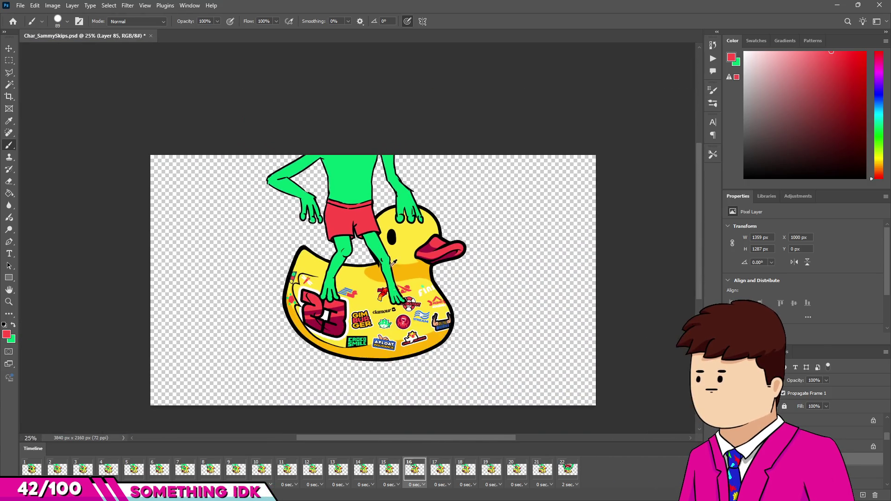
Preview the animation, then select frame 17
{"action": "key", "text": "space"}
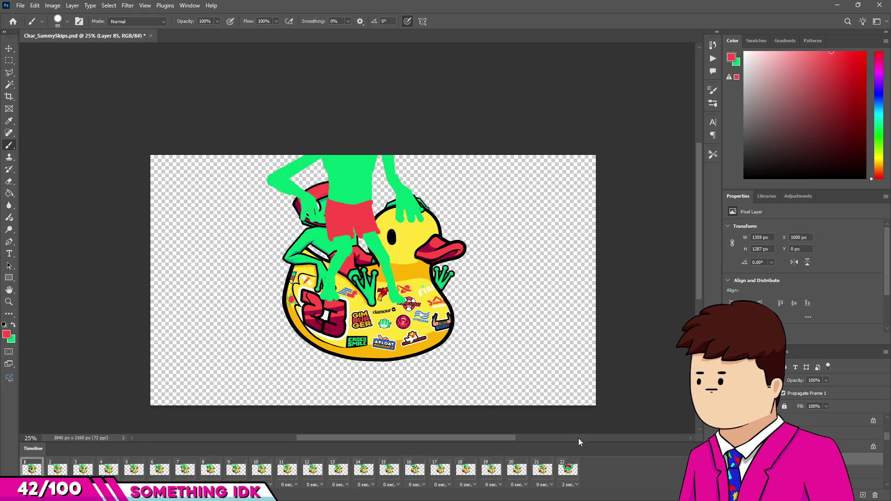
{"action": "left_click", "coordinate": [419, 474]}
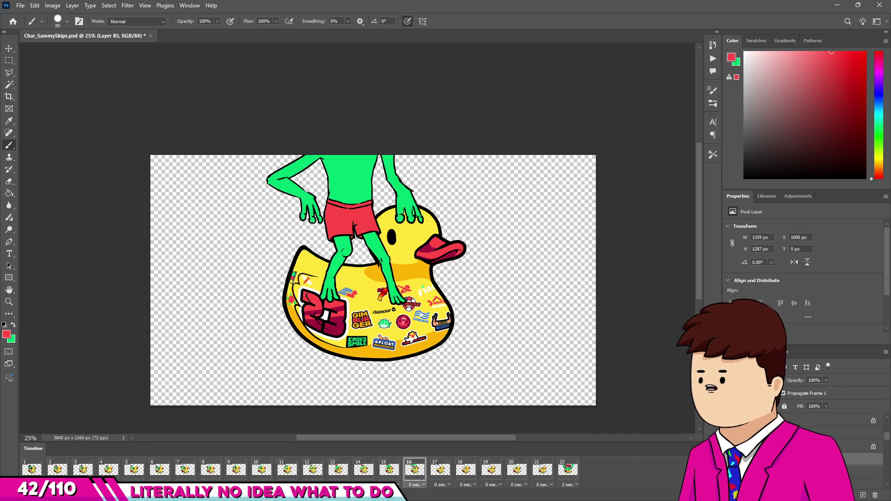
{"action": "left_click", "coordinate": [436, 473]}
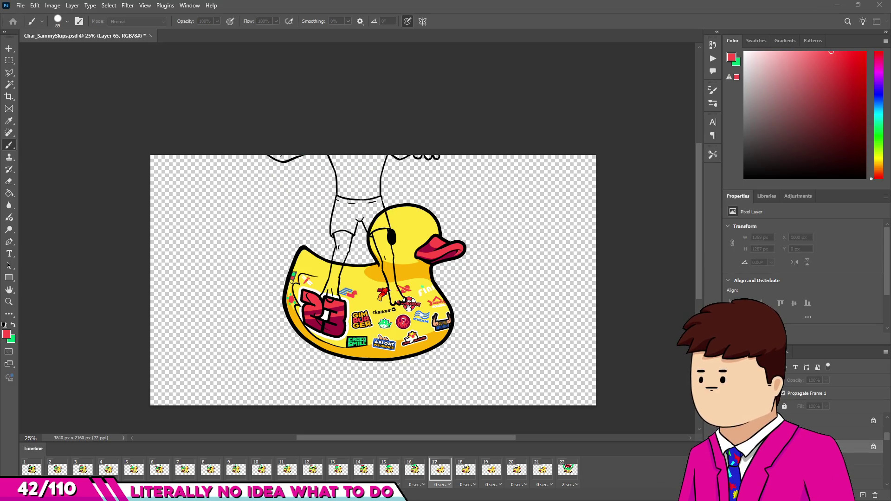
Paint frame 17's shorts red across both legs, crotch and waistband
{"action": "scroll", "coordinate": [371, 218], "scroll_direction": "up", "scroll_amount": 5}
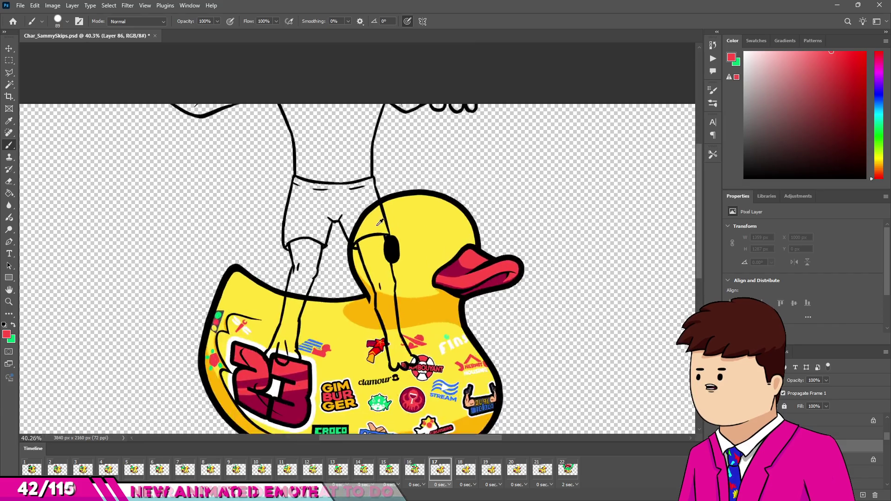
{"action": "left_click", "coordinate": [236, 143]}
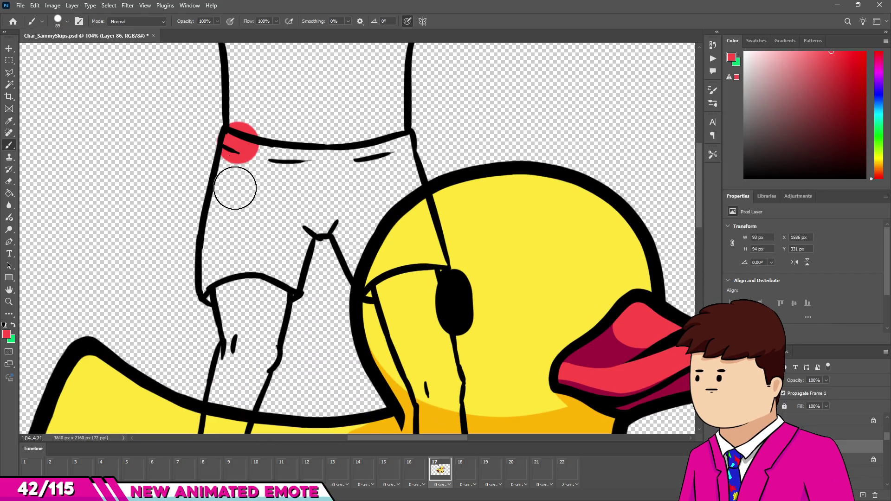
{"action": "left_click", "coordinate": [222, 280], "text": "shift"}
{"action": "left_click_drag", "start_coordinate": [226, 291], "coordinate": [278, 274]}
{"action": "mouse_move", "coordinate": [292, 222]}
{"action": "left_mouse_down"}
{"action": "mouse_move", "coordinate": [350, 209]}
{"action": "mouse_move", "coordinate": [381, 281]}
{"action": "left_mouse_up"}
{"action": "left_click_drag", "start_coordinate": [391, 176], "coordinate": [392, 150]}
{"action": "mouse_move", "coordinate": [288, 162]}
{"action": "left_mouse_down"}
{"action": "mouse_move", "coordinate": [246, 233]}
{"action": "mouse_move", "coordinate": [274, 186]}
{"action": "left_mouse_up"}
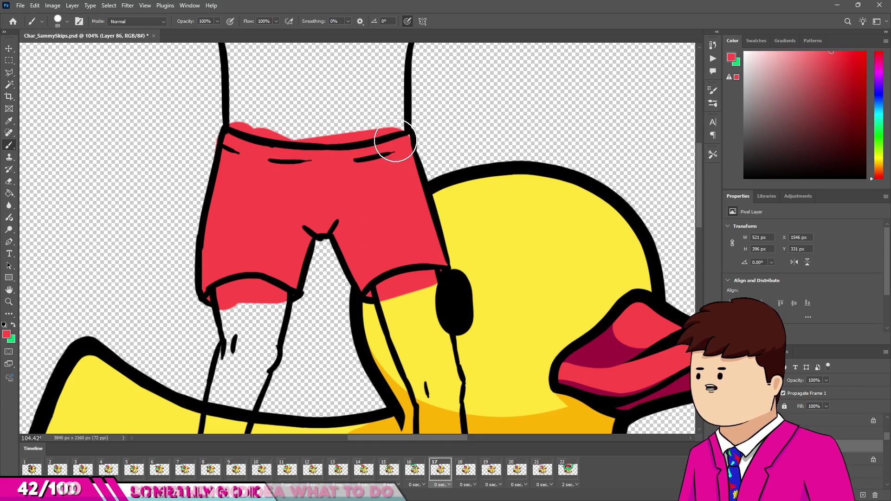
{"action": "scroll", "coordinate": [405, 224], "scroll_direction": "down", "scroll_amount": 5}
{"action": "scroll", "coordinate": [404, 224], "scroll_direction": "up", "scroll_amount": 8}
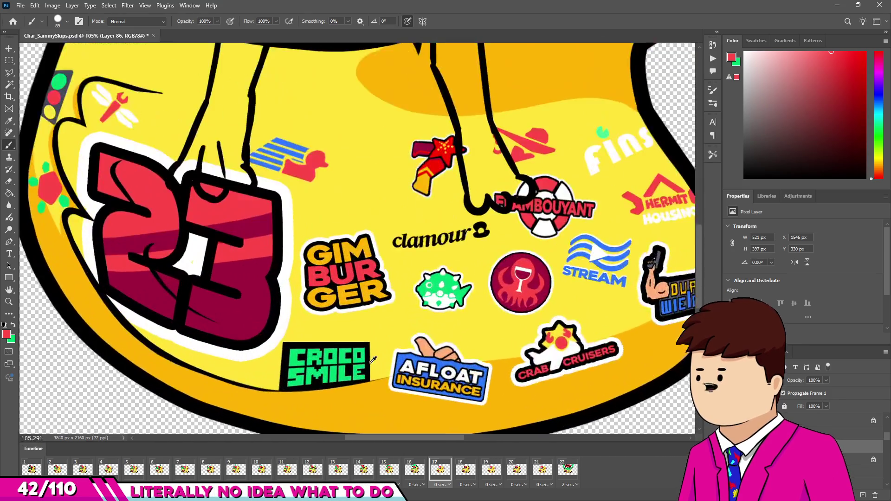
Sample green from the Croco Smile sticker and paint the frog's upper left leg, undoing overspill
{"action": "left_click", "coordinate": [337, 353], "text": "alt"}
{"action": "scroll", "coordinate": [337, 353], "scroll_direction": "down", "scroll_amount": 7}
{"action": "scroll", "coordinate": [297, 229], "scroll_direction": "up", "scroll_amount": 5}
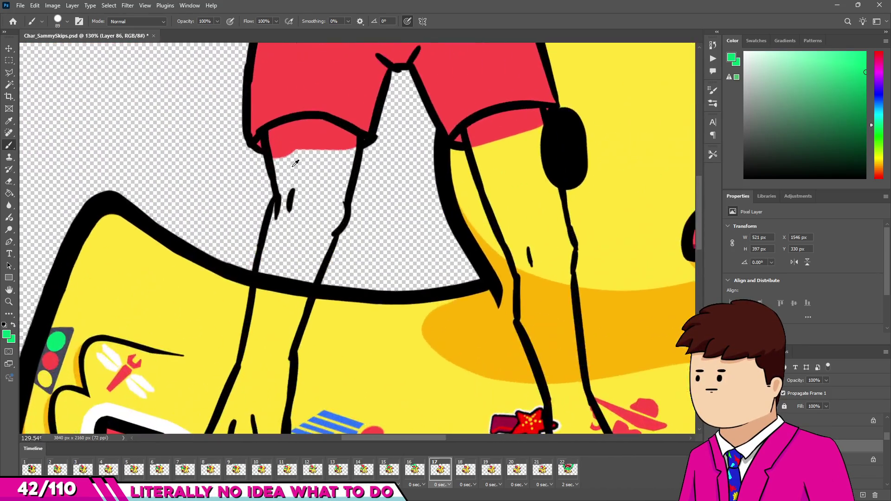
{"action": "mouse_move", "coordinate": [297, 132]}
{"action": "left_mouse_down"}
{"action": "mouse_move", "coordinate": [359, 141]}
{"action": "mouse_move", "coordinate": [334, 238]}
{"action": "mouse_move", "coordinate": [298, 169]}
{"action": "mouse_move", "coordinate": [302, 248]}
{"action": "left_mouse_up"}
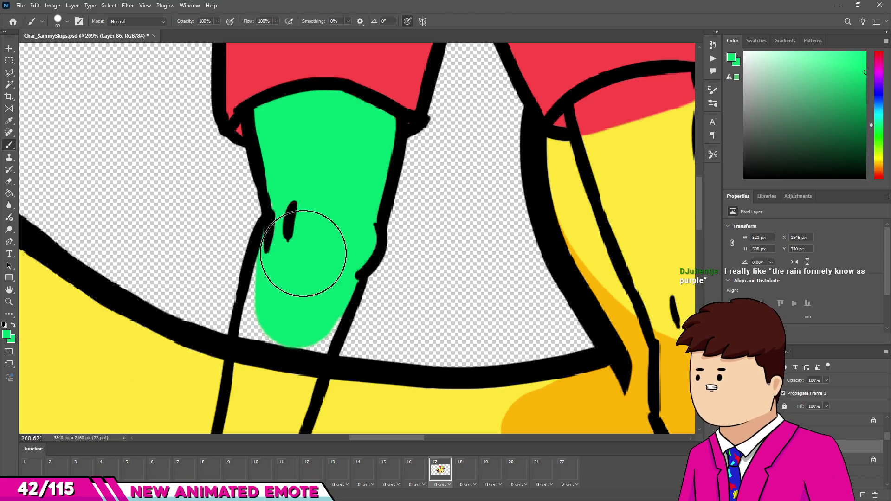
{"action": "scroll", "coordinate": [302, 249], "scroll_direction": "down", "scroll_amount": 3}
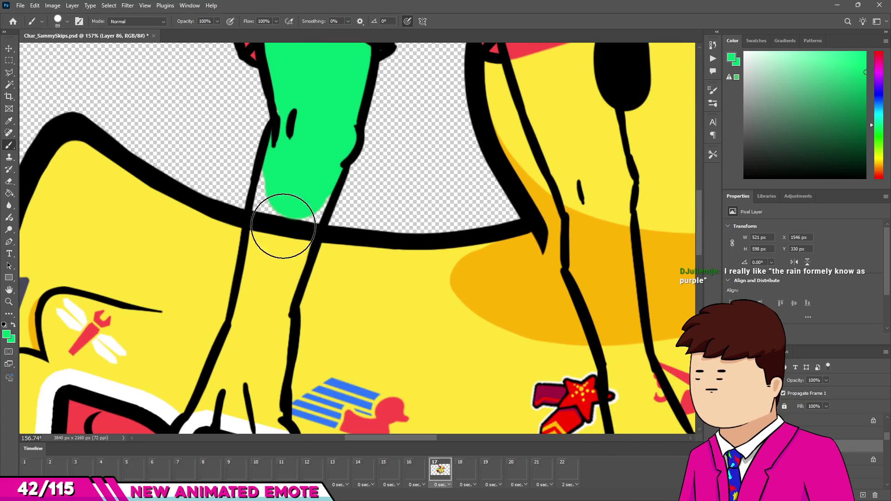
{"action": "mouse_move", "coordinate": [265, 312]}
{"action": "left_mouse_down"}
{"action": "mouse_move", "coordinate": [284, 218]}
{"action": "mouse_move", "coordinate": [327, 141]}
{"action": "left_mouse_up"}
{"action": "scroll", "coordinate": [327, 141], "scroll_direction": "down", "scroll_amount": 3}
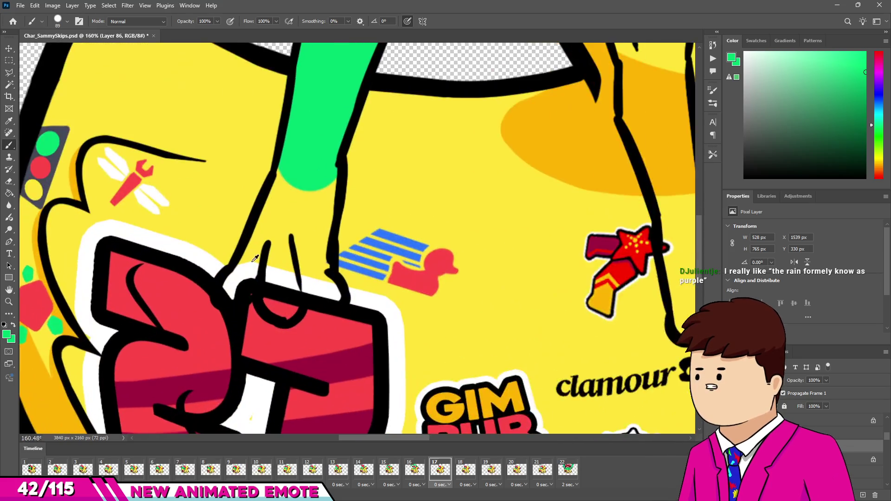
{"action": "scroll", "coordinate": [278, 181], "scroll_direction": "up", "scroll_amount": 2}
{"action": "key", "text": "ctrl+z"}
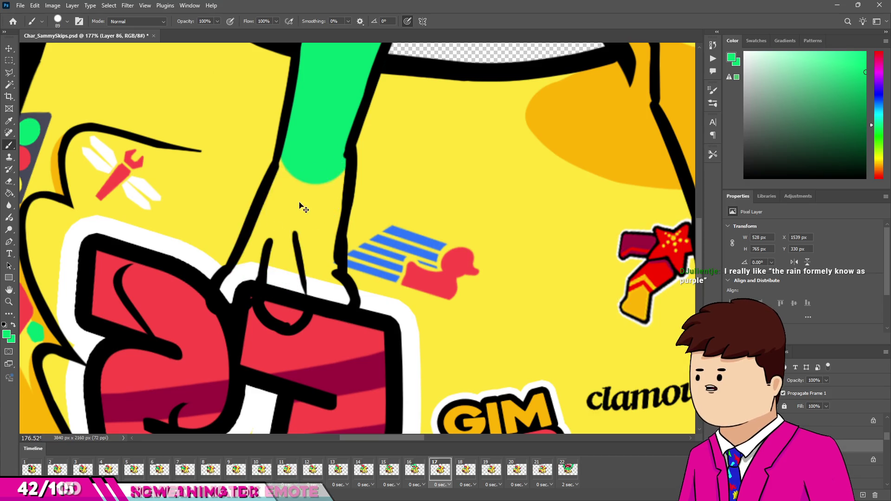
Paint the lower left leg and foot green down over the 23 sticker
{"action": "mouse_move", "coordinate": [306, 186]}
{"action": "left_mouse_down"}
{"action": "mouse_move", "coordinate": [246, 283]}
{"action": "mouse_move", "coordinate": [251, 277]}
{"action": "left_mouse_up"}
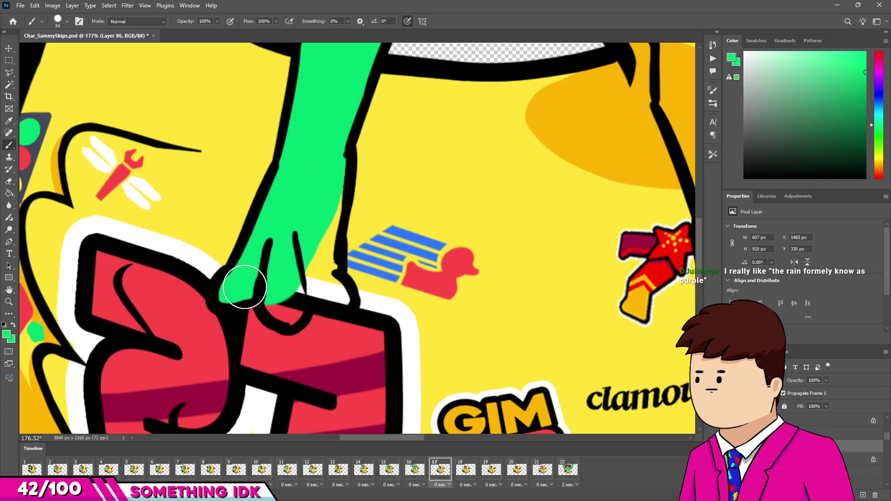
{"action": "mouse_move", "coordinate": [286, 300]}
{"action": "left_mouse_down"}
{"action": "mouse_move", "coordinate": [308, 289]}
{"action": "mouse_move", "coordinate": [330, 291]}
{"action": "left_mouse_up"}
{"action": "scroll", "coordinate": [323, 207], "scroll_direction": "down", "scroll_amount": 5}
{"action": "scroll", "coordinate": [306, 240], "scroll_direction": "up", "scroll_amount": 6}
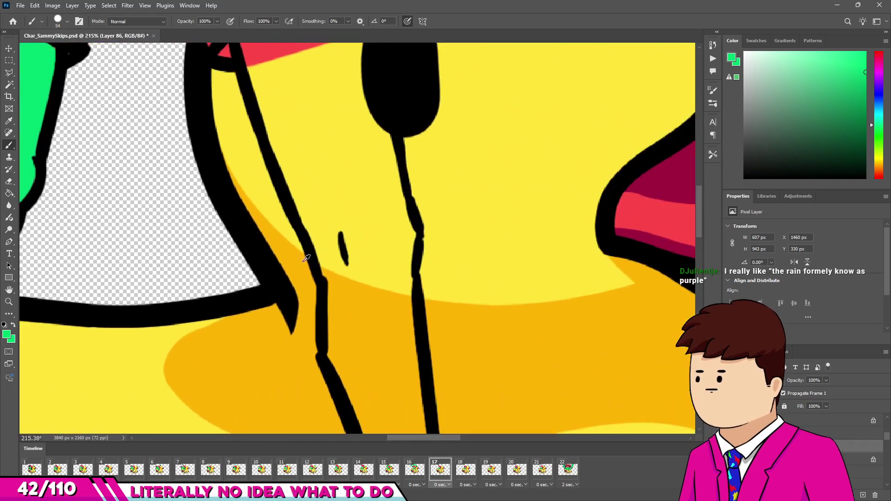
{"action": "scroll", "coordinate": [306, 240], "scroll_direction": "down", "scroll_amount": 2}
Paint the right leg green below the shorts, down to the foot near the life ring
{"action": "left_click", "coordinate": [285, 159]}
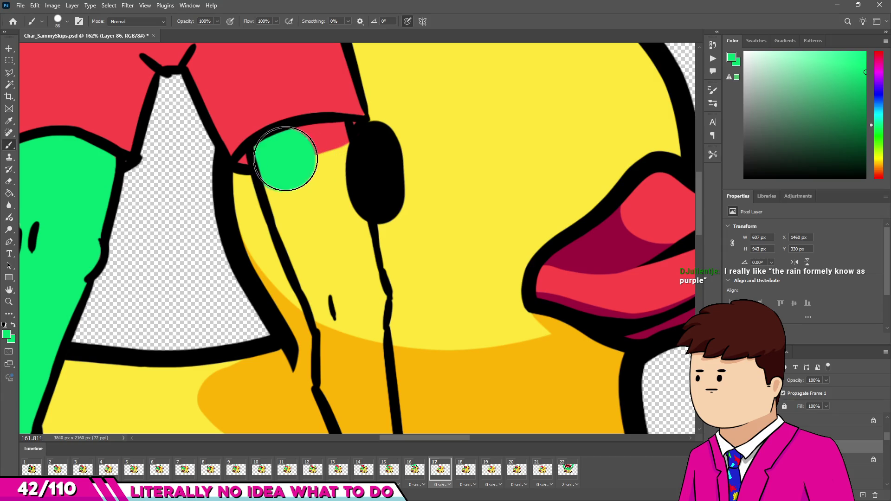
{"action": "left_click_drag", "start_coordinate": [339, 249], "coordinate": [291, 181]}
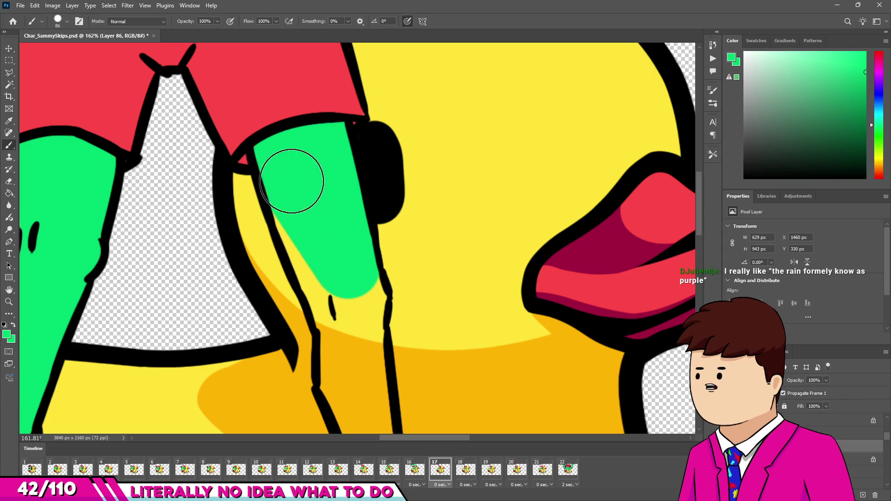
{"action": "mouse_move", "coordinate": [342, 314]}
{"action": "left_mouse_down"}
{"action": "mouse_move", "coordinate": [354, 294]}
{"action": "mouse_move", "coordinate": [338, 205]}
{"action": "left_mouse_up"}
{"action": "scroll", "coordinate": [338, 205], "scroll_direction": "up", "scroll_amount": 2}
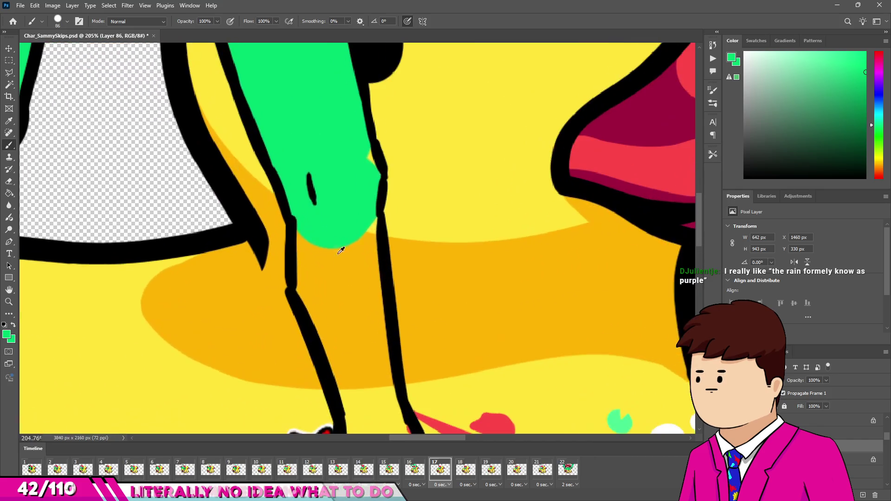
{"action": "scroll", "coordinate": [339, 175], "scroll_direction": "down", "scroll_amount": 3}
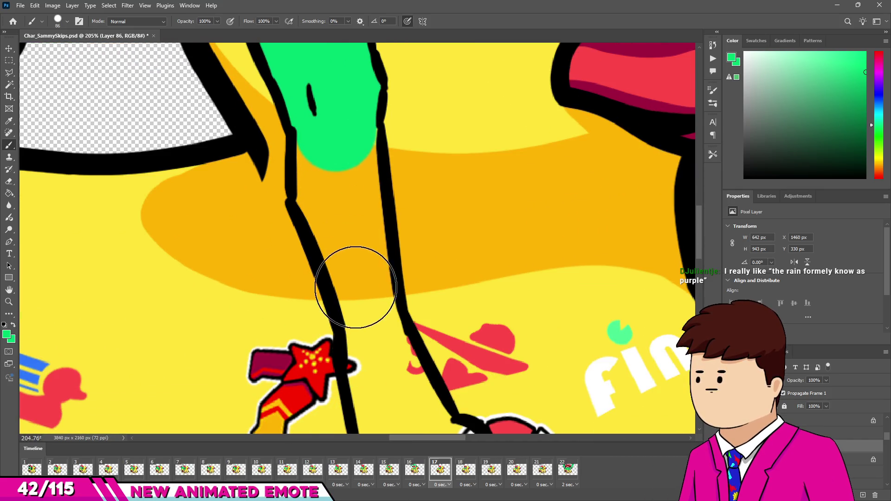
{"action": "mouse_move", "coordinate": [355, 258]}
{"action": "left_mouse_down"}
{"action": "mouse_move", "coordinate": [336, 201]}
{"action": "mouse_move", "coordinate": [354, 338]}
{"action": "mouse_move", "coordinate": [369, 373]}
{"action": "mouse_move", "coordinate": [376, 253]}
{"action": "mouse_move", "coordinate": [366, 224]}
{"action": "left_mouse_up"}
{"action": "scroll", "coordinate": [356, 302], "scroll_direction": "down", "scroll_amount": 2}
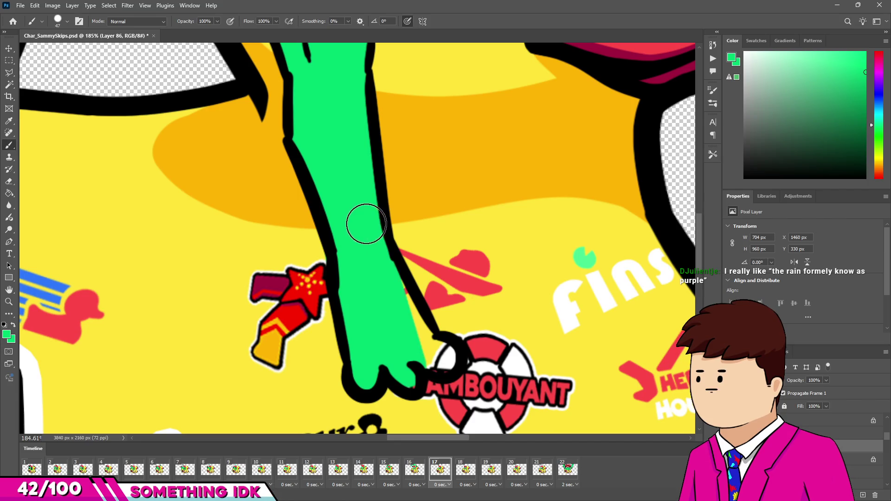
{"action": "left_click_drag", "start_coordinate": [408, 337], "coordinate": [440, 360]}
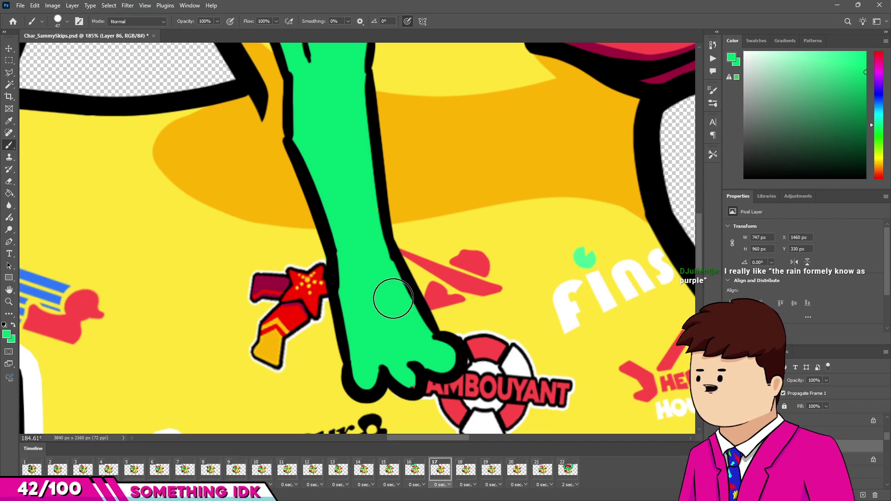
{"action": "scroll", "coordinate": [367, 219], "scroll_direction": "down", "scroll_amount": 5}
Fill the frog's hand above the torso with green
{"action": "scroll", "coordinate": [271, 199], "scroll_direction": "up", "scroll_amount": 4}
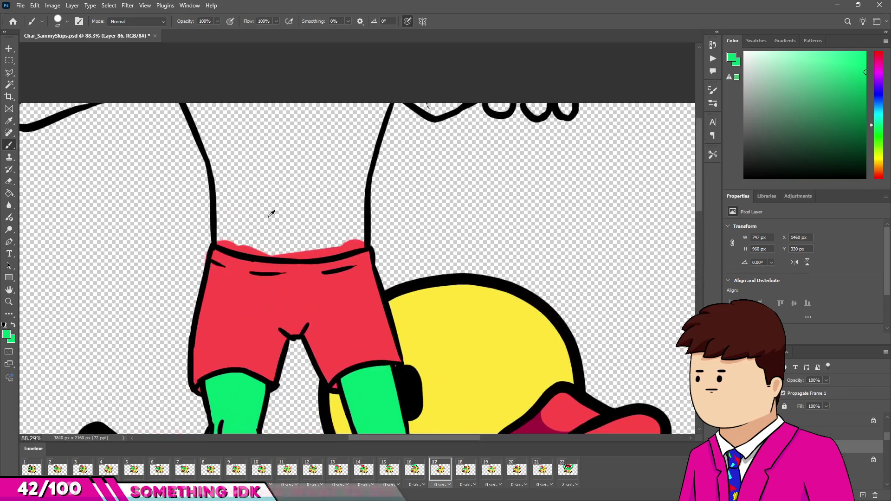
{"action": "scroll", "coordinate": [106, 106], "scroll_direction": "down", "scroll_amount": 3}
{"action": "scroll", "coordinate": [224, 217], "scroll_direction": "up", "scroll_amount": 5}
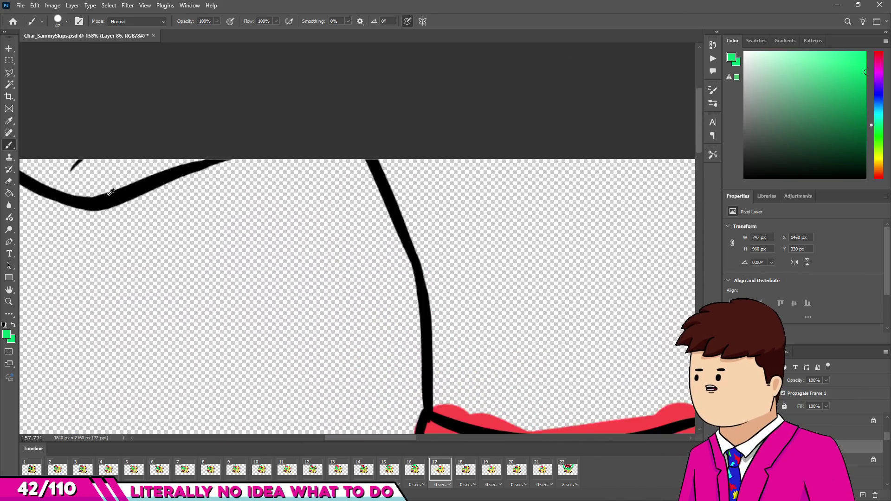
{"action": "scroll", "coordinate": [225, 217], "scroll_direction": "up", "scroll_amount": 1}
{"action": "left_click_drag", "start_coordinate": [170, 168], "coordinate": [235, 193]}
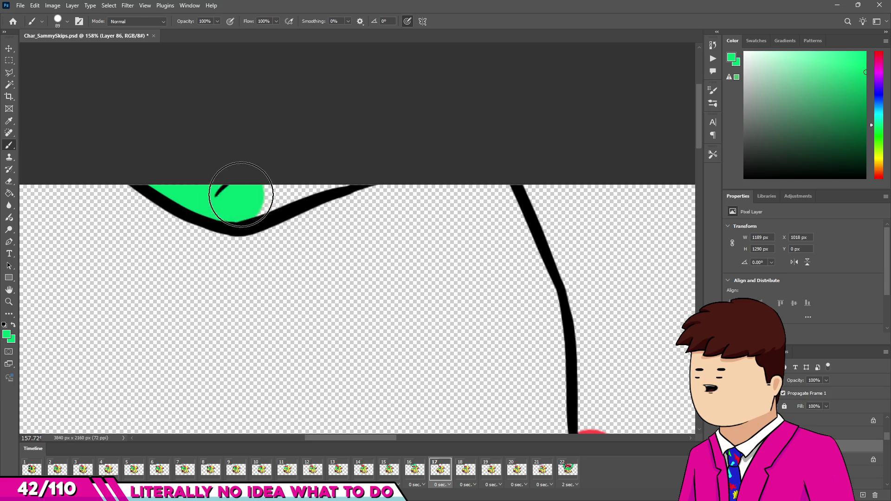
{"action": "scroll", "coordinate": [259, 169], "scroll_direction": "down", "scroll_amount": 4}
{"action": "scroll", "coordinate": [498, 249], "scroll_direction": "up", "scroll_amount": 10}
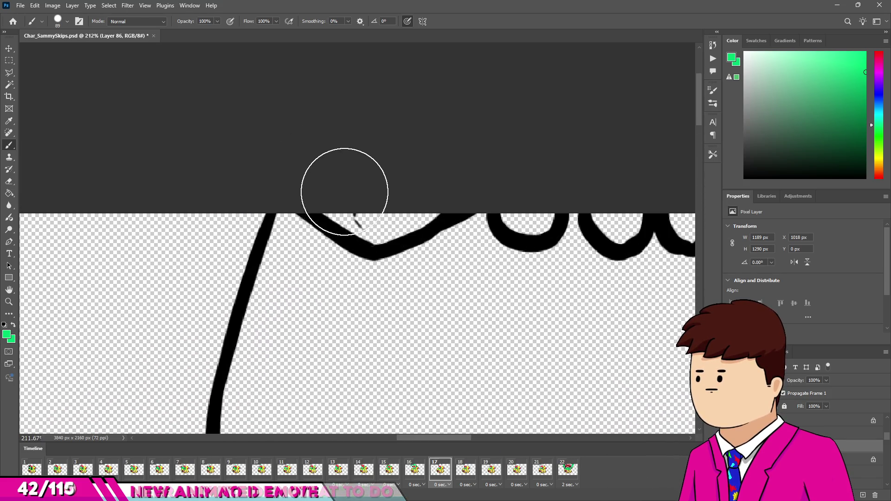
Paint the fingers green inside the outline and shrink the brush for the small fingers
{"action": "mouse_move", "coordinate": [345, 191]}
{"action": "left_mouse_down"}
{"action": "mouse_move", "coordinate": [374, 205]}
{"action": "mouse_move", "coordinate": [366, 200]}
{"action": "left_mouse_up"}
{"action": "scroll", "coordinate": [456, 212], "scroll_direction": "down", "scroll_amount": 1}
{"action": "key", "text": "bracketleft"}
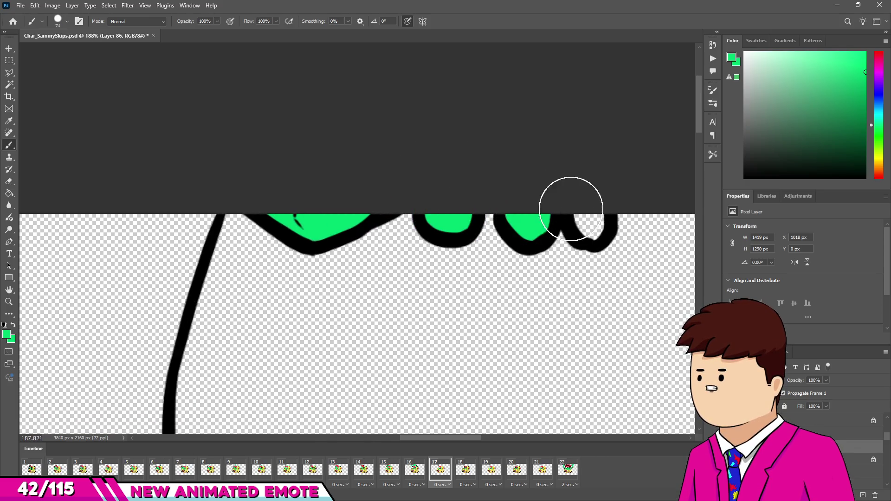
{"action": "left_click_drag", "start_coordinate": [576, 207], "coordinate": [571, 207]}
{"action": "scroll", "coordinate": [359, 262], "scroll_direction": "down", "scroll_amount": 6}
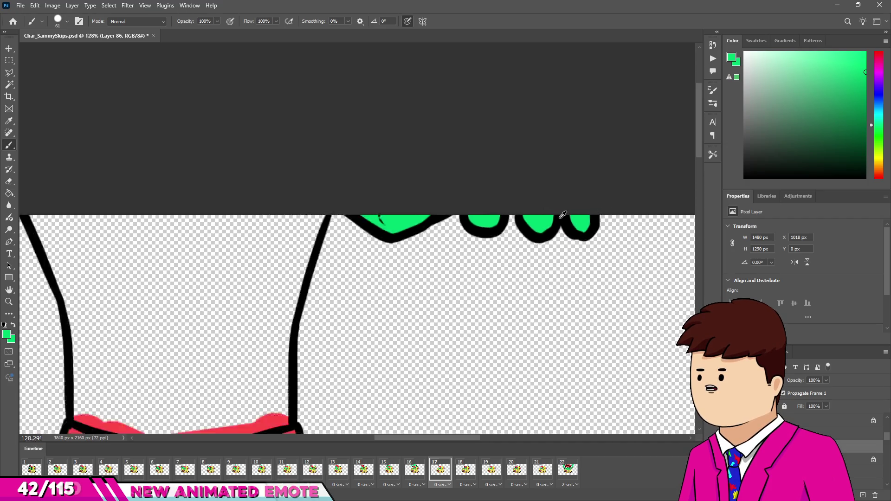
{"action": "scroll", "coordinate": [359, 261], "scroll_direction": "up", "scroll_amount": 2}
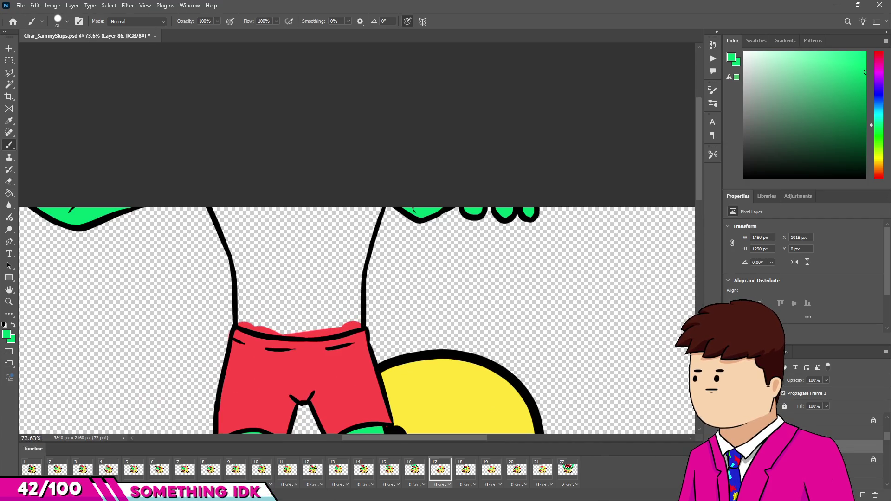
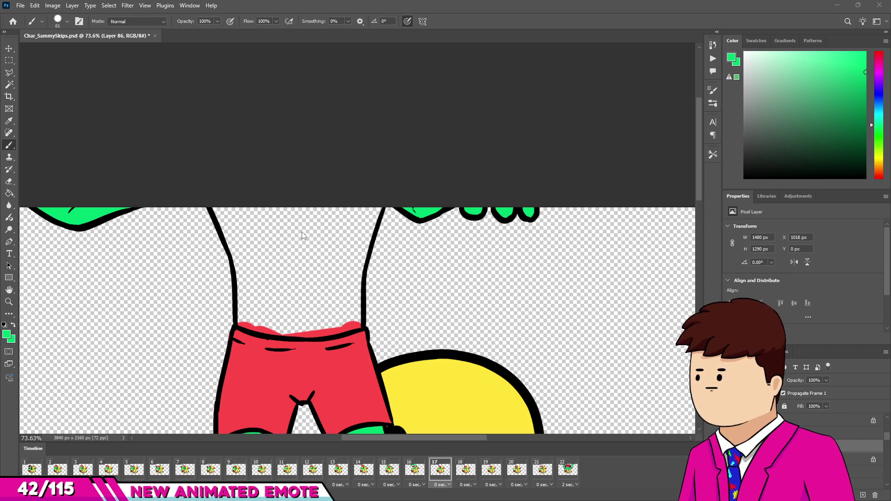
On frame 17, paint green strokes along the frog torso's left side, bottom and right edge
{"action": "scroll", "coordinate": [309, 261], "scroll_direction": "up", "scroll_amount": 5}
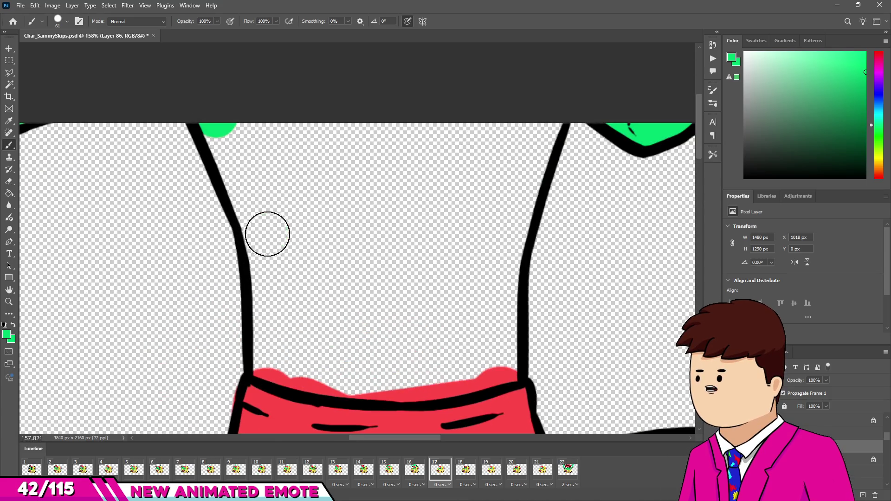
{"action": "left_click", "coordinate": [266, 230], "text": "shift"}
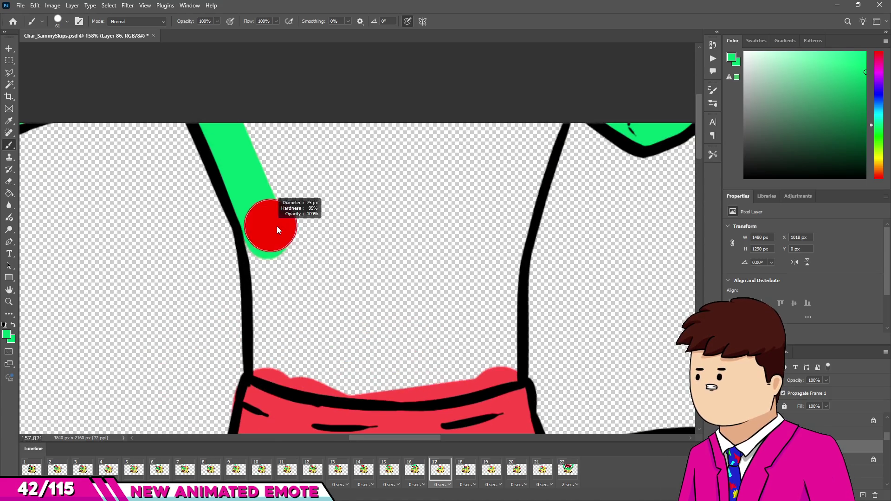
{"action": "left_click", "coordinate": [286, 243]}
{"action": "left_click", "coordinate": [487, 251], "text": "shift"}
{"action": "left_click", "coordinate": [506, 188], "text": "shift"}
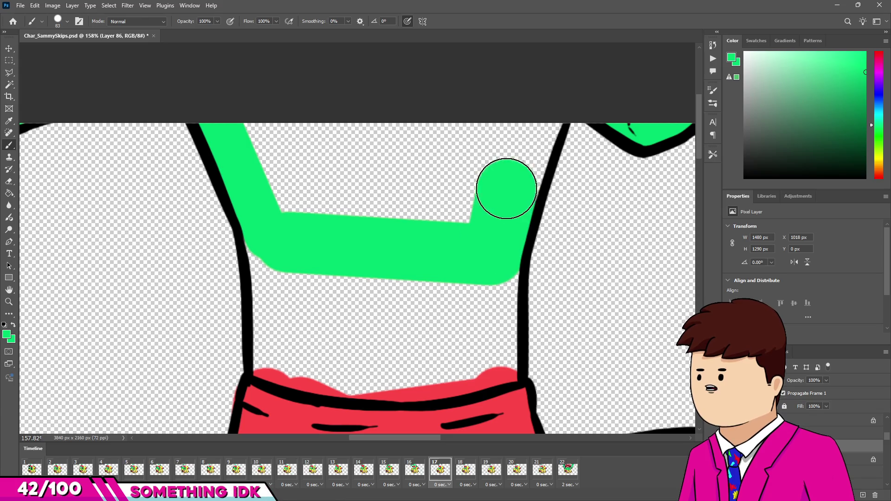
{"action": "mouse_move", "coordinate": [487, 135]}
{"action": "left_mouse_down"}
{"action": "mouse_move", "coordinate": [358, 135]}
{"action": "mouse_move", "coordinate": [279, 169]}
{"action": "mouse_move", "coordinate": [280, 186]}
{"action": "left_mouse_up"}
Fill the torso's remaining transparent gap green, undoing strokes that covered the waistband
{"action": "left_click_drag", "start_coordinate": [457, 203], "coordinate": [325, 200]}
{"action": "scroll", "coordinate": [314, 295], "scroll_direction": "up", "scroll_amount": 1}
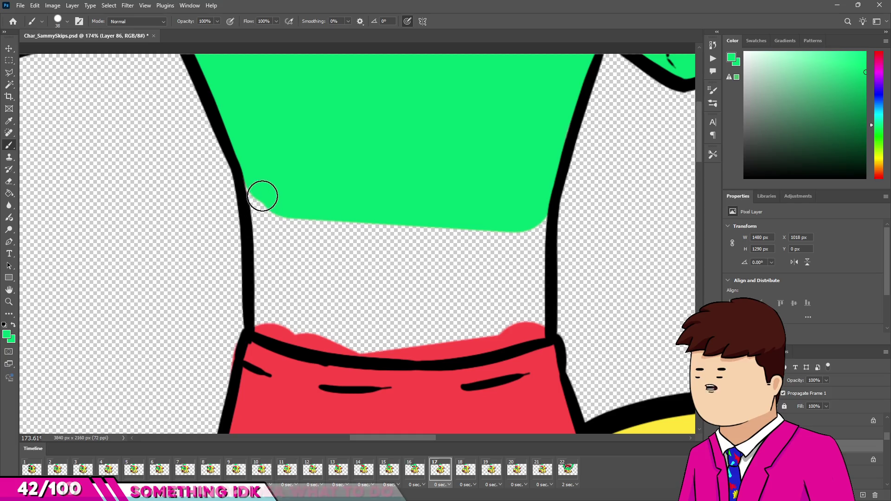
{"action": "mouse_move", "coordinate": [262, 190]}
{"action": "left_mouse_down"}
{"action": "mouse_move", "coordinate": [266, 320]}
{"action": "mouse_move", "coordinate": [278, 330]}
{"action": "mouse_move", "coordinate": [456, 355]}
{"action": "mouse_move", "coordinate": [495, 344]}
{"action": "left_mouse_up"}
{"action": "key", "text": "ctrl+z"}
{"action": "key", "text": "ctrl+z"}
{"action": "mouse_move", "coordinate": [404, 346]}
{"action": "left_mouse_down"}
{"action": "mouse_move", "coordinate": [498, 344]}
{"action": "mouse_move", "coordinate": [534, 320]}
{"action": "left_mouse_up"}
{"action": "left_click_drag", "start_coordinate": [534, 215], "coordinate": [534, 318]}
{"action": "key", "text": "bracketright"}
{"action": "key", "text": "bracketright"}
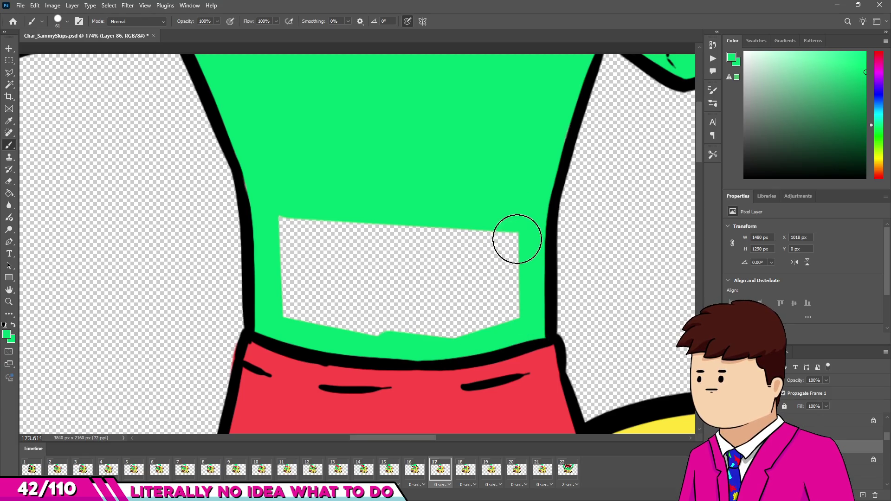
{"action": "mouse_move", "coordinate": [291, 228]}
{"action": "left_mouse_down"}
{"action": "mouse_move", "coordinate": [285, 261]}
{"action": "mouse_move", "coordinate": [517, 264]}
{"action": "mouse_move", "coordinate": [390, 293]}
{"action": "mouse_move", "coordinate": [285, 294]}
{"action": "mouse_move", "coordinate": [462, 319]}
{"action": "mouse_move", "coordinate": [375, 312]}
{"action": "left_mouse_up"}
{"action": "scroll", "coordinate": [306, 221], "scroll_direction": "down", "scroll_amount": 5}
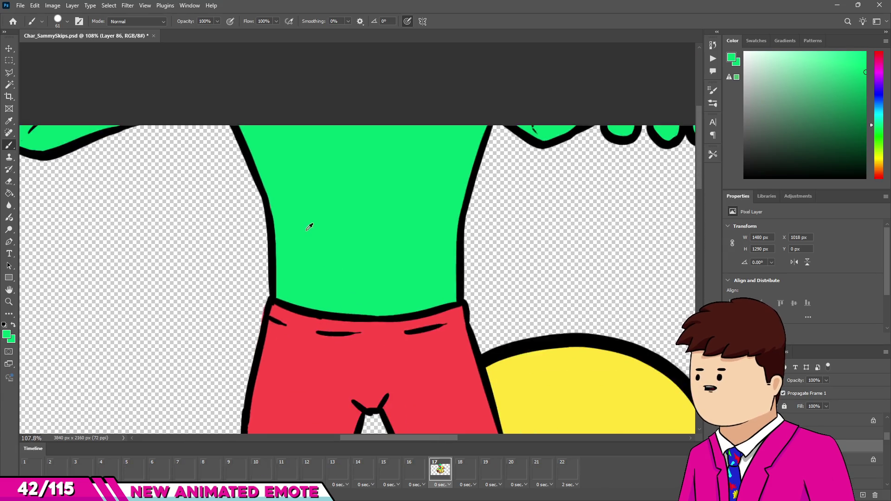
{"action": "scroll", "coordinate": [307, 207], "scroll_direction": "down", "scroll_amount": 2}
Compare frames 1, 16 and 17 with the green colour layer hidden, ending on frame 18
{"action": "scroll", "coordinate": [330, 302], "scroll_direction": "up", "scroll_amount": 2}
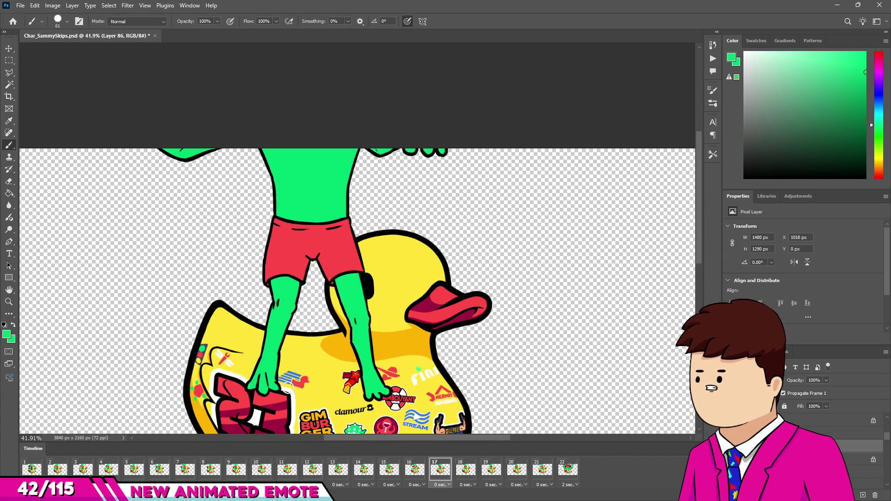
{"action": "left_click", "coordinate": [31, 469]}
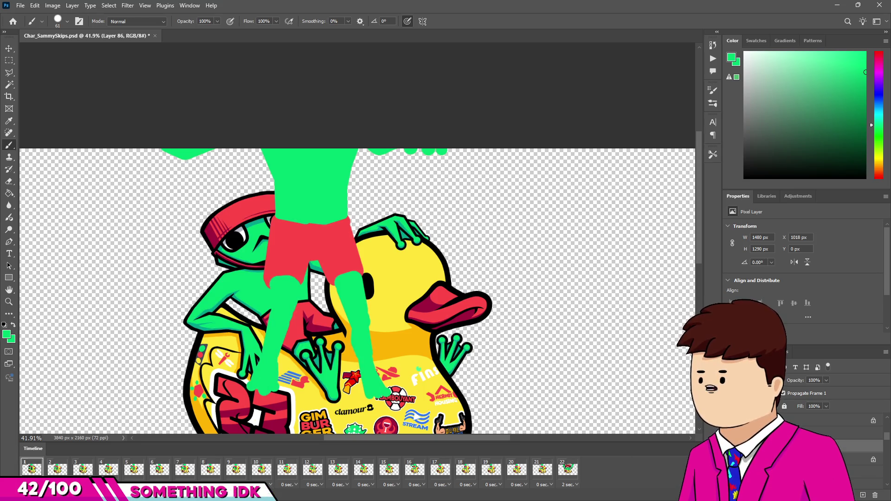
{"action": "left_click", "coordinate": [731, 447]}
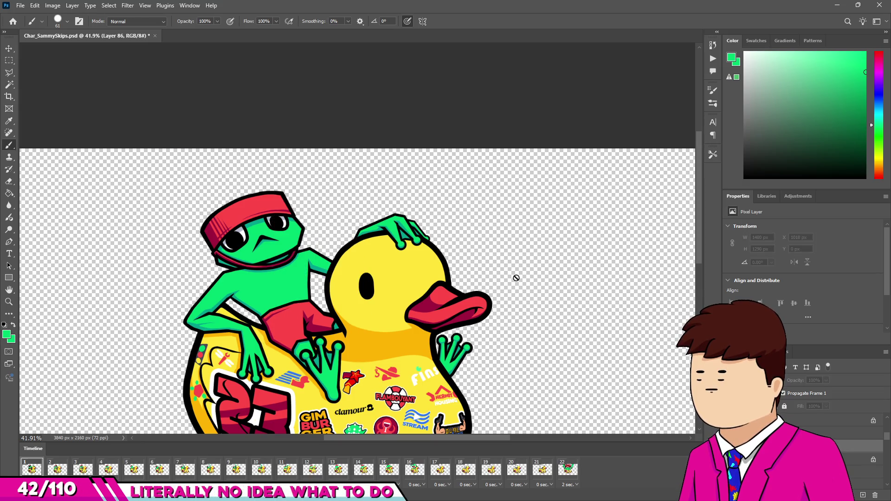
{"action": "left_click", "coordinate": [418, 470]}
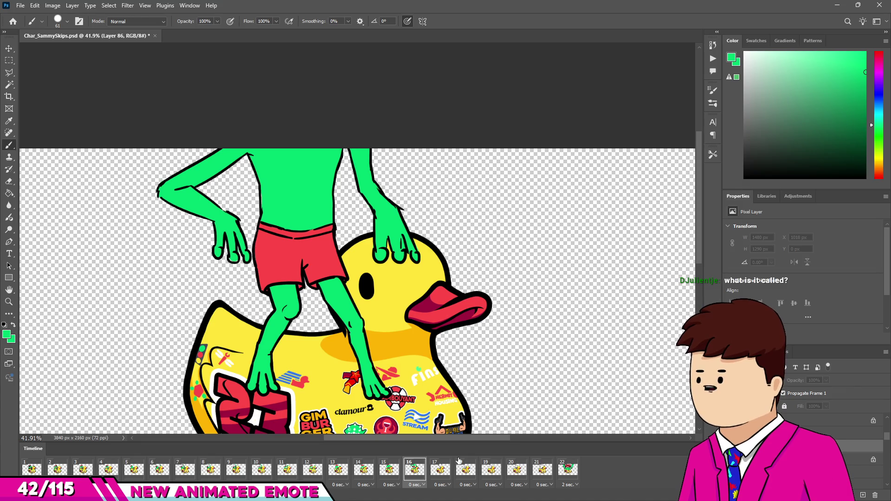
{"action": "left_click", "coordinate": [450, 472]}
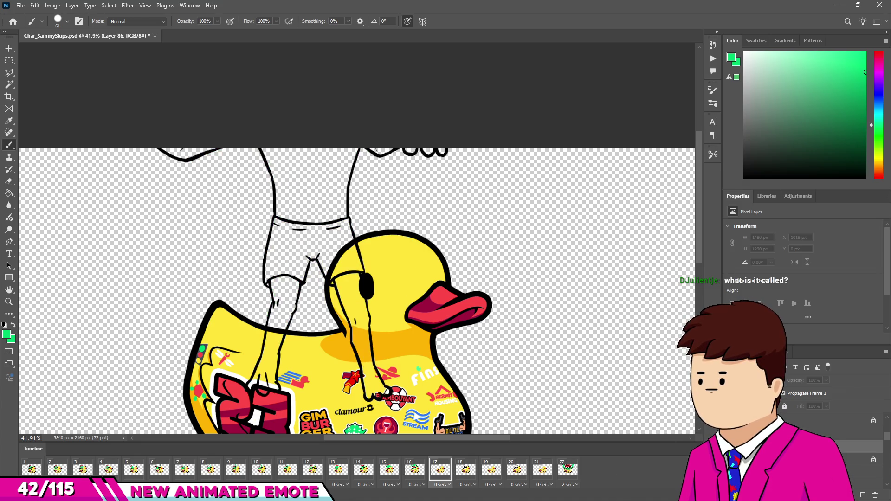
{"action": "left_click", "coordinate": [475, 476]}
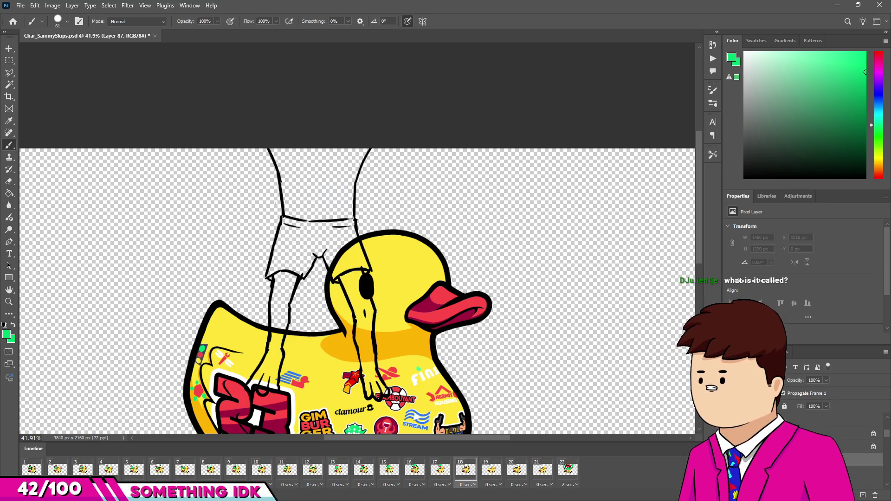
Sample the duck beak's red and paint the left leg of the shorts
{"action": "scroll", "coordinate": [423, 256], "scroll_direction": "up", "scroll_amount": 6}
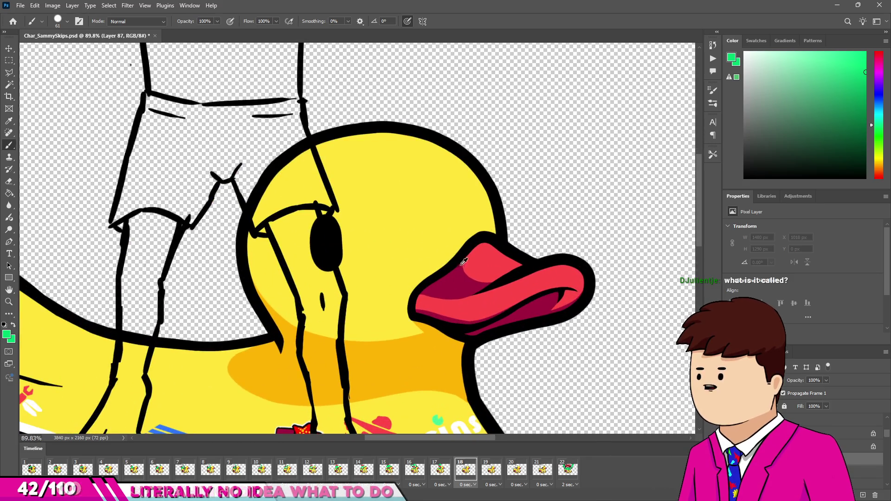
{"action": "left_click", "coordinate": [464, 262], "text": "alt"}
{"action": "scroll", "coordinate": [277, 163], "scroll_direction": "up", "scroll_amount": 3}
{"action": "left_click", "coordinate": [277, 163]}
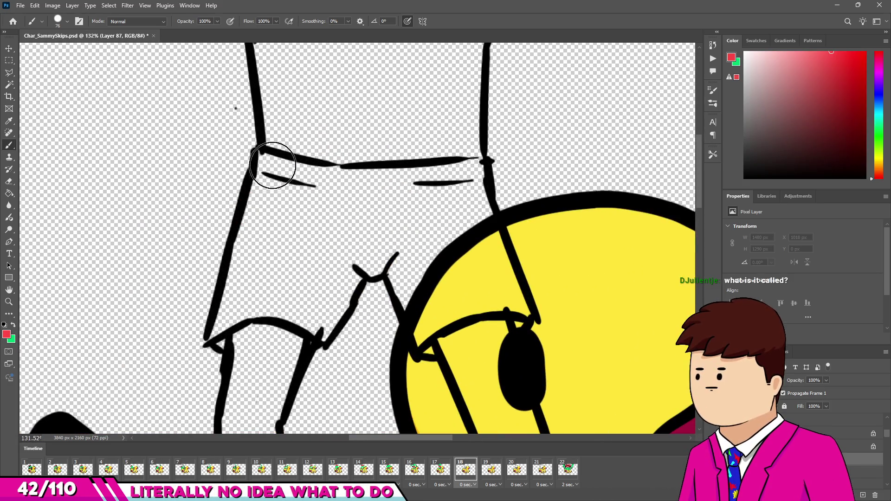
{"action": "left_click", "coordinate": [233, 332], "text": "shift"}
{"action": "left_click", "coordinate": [304, 327], "text": "shift"}
{"action": "left_click", "coordinate": [346, 274], "text": "shift"}
Fill the crotch, right leg, waistband and remaining shorts area red with a larger brush
{"action": "mouse_move", "coordinate": [354, 254]}
{"action": "left_mouse_down"}
{"action": "mouse_move", "coordinate": [411, 254]}
{"action": "mouse_move", "coordinate": [433, 335]}
{"action": "mouse_move", "coordinate": [458, 329]}
{"action": "left_mouse_up"}
{"action": "left_click", "coordinate": [462, 188], "text": "shift"}
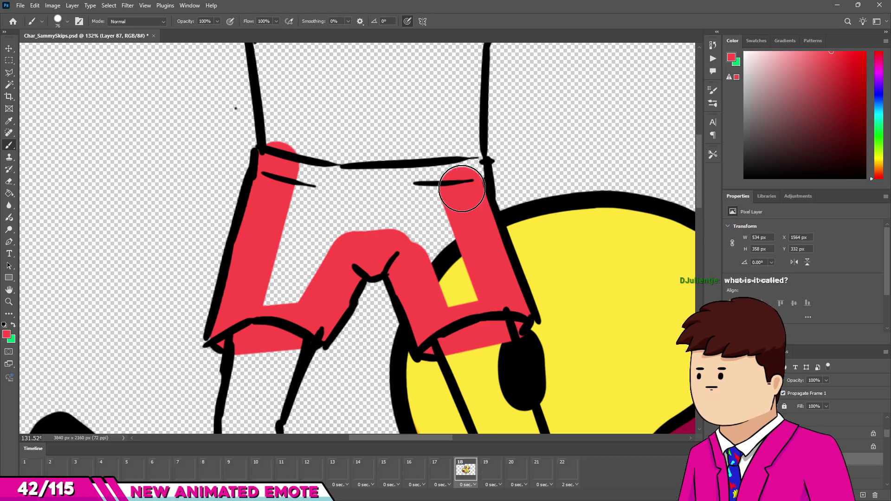
{"action": "left_click_drag", "start_coordinate": [468, 172], "coordinate": [298, 170]}
{"action": "key", "text": "bracketright"}
{"action": "key", "text": "bracketright"}
{"action": "key", "text": "bracketright"}
{"action": "mouse_move", "coordinate": [298, 209]}
{"action": "left_mouse_down"}
{"action": "mouse_move", "coordinate": [299, 254]}
{"action": "mouse_move", "coordinate": [404, 220]}
{"action": "mouse_move", "coordinate": [452, 268]}
{"action": "left_mouse_up"}
{"action": "scroll", "coordinate": [325, 302], "scroll_direction": "down", "scroll_amount": 5}
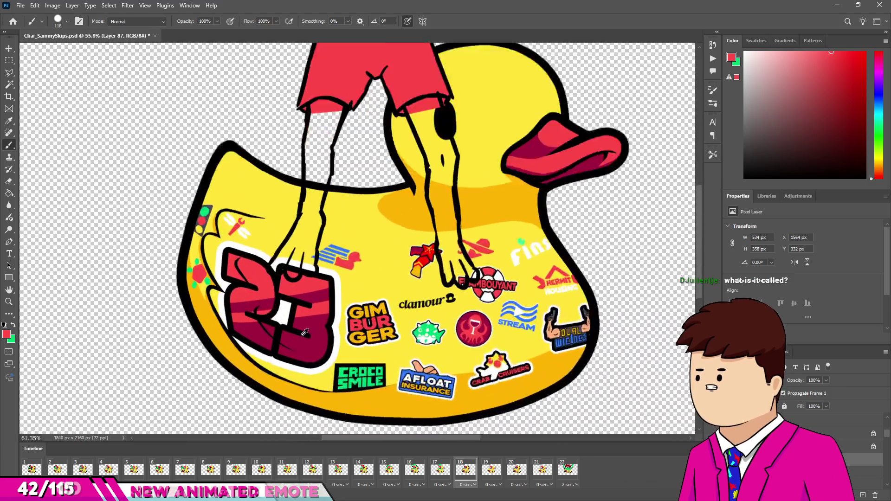
Sample green from the pufferfish sticker and fill the frog's right leg interior green
{"action": "scroll", "coordinate": [305, 333], "scroll_direction": "up", "scroll_amount": 5}
{"action": "left_click", "coordinate": [626, 232], "text": "alt"}
{"action": "scroll", "coordinate": [440, 182], "scroll_direction": "down", "scroll_amount": 4}
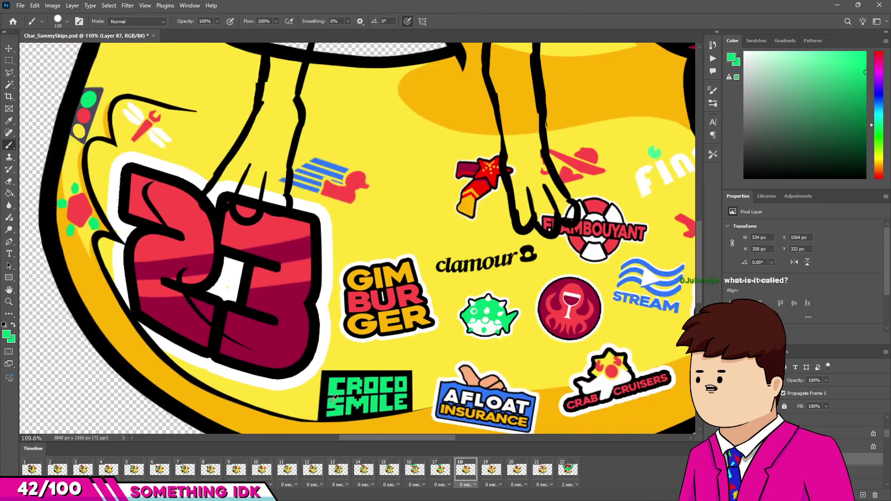
{"action": "scroll", "coordinate": [440, 183], "scroll_direction": "up", "scroll_amount": 4}
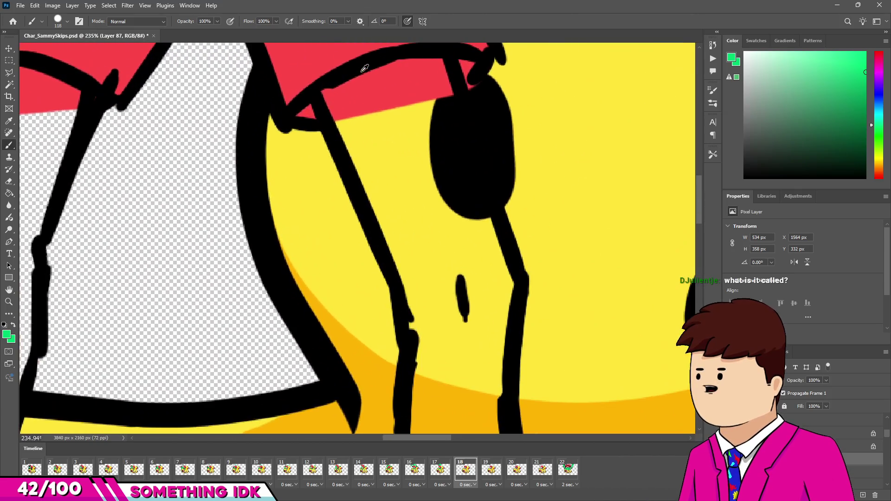
{"action": "left_click", "coordinate": [341, 104]}
{"action": "left_click", "coordinate": [434, 78], "text": "shift"}
{"action": "left_click", "coordinate": [488, 278], "text": "shift"}
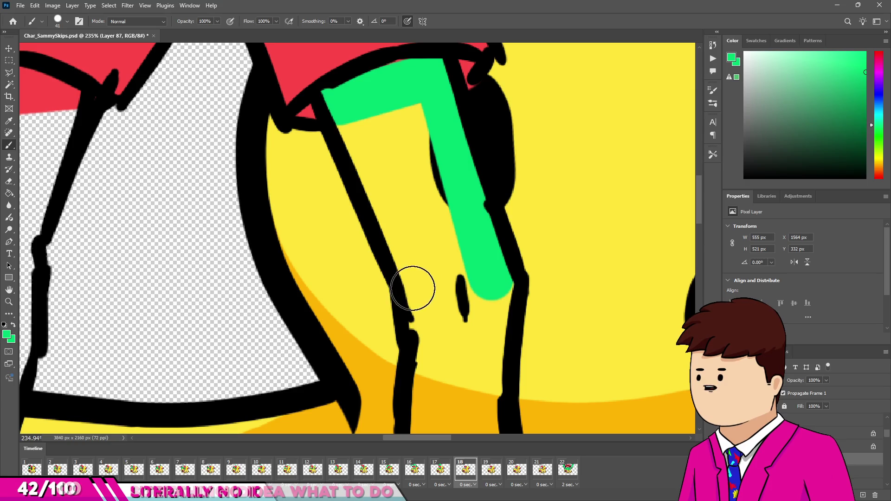
{"action": "left_click", "coordinate": [419, 293], "text": "shift"}
{"action": "mouse_move", "coordinate": [370, 148]}
{"action": "left_mouse_down"}
{"action": "mouse_move", "coordinate": [404, 149]}
{"action": "mouse_move", "coordinate": [438, 199]}
{"action": "mouse_move", "coordinate": [450, 249]}
{"action": "left_mouse_up"}
Paint the lower right leg and toes green, undoing strokes over the belly shading
{"action": "scroll", "coordinate": [450, 248], "scroll_direction": "down", "scroll_amount": 1}
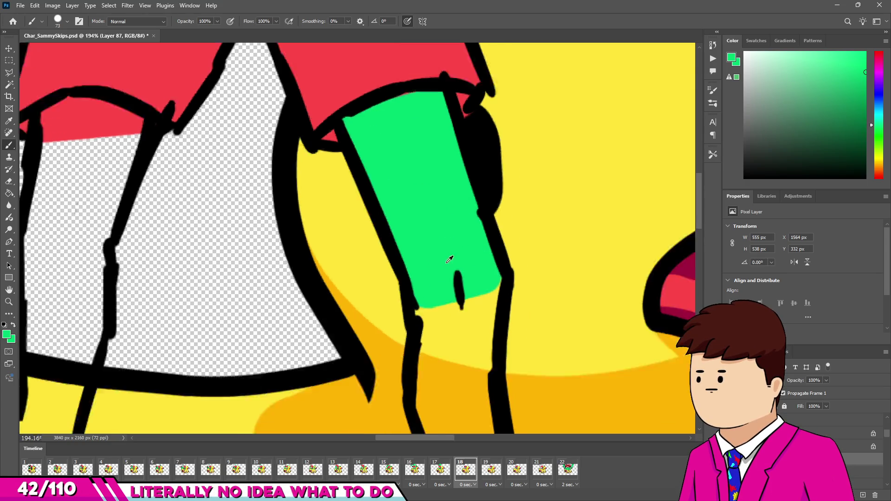
{"action": "scroll", "coordinate": [464, 279], "scroll_direction": "down", "scroll_amount": 1}
{"action": "mouse_move", "coordinate": [454, 289]}
{"action": "left_mouse_down"}
{"action": "mouse_move", "coordinate": [457, 324]}
{"action": "mouse_move", "coordinate": [450, 301]}
{"action": "left_mouse_up"}
{"action": "scroll", "coordinate": [450, 301], "scroll_direction": "down", "scroll_amount": 2}
{"action": "scroll", "coordinate": [441, 306], "scroll_direction": "up", "scroll_amount": 3}
{"action": "right_click", "coordinate": [424, 307]}
{"action": "key", "text": "Escape"}
{"action": "mouse_move", "coordinate": [416, 272]}
{"action": "left_mouse_down"}
{"action": "mouse_move", "coordinate": [450, 382]}
{"action": "mouse_move", "coordinate": [457, 283]}
{"action": "mouse_move", "coordinate": [450, 255]}
{"action": "left_mouse_up"}
{"action": "key", "text": "ctrl+z"}
{"action": "key", "text": "ctrl+z"}
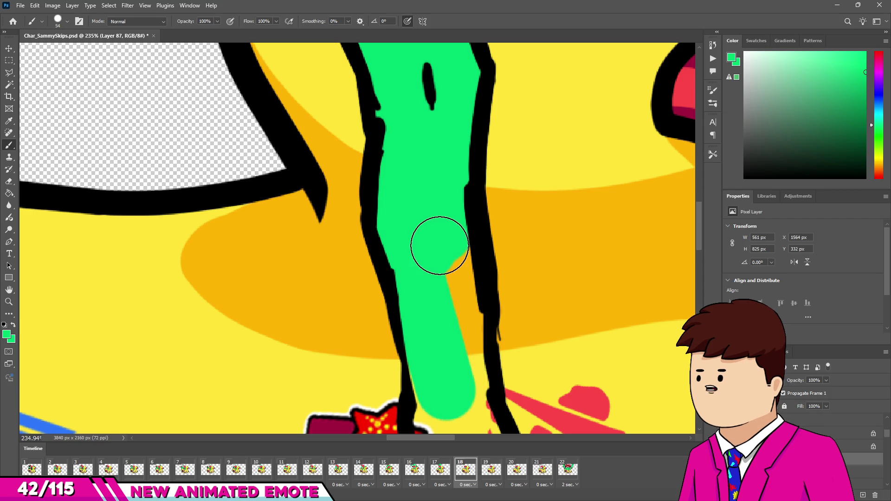
{"action": "scroll", "coordinate": [444, 231], "scroll_direction": "down", "scroll_amount": 3}
{"action": "scroll", "coordinate": [444, 231], "scroll_direction": "down", "scroll_amount": 1}
{"action": "scroll", "coordinate": [429, 139], "scroll_direction": "up", "scroll_amount": 3}
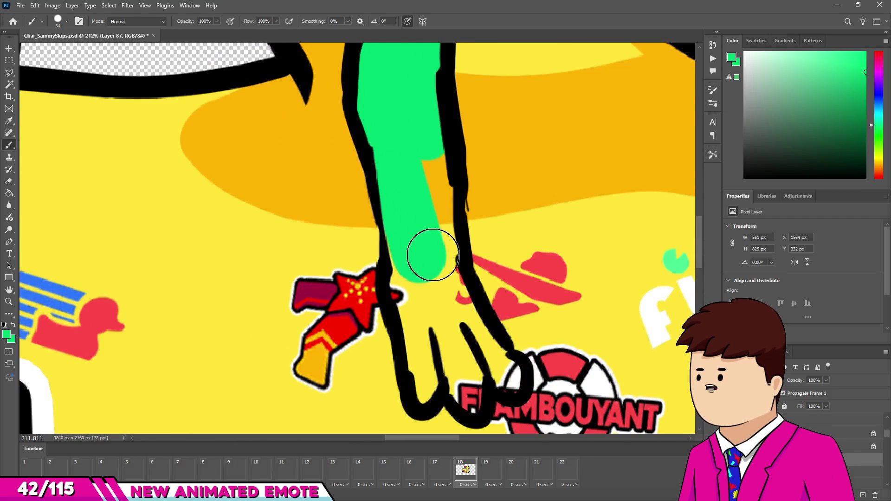
{"action": "mouse_move", "coordinate": [417, 272]}
{"action": "left_mouse_down"}
{"action": "mouse_move", "coordinate": [434, 389]}
{"action": "mouse_move", "coordinate": [445, 357]}
{"action": "mouse_move", "coordinate": [462, 374]}
{"action": "mouse_move", "coordinate": [442, 292]}
{"action": "mouse_move", "coordinate": [490, 363]}
{"action": "mouse_move", "coordinate": [478, 339]}
{"action": "left_mouse_up"}
{"action": "key", "text": "bracketleft"}
{"action": "key", "text": "bracketleft"}
{"action": "key", "text": "bracketright"}
Fill the left leg green from the foot up to the shorts
{"action": "scroll", "coordinate": [492, 278], "scroll_direction": "down", "scroll_amount": 8}
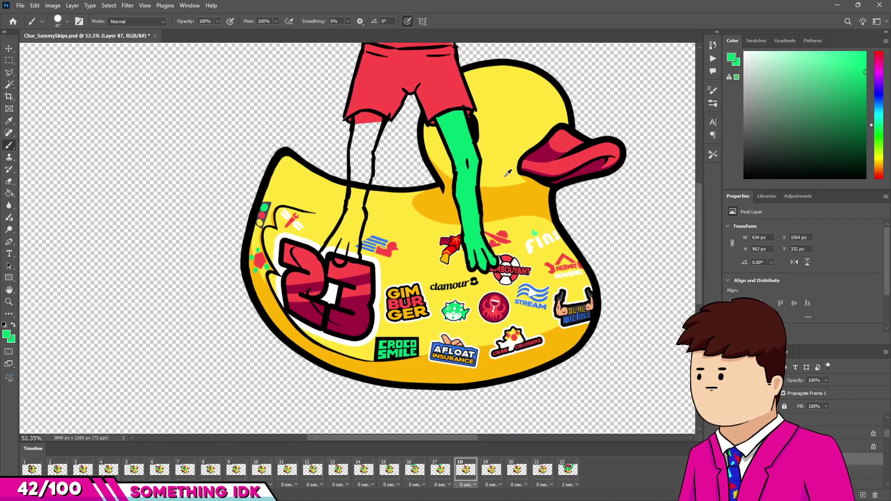
{"action": "scroll", "coordinate": [325, 257], "scroll_direction": "up", "scroll_amount": 10}
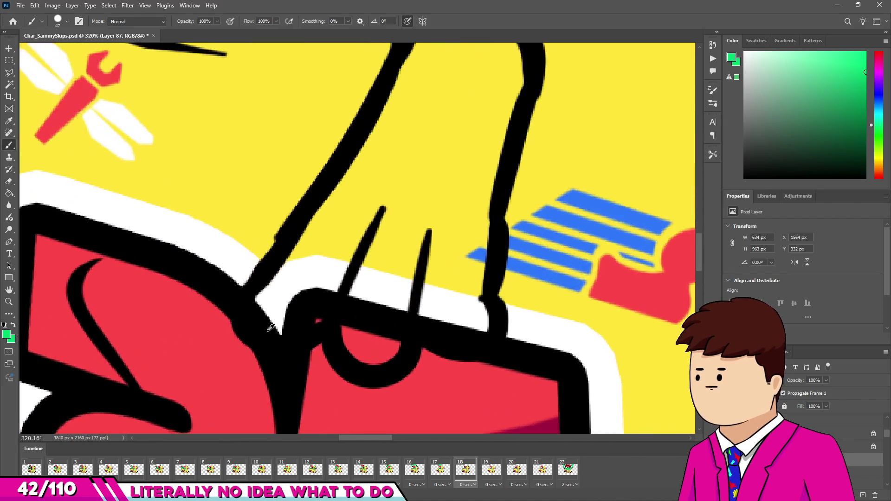
{"action": "key", "text": "bracketleft"}
{"action": "left_click_drag", "start_coordinate": [281, 308], "coordinate": [348, 209]}
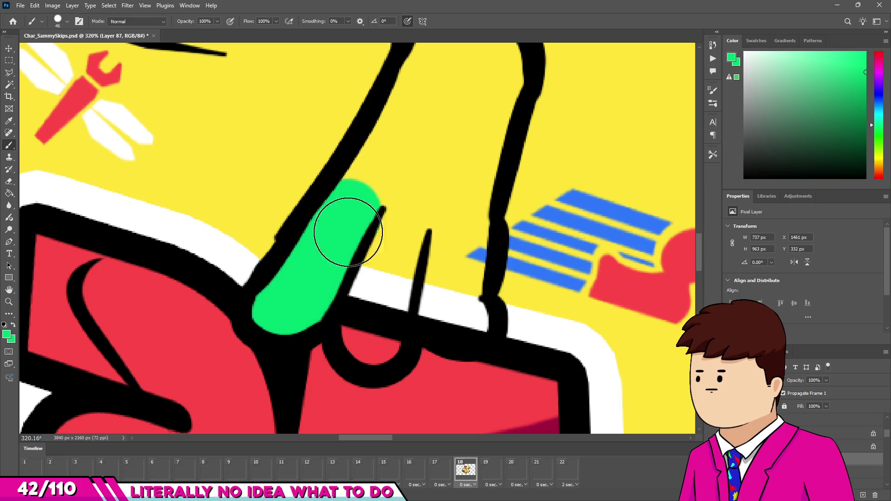
{"action": "left_click_drag", "start_coordinate": [368, 320], "coordinate": [394, 180]}
{"action": "key", "text": "bracketright"}
{"action": "key", "text": "bracketright"}
{"action": "mouse_move", "coordinate": [447, 307]}
{"action": "left_mouse_down"}
{"action": "mouse_move", "coordinate": [463, 139]}
{"action": "mouse_move", "coordinate": [454, 165]}
{"action": "mouse_move", "coordinate": [476, 181]}
{"action": "left_mouse_up"}
{"action": "scroll", "coordinate": [463, 140], "scroll_direction": "down", "scroll_amount": 3}
{"action": "scroll", "coordinate": [459, 185], "scroll_direction": "down", "scroll_amount": 5}
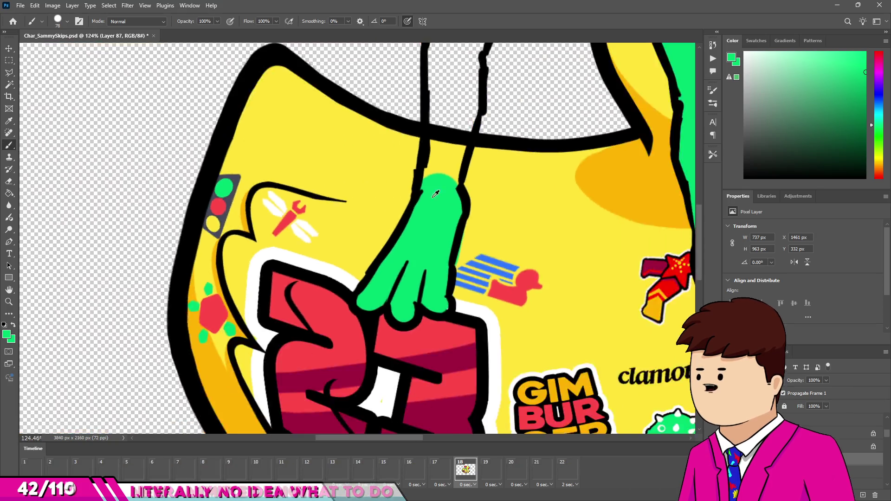
{"action": "scroll", "coordinate": [424, 265], "scroll_direction": "up", "scroll_amount": 4}
{"action": "scroll", "coordinate": [405, 320], "scroll_direction": "down", "scroll_amount": 2}
{"action": "scroll", "coordinate": [447, 120], "scroll_direction": "up", "scroll_amount": 3}
{"action": "left_click_drag", "start_coordinate": [447, 120], "coordinate": [431, 302]}
{"action": "scroll", "coordinate": [437, 169], "scroll_direction": "down", "scroll_amount": 2}
{"action": "scroll", "coordinate": [438, 169], "scroll_direction": "up", "scroll_amount": 1}
{"action": "mouse_move", "coordinate": [431, 260]}
{"action": "left_mouse_down"}
{"action": "mouse_move", "coordinate": [442, 79]}
{"action": "mouse_move", "coordinate": [482, 138]}
{"action": "mouse_move", "coordinate": [438, 223]}
{"action": "mouse_move", "coordinate": [427, 348]}
{"action": "left_mouse_up"}
{"action": "scroll", "coordinate": [428, 348], "scroll_direction": "down", "scroll_amount": 5}
{"action": "scroll", "coordinate": [377, 252], "scroll_direction": "up", "scroll_amount": 5}
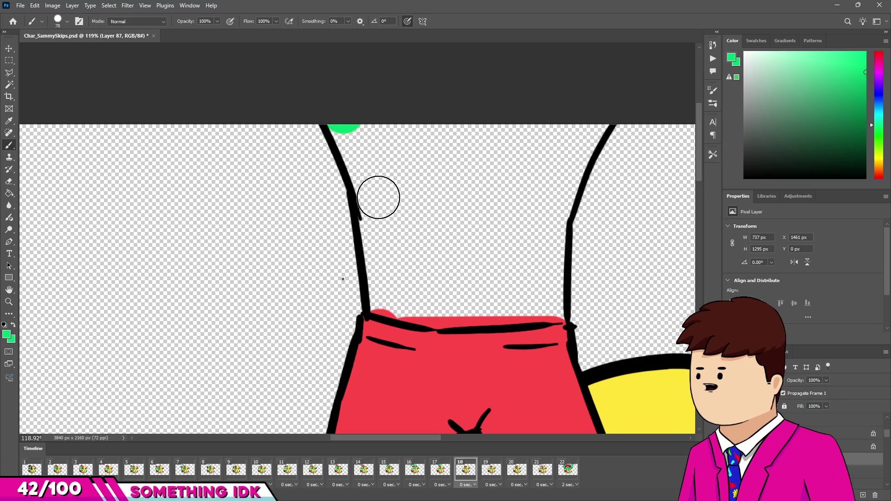
Paint the torso above the shorts, the right leg top and the gap between legs green
{"action": "mouse_move", "coordinate": [378, 197]}
{"action": "left_mouse_down"}
{"action": "mouse_move", "coordinate": [352, 128]}
{"action": "mouse_move", "coordinate": [420, 297]}
{"action": "mouse_move", "coordinate": [471, 306]}
{"action": "left_mouse_up"}
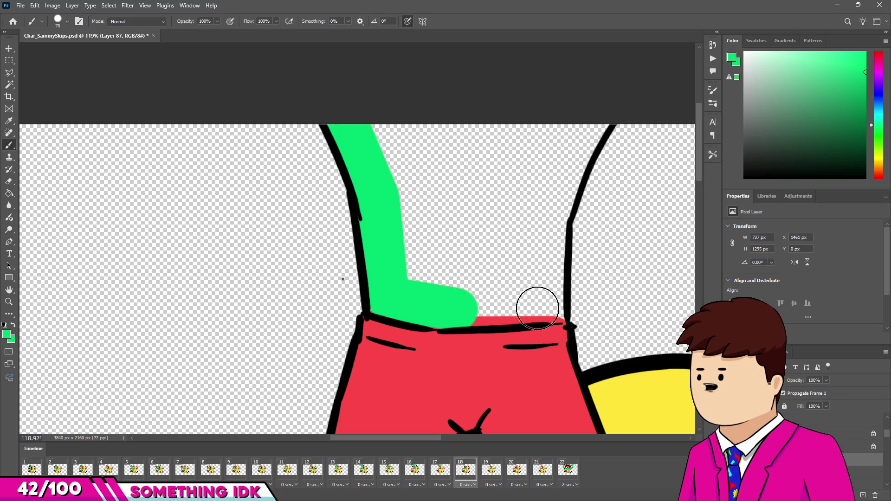
{"action": "left_click_drag", "start_coordinate": [537, 309], "coordinate": [545, 307]}
{"action": "left_click_drag", "start_coordinate": [545, 212], "coordinate": [546, 279]}
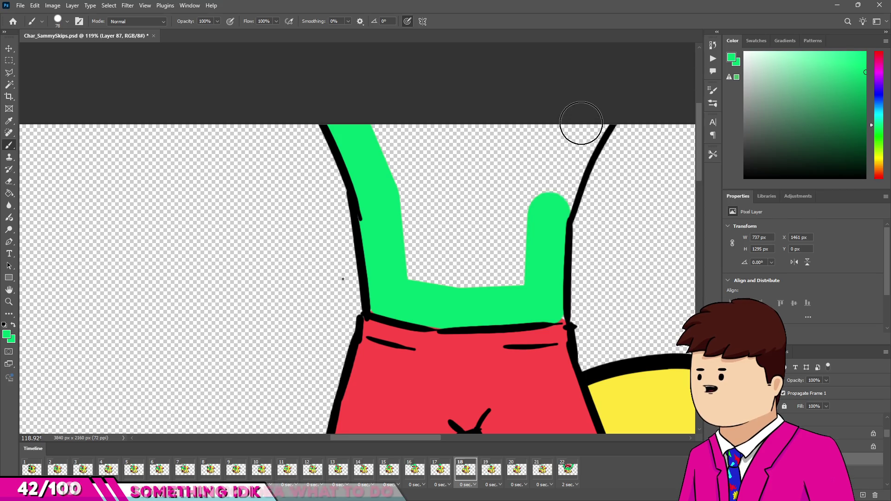
{"action": "left_click_drag", "start_coordinate": [581, 130], "coordinate": [585, 125]}
{"action": "right_click", "coordinate": [512, 168], "text": "alt"}
{"action": "mouse_move", "coordinate": [518, 173]}
{"action": "left_mouse_down"}
{"action": "mouse_move", "coordinate": [452, 129]}
{"action": "mouse_move", "coordinate": [422, 243]}
{"action": "mouse_move", "coordinate": [521, 282]}
{"action": "mouse_move", "coordinate": [427, 156]}
{"action": "mouse_move", "coordinate": [477, 199]}
{"action": "left_mouse_up"}
{"action": "scroll", "coordinate": [391, 183], "scroll_direction": "down", "scroll_amount": 6}
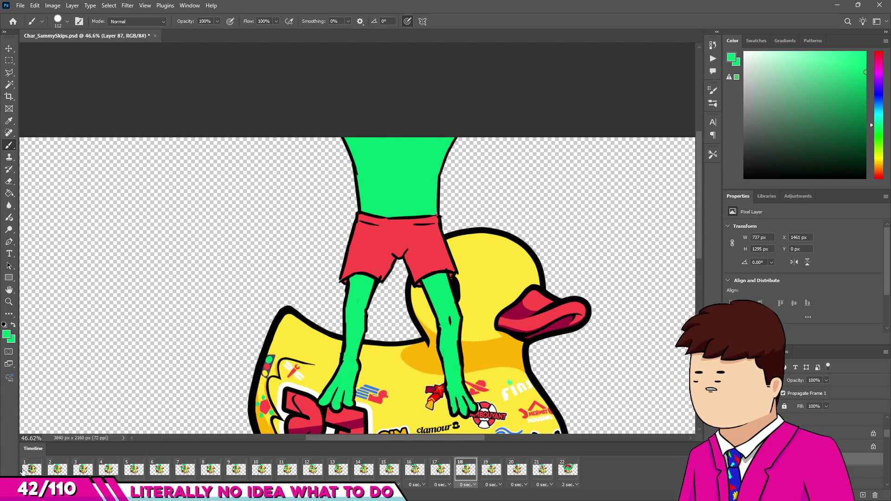
Check frames 1 and 18, then move to frame 19 and zoom in
{"action": "left_click", "coordinate": [21, 467]}
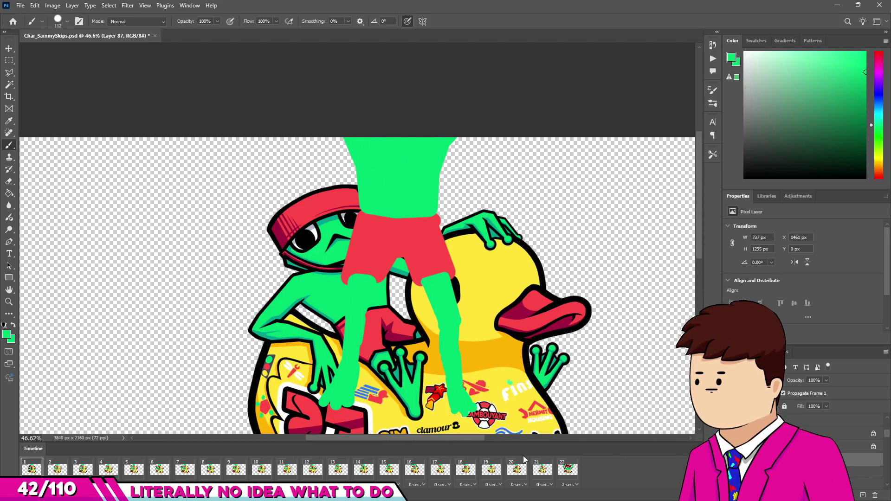
{"action": "left_click", "coordinate": [469, 474]}
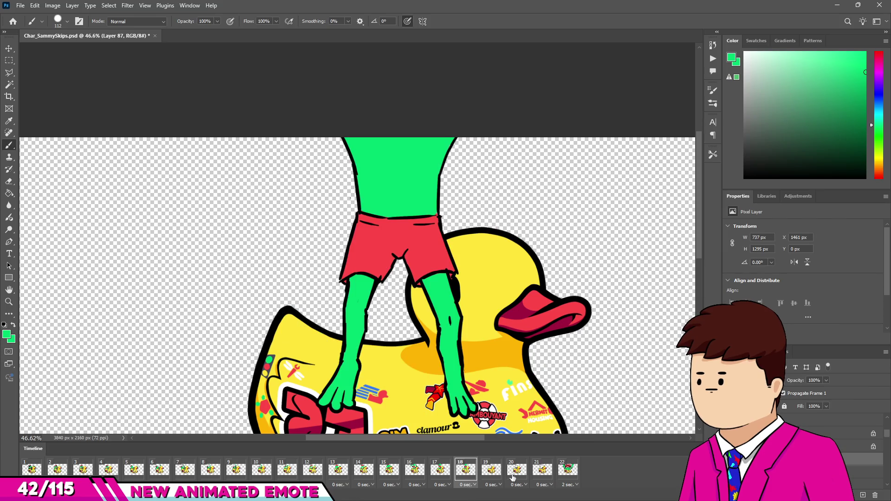
{"action": "left_click", "coordinate": [493, 474]}
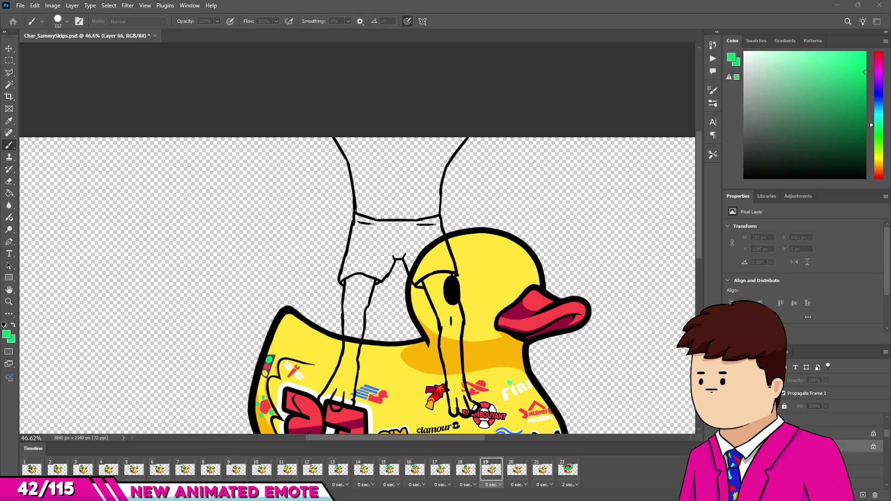
{"action": "scroll", "coordinate": [358, 147], "scroll_direction": "up", "scroll_amount": 5}
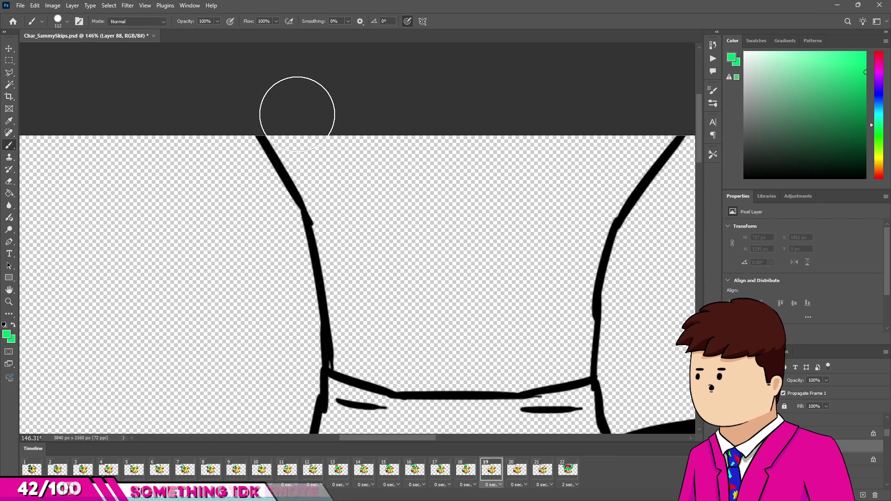
Paint green down the torso's left side, across its bottom and along the right edge
{"action": "left_click", "coordinate": [297, 114]}
{"action": "left_click", "coordinate": [359, 233], "text": "shift"}
{"action": "key", "text": "bracketright"}
{"action": "key", "text": "bracketright"}
{"action": "key", "text": "bracketright"}
{"action": "mouse_move", "coordinate": [354, 205]}
{"action": "left_mouse_down"}
{"action": "mouse_move", "coordinate": [374, 368]}
{"action": "mouse_move", "coordinate": [371, 353]}
{"action": "left_mouse_up"}
{"action": "left_click_drag", "start_coordinate": [433, 358], "coordinate": [455, 348]}
{"action": "mouse_move", "coordinate": [508, 358]}
{"action": "left_mouse_down"}
{"action": "mouse_move", "coordinate": [537, 248]}
{"action": "mouse_move", "coordinate": [546, 255]}
{"action": "left_mouse_up"}
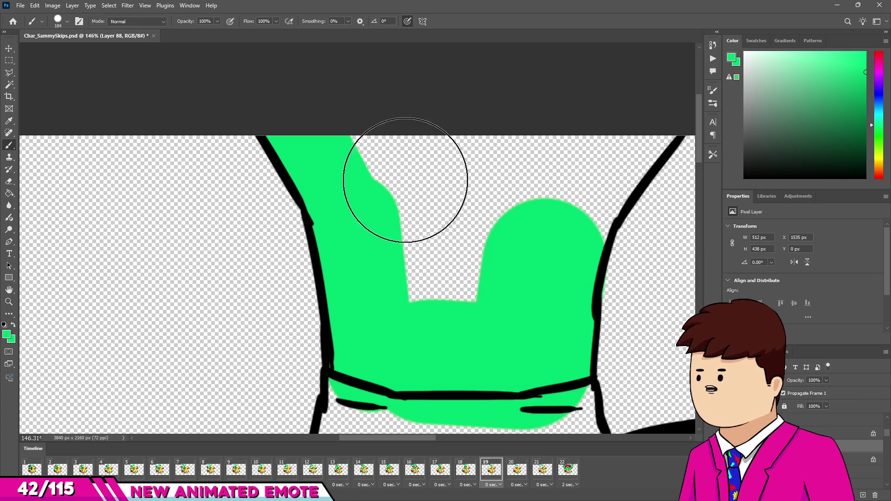
Fill the transparent gaps beside the torso's right outline green
{"action": "left_click_drag", "start_coordinate": [407, 181], "coordinate": [478, 169]}
{"action": "scroll", "coordinate": [527, 186], "scroll_direction": "up", "scroll_amount": 3}
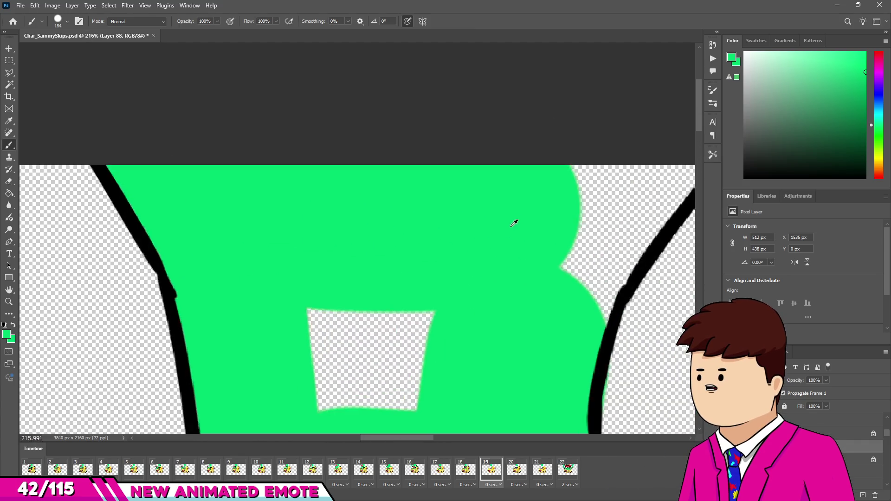
{"action": "scroll", "coordinate": [512, 225], "scroll_direction": "down", "scroll_amount": 3}
{"action": "mouse_move", "coordinate": [471, 211]}
{"action": "left_mouse_down"}
{"action": "mouse_move", "coordinate": [438, 228]}
{"action": "mouse_move", "coordinate": [428, 288]}
{"action": "left_mouse_up"}
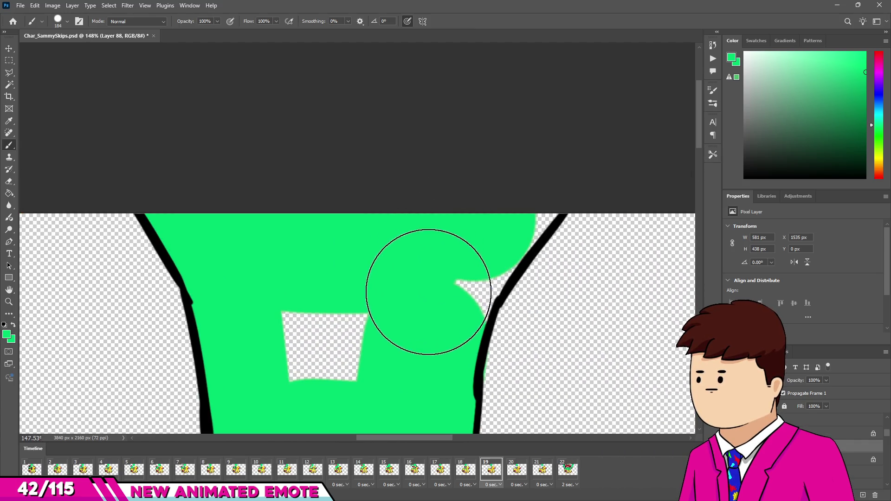
{"action": "mouse_move", "coordinate": [458, 239]}
{"action": "left_mouse_down"}
{"action": "mouse_move", "coordinate": [444, 296]}
{"action": "mouse_move", "coordinate": [489, 243]}
{"action": "mouse_move", "coordinate": [494, 219]}
{"action": "mouse_move", "coordinate": [525, 175]}
{"action": "left_mouse_up"}
Sample the torso green and fill the leg between its outlines
{"action": "scroll", "coordinate": [461, 121], "scroll_direction": "down", "scroll_amount": 2}
{"action": "left_click", "coordinate": [347, 304], "text": "alt"}
{"action": "scroll", "coordinate": [332, 322], "scroll_direction": "down", "scroll_amount": 3}
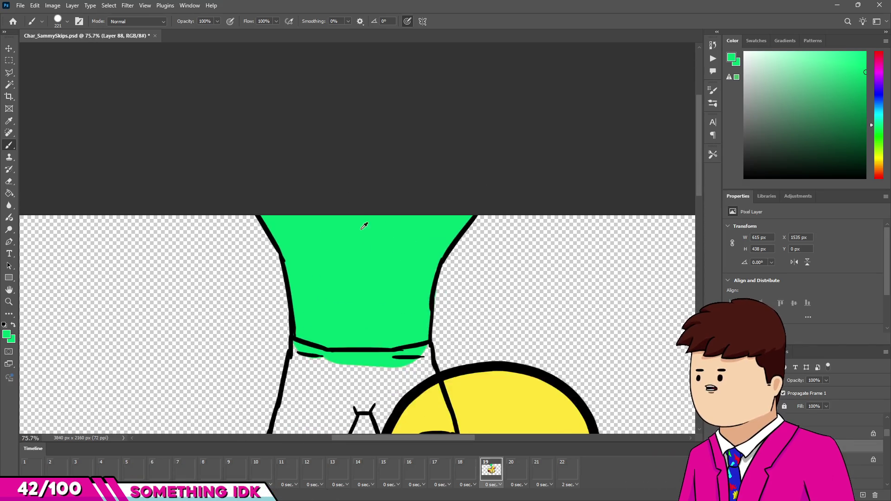
{"action": "scroll", "coordinate": [333, 322], "scroll_direction": "up", "scroll_amount": 3}
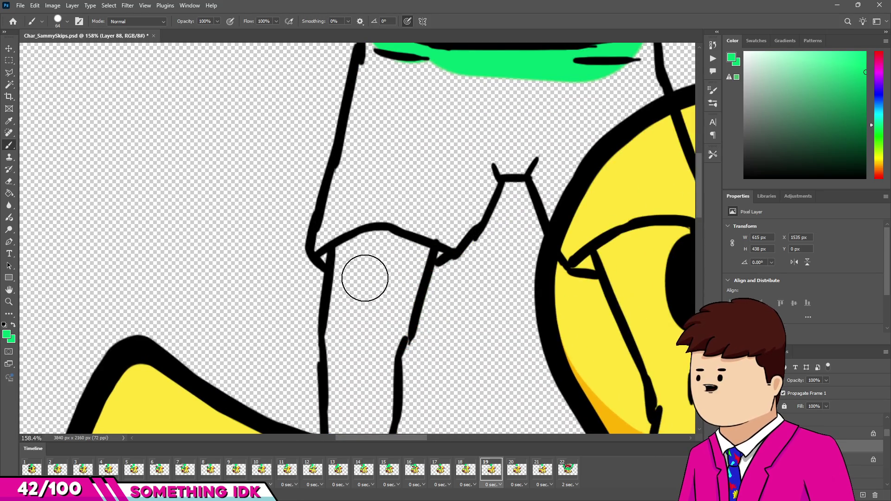
{"action": "left_click", "coordinate": [356, 254]}
{"action": "mouse_move", "coordinate": [346, 336]}
{"action": "left_mouse_down"}
{"action": "mouse_move", "coordinate": [384, 338]}
{"action": "mouse_move", "coordinate": [404, 255]}
{"action": "mouse_move", "coordinate": [378, 244]}
{"action": "left_mouse_up"}
{"action": "scroll", "coordinate": [374, 246], "scroll_direction": "down", "scroll_amount": 3}
{"action": "scroll", "coordinate": [375, 246], "scroll_direction": "up", "scroll_amount": 4}
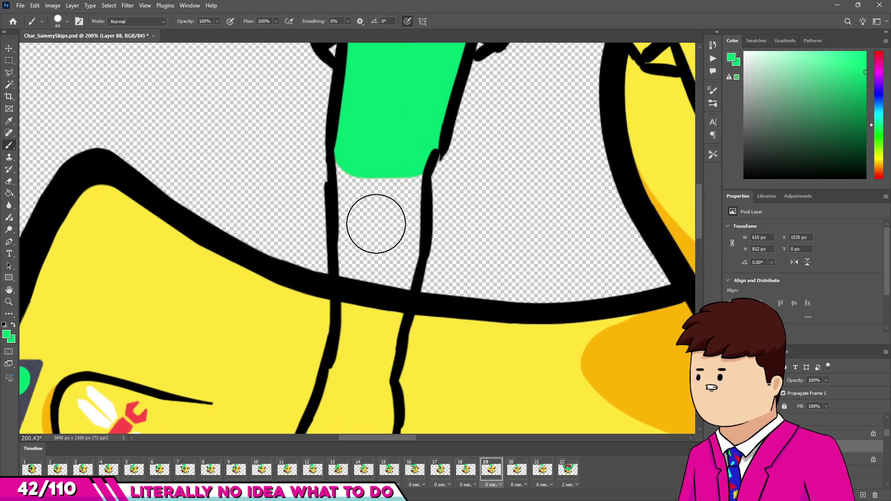
{"action": "mouse_move", "coordinate": [363, 166]}
{"action": "left_mouse_down"}
{"action": "mouse_move", "coordinate": [364, 339]}
{"action": "mouse_move", "coordinate": [384, 279]}
{"action": "mouse_move", "coordinate": [391, 175]}
{"action": "mouse_move", "coordinate": [400, 189]}
{"action": "left_mouse_up"}
{"action": "scroll", "coordinate": [388, 260], "scroll_direction": "down", "scroll_amount": 3}
{"action": "scroll", "coordinate": [432, 222], "scroll_direction": "up", "scroll_amount": 4}
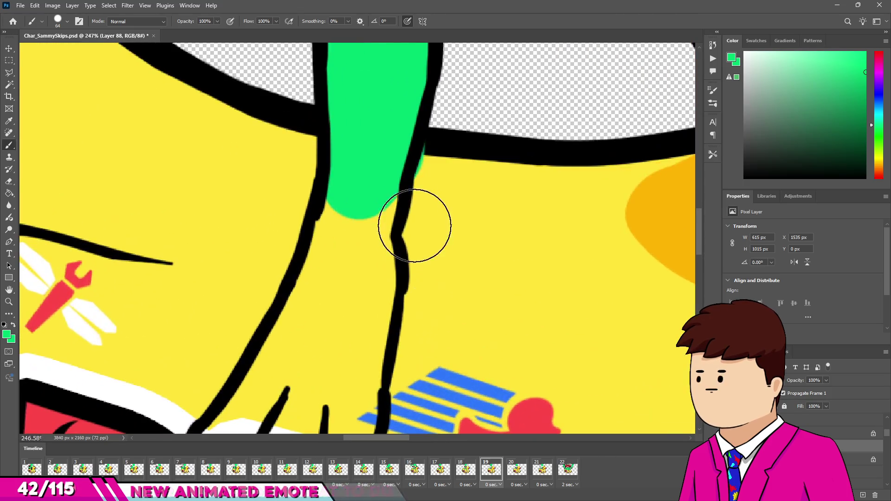
Paint the leg green down to its bottom outline, clean a stray bit, and fill the hand edge
{"action": "key", "text": "e"}
{"action": "key", "text": "b"}
{"action": "scroll", "coordinate": [384, 239], "scroll_direction": "down", "scroll_amount": 1}
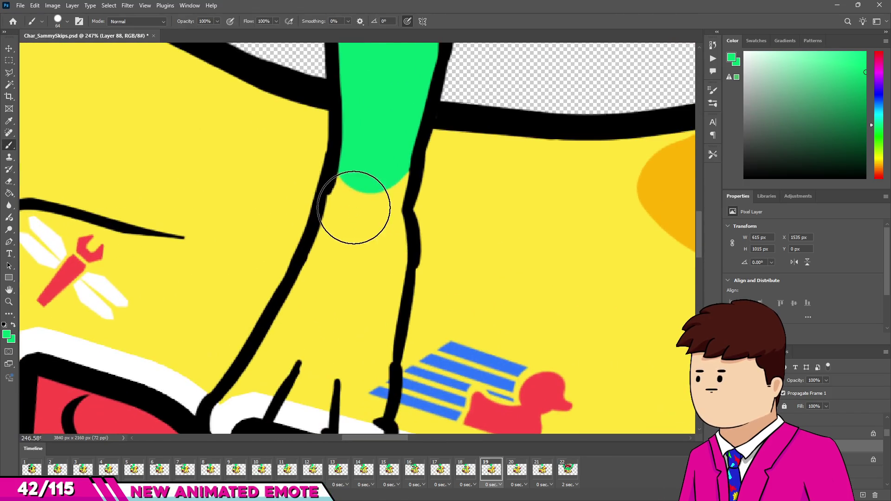
{"action": "key", "text": "ctrl+alt+z"}
{"action": "mouse_move", "coordinate": [285, 336]}
{"action": "left_mouse_down"}
{"action": "mouse_move", "coordinate": [332, 312]}
{"action": "mouse_move", "coordinate": [351, 317]}
{"action": "left_mouse_up"}
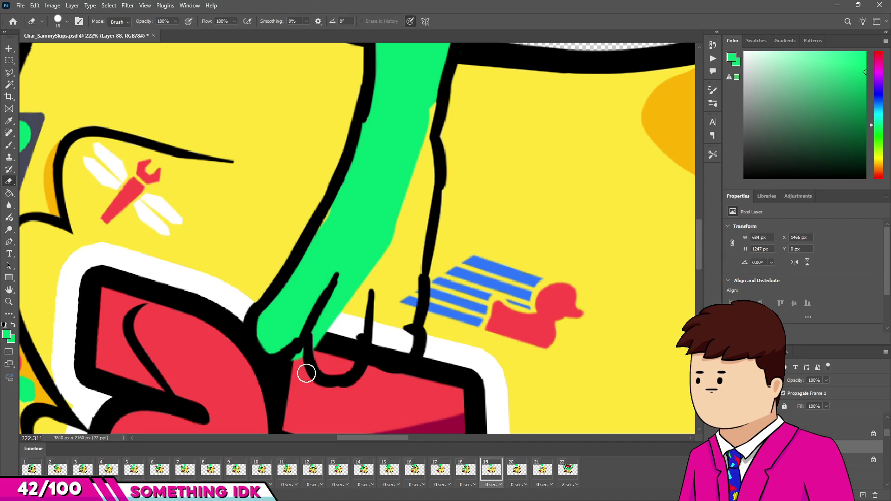
{"action": "left_click_drag", "start_coordinate": [295, 363], "coordinate": [285, 369]}
{"action": "mouse_move", "coordinate": [353, 255]}
{"action": "left_mouse_down"}
{"action": "mouse_move", "coordinate": [378, 318]}
{"action": "mouse_move", "coordinate": [409, 112]}
{"action": "left_mouse_up"}
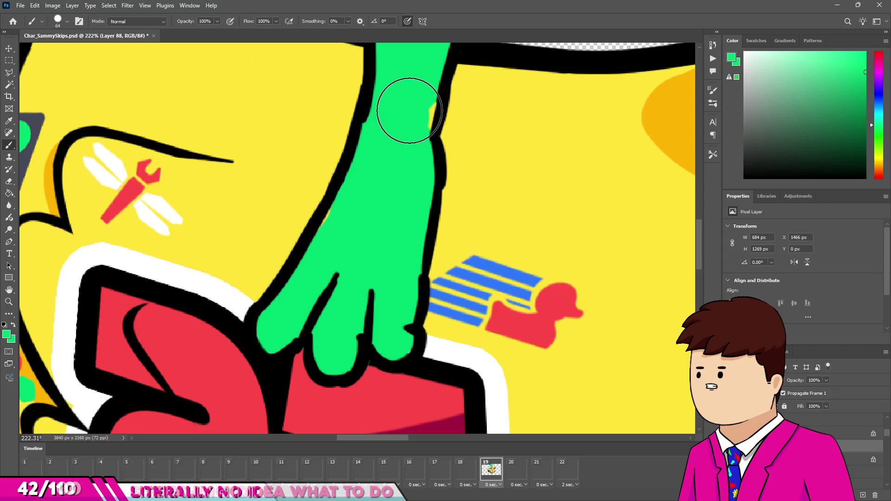
{"action": "scroll", "coordinate": [258, 294], "scroll_direction": "down", "scroll_amount": 3}
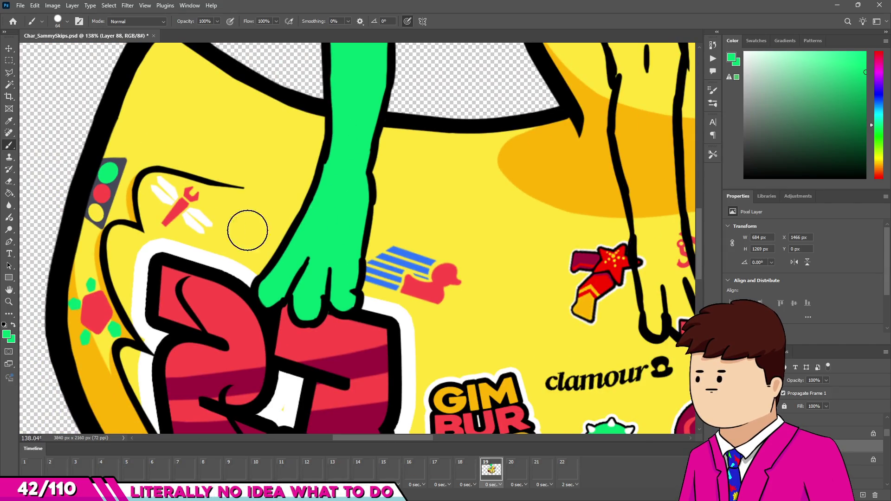
Paint the top and lower part of the other leg green
{"action": "scroll", "coordinate": [268, 230], "scroll_direction": "down", "scroll_amount": 3}
{"action": "scroll", "coordinate": [345, 205], "scroll_direction": "up", "scroll_amount": 8}
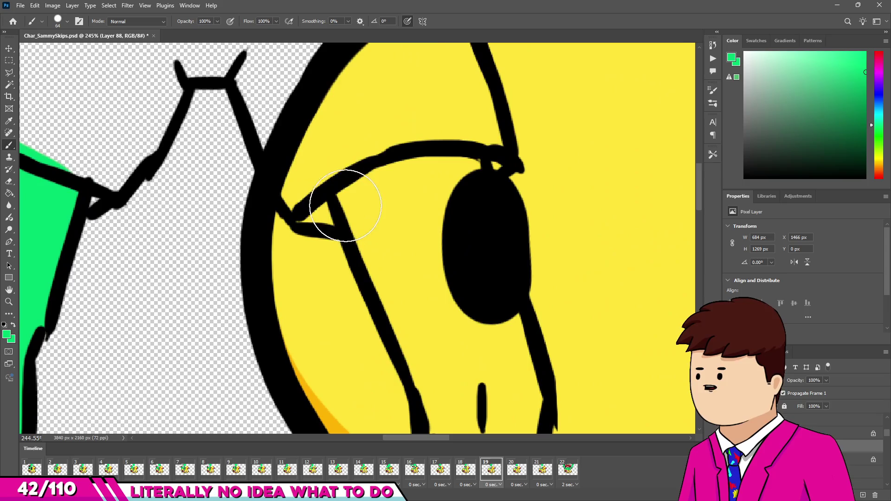
{"action": "left_click_drag", "start_coordinate": [345, 206], "coordinate": [450, 173]}
{"action": "mouse_move", "coordinate": [499, 347]}
{"action": "left_mouse_down"}
{"action": "mouse_move", "coordinate": [378, 219]}
{"action": "mouse_move", "coordinate": [428, 338]}
{"action": "mouse_move", "coordinate": [418, 218]}
{"action": "left_mouse_up"}
{"action": "scroll", "coordinate": [451, 364], "scroll_direction": "down", "scroll_amount": 3}
{"action": "scroll", "coordinate": [451, 365], "scroll_direction": "up", "scroll_amount": 2}
{"action": "mouse_move", "coordinate": [428, 318]}
{"action": "left_mouse_down"}
{"action": "mouse_move", "coordinate": [497, 229]}
{"action": "mouse_move", "coordinate": [505, 302]}
{"action": "left_mouse_up"}
Extend the green through the leg's shadow down to the foot with a larger brush
{"action": "scroll", "coordinate": [482, 232], "scroll_direction": "down", "scroll_amount": 4}
{"action": "scroll", "coordinate": [482, 233], "scroll_direction": "up", "scroll_amount": 4}
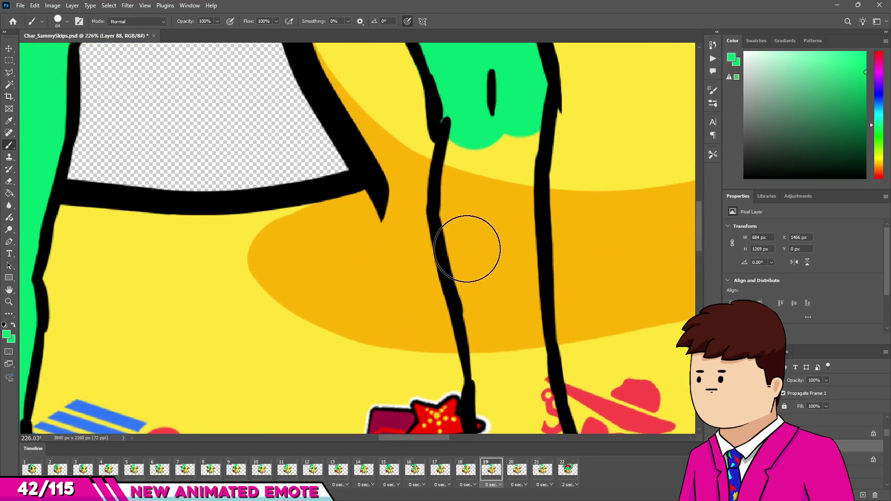
{"action": "left_click_drag", "start_coordinate": [506, 176], "coordinate": [499, 251]}
{"action": "mouse_move", "coordinate": [475, 152]}
{"action": "left_mouse_down"}
{"action": "mouse_move", "coordinate": [479, 259]}
{"action": "mouse_move", "coordinate": [468, 195]}
{"action": "left_mouse_up"}
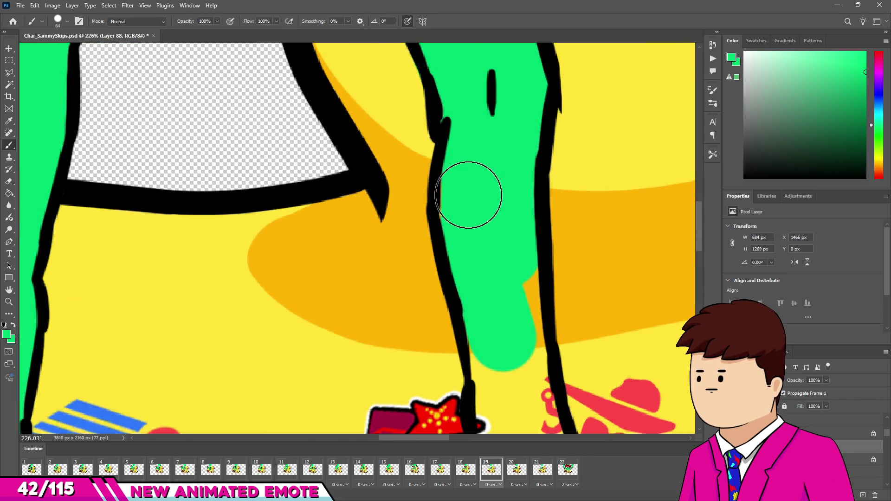
{"action": "scroll", "coordinate": [496, 187], "scroll_direction": "down", "scroll_amount": 3}
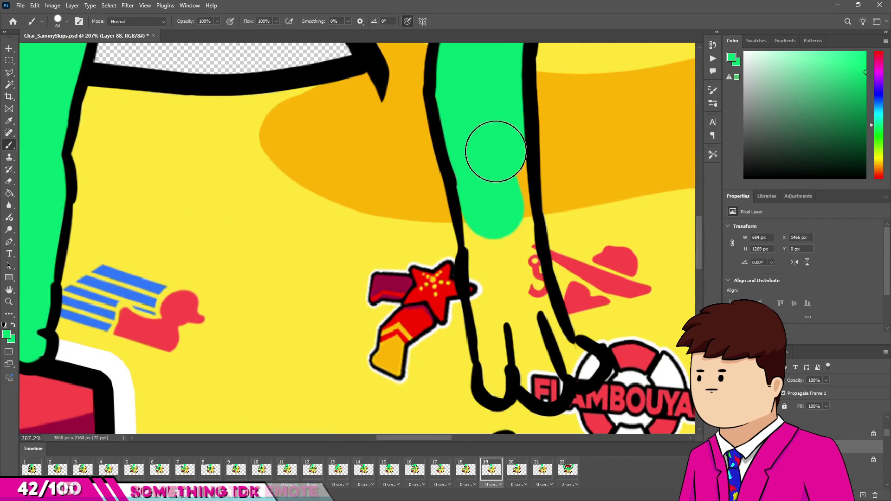
{"action": "mouse_move", "coordinate": [486, 232]}
{"action": "left_mouse_down"}
{"action": "mouse_move", "coordinate": [512, 371]}
{"action": "mouse_move", "coordinate": [542, 377]}
{"action": "mouse_move", "coordinate": [530, 359]}
{"action": "mouse_move", "coordinate": [588, 358]}
{"action": "left_mouse_up"}
{"action": "key", "text": "bracketright"}
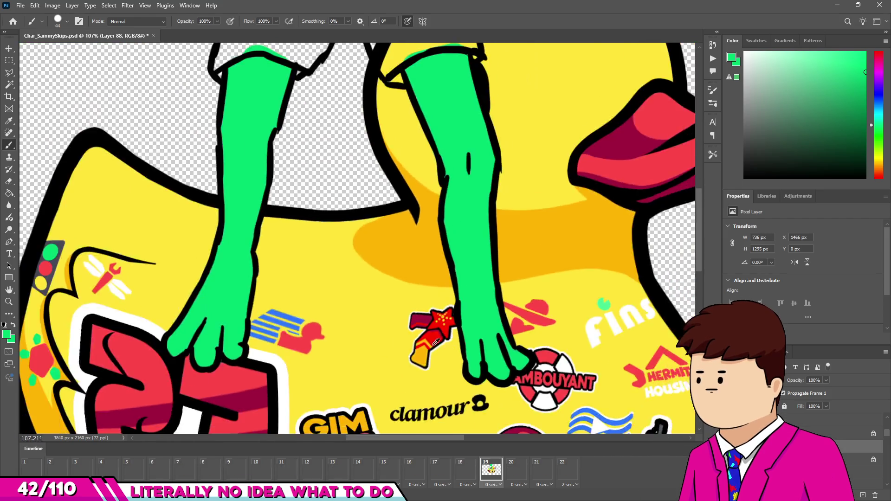
{"action": "scroll", "coordinate": [511, 220], "scroll_direction": "down", "scroll_amount": 5}
{"action": "scroll", "coordinate": [511, 220], "scroll_direction": "up", "scroll_amount": 2}
Sample the duck beak's red and paint frame 19's waistband and right side of the shorts
{"action": "left_click", "coordinate": [599, 205], "text": "alt"}
{"action": "scroll", "coordinate": [363, 256], "scroll_direction": "down", "scroll_amount": 3}
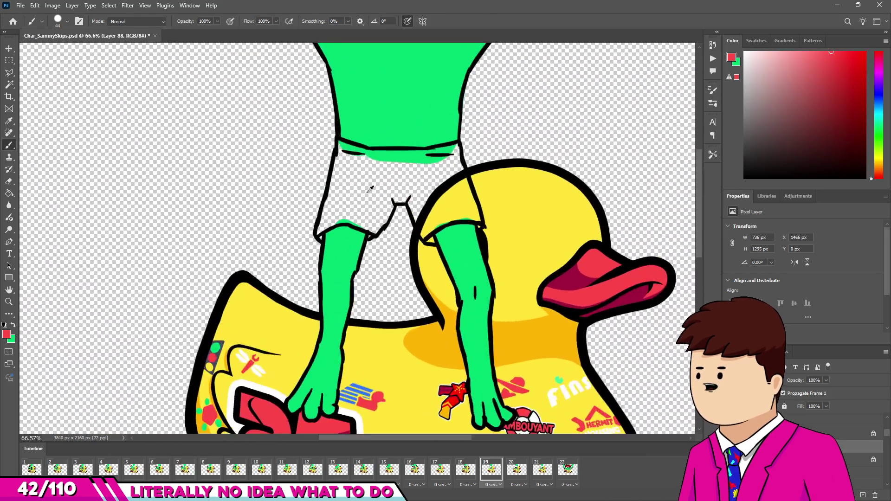
{"action": "scroll", "coordinate": [363, 257], "scroll_direction": "up", "scroll_amount": 5}
{"action": "scroll", "coordinate": [363, 257], "scroll_direction": "down", "scroll_amount": 1}
{"action": "scroll", "coordinate": [364, 153], "scroll_direction": "up", "scroll_amount": 3}
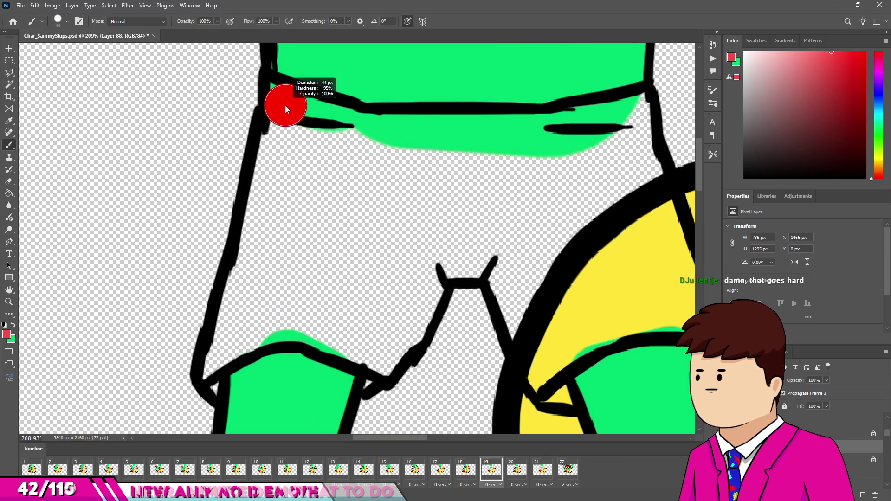
{"action": "left_click_drag", "start_coordinate": [273, 99], "coordinate": [385, 132]}
{"action": "mouse_move", "coordinate": [572, 127]}
{"action": "left_mouse_down"}
{"action": "mouse_move", "coordinate": [633, 113]}
{"action": "mouse_move", "coordinate": [661, 244]}
{"action": "left_mouse_up"}
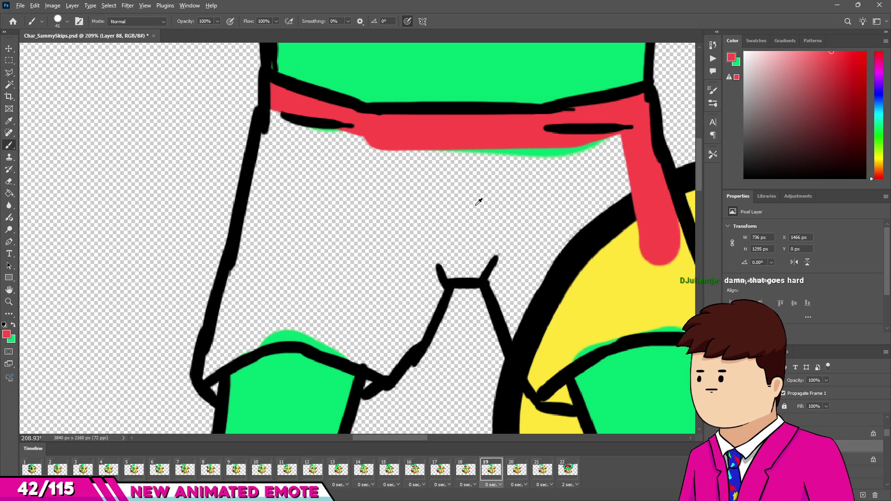
{"action": "scroll", "coordinate": [534, 222], "scroll_direction": "down", "scroll_amount": 2}
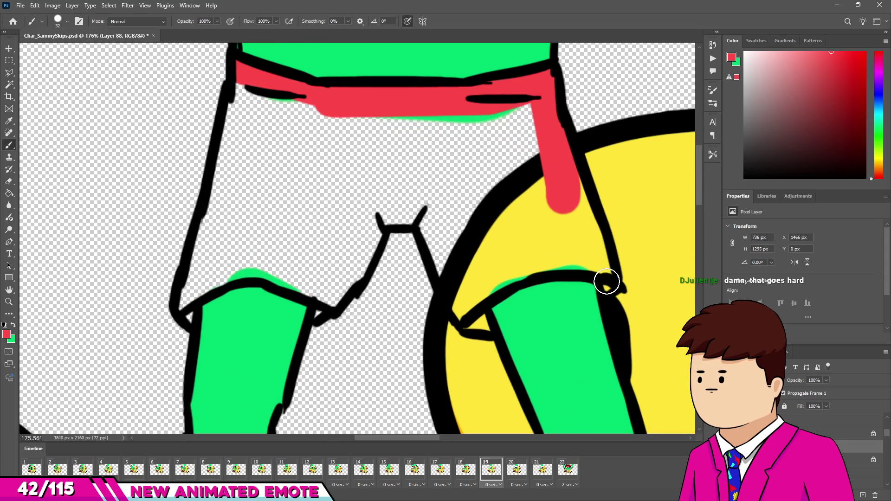
{"action": "left_click_drag", "start_coordinate": [553, 204], "coordinate": [604, 273]}
{"action": "mouse_move", "coordinate": [497, 265]}
{"action": "left_mouse_down"}
{"action": "mouse_move", "coordinate": [465, 297]}
{"action": "mouse_move", "coordinate": [475, 312]}
{"action": "left_mouse_up"}
With a resized, then enlarged brush, fill the leg hems, left side and remaining gaps red
{"action": "right_click", "coordinate": [332, 310], "text": "alt"}
{"action": "left_click_drag", "start_coordinate": [324, 312], "coordinate": [340, 281]}
{"action": "left_click_drag", "start_coordinate": [188, 318], "coordinate": [200, 269]}
{"action": "left_click_drag", "start_coordinate": [247, 99], "coordinate": [212, 276]}
{"action": "left_click_drag", "start_coordinate": [267, 261], "coordinate": [225, 253]}
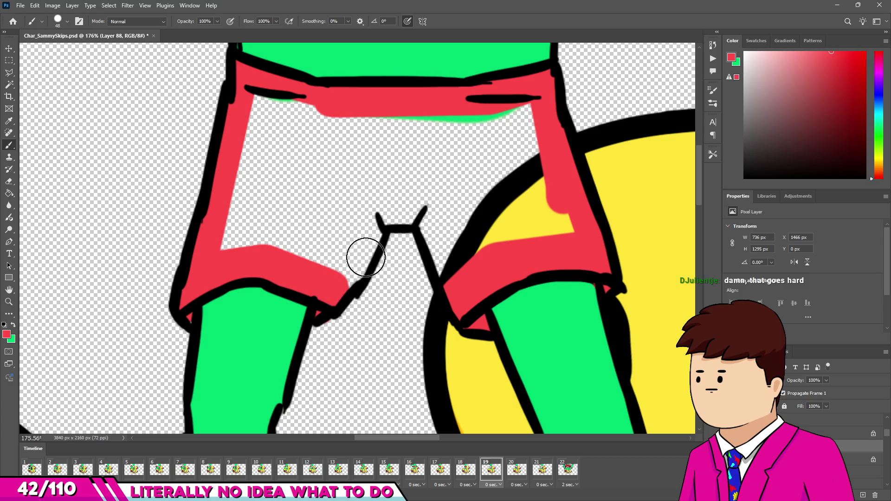
{"action": "mouse_move", "coordinate": [366, 235]}
{"action": "left_mouse_down"}
{"action": "mouse_move", "coordinate": [406, 200]}
{"action": "mouse_move", "coordinate": [433, 219]}
{"action": "mouse_move", "coordinate": [459, 272]}
{"action": "mouse_move", "coordinate": [462, 264]}
{"action": "left_mouse_up"}
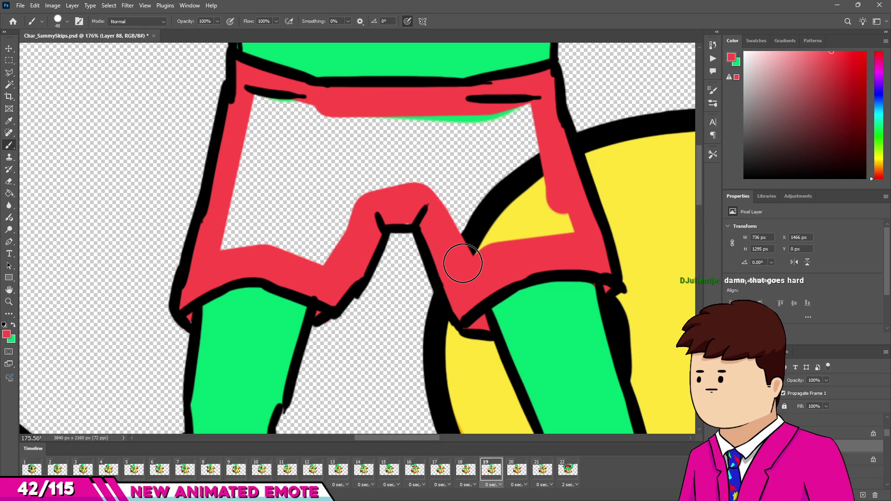
{"action": "scroll", "coordinate": [430, 261], "scroll_direction": "down", "scroll_amount": 1}
{"action": "scroll", "coordinate": [281, 213], "scroll_direction": "up", "scroll_amount": 2}
{"action": "key", "text": "bracketright"}
{"action": "key", "text": "bracketright"}
{"action": "mouse_move", "coordinate": [253, 165]}
{"action": "left_mouse_down"}
{"action": "mouse_move", "coordinate": [506, 154]}
{"action": "mouse_move", "coordinate": [575, 247]}
{"action": "mouse_move", "coordinate": [493, 271]}
{"action": "mouse_move", "coordinate": [477, 209]}
{"action": "mouse_move", "coordinate": [507, 225]}
{"action": "mouse_move", "coordinate": [260, 175]}
{"action": "mouse_move", "coordinate": [254, 149]}
{"action": "left_mouse_up"}
{"action": "key", "text": "bracketright"}
{"action": "key", "text": "bracketright"}
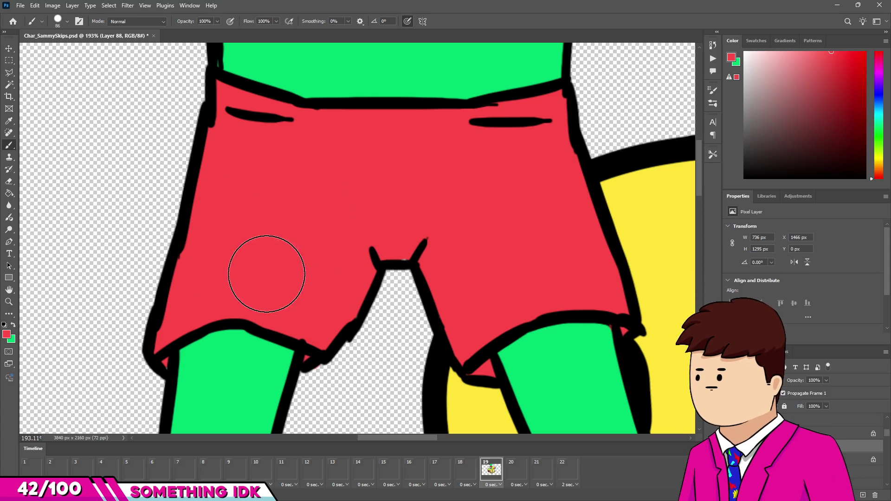
{"action": "left_click_drag", "start_coordinate": [266, 274], "coordinate": [398, 219]}
{"action": "scroll", "coordinate": [390, 225], "scroll_direction": "down", "scroll_amount": 10}
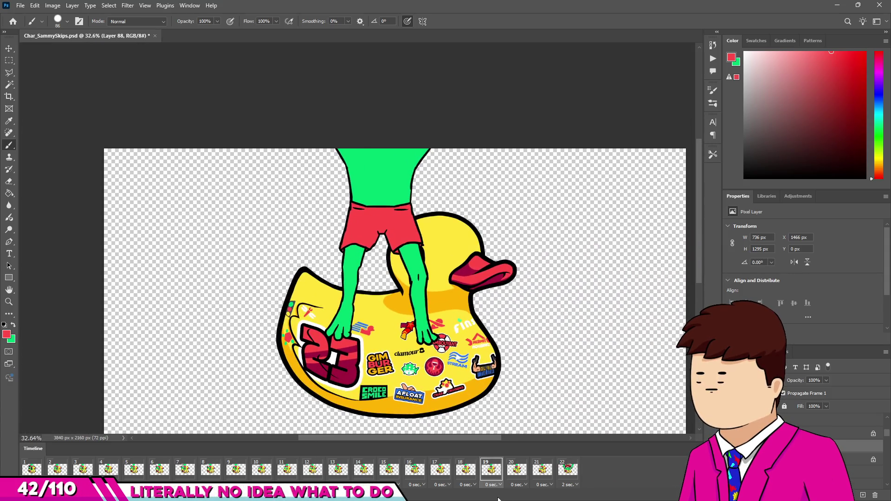
Compare frame 20 with frame 1's coloured frog, then return to frame 20's uncoloured shorts and legs
{"action": "left_click", "coordinate": [516, 469]}
{"action": "scroll", "coordinate": [366, 175], "scroll_direction": "up", "scroll_amount": 3}
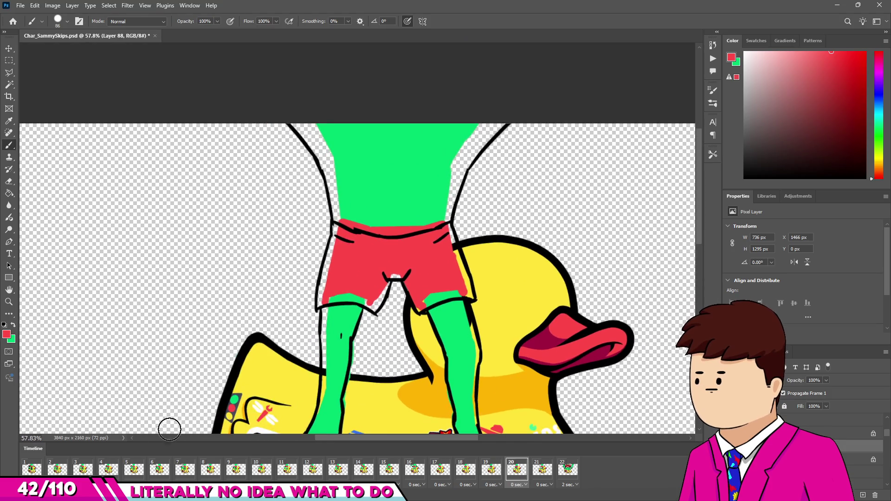
{"action": "left_click", "coordinate": [32, 470]}
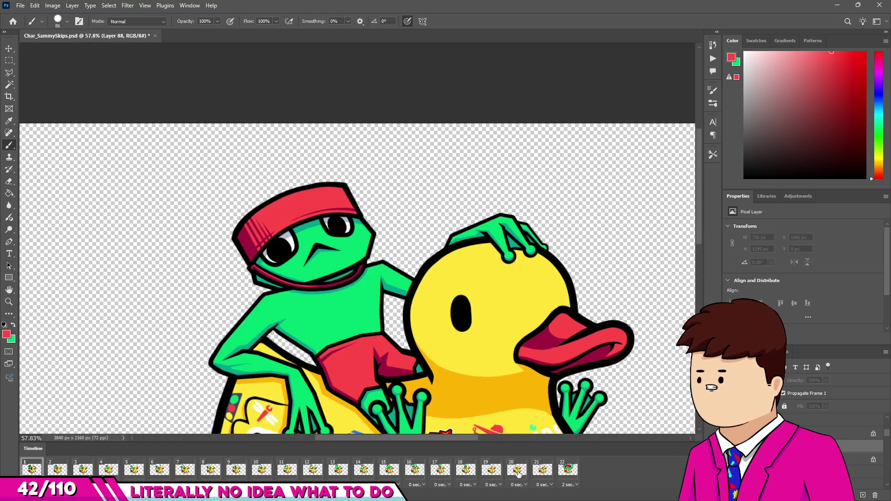
{"action": "left_click", "coordinate": [516, 470]}
{"action": "left_click", "coordinate": [489, 473]}
{"action": "left_click", "coordinate": [32, 470]}
{"action": "left_click", "coordinate": [516, 470]}
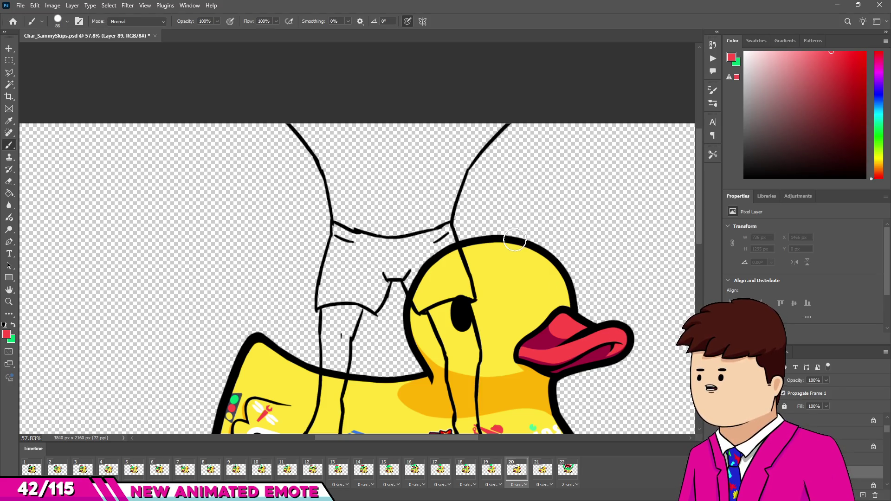
{"action": "scroll", "coordinate": [515, 241], "scroll_direction": "down", "scroll_amount": 2}
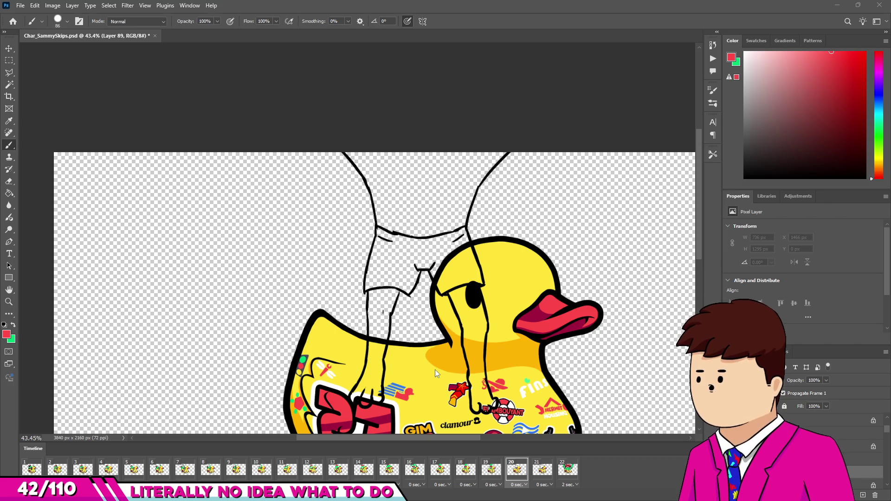
{"action": "scroll", "coordinate": [425, 269], "scroll_direction": "up", "scroll_amount": 5}
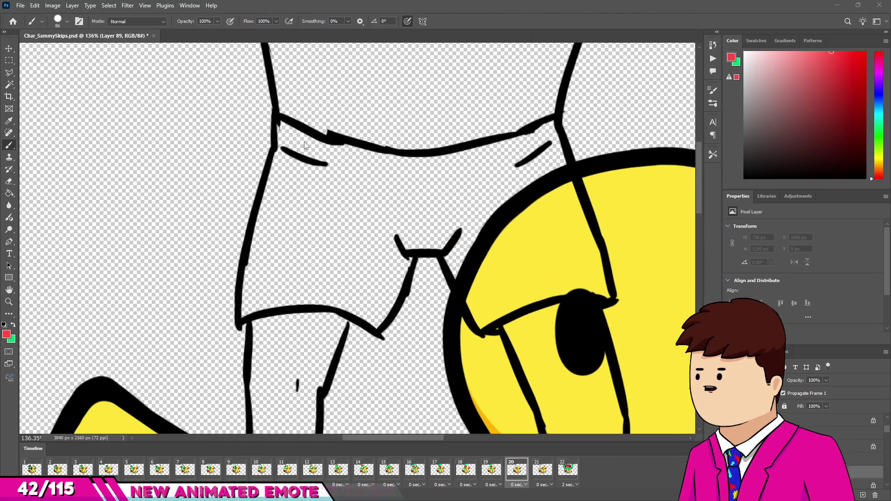
Paint frame 20's shorts solid red on Layer 89, then choose green as the foreground colour
{"action": "mouse_move", "coordinate": [299, 135]}
{"action": "left_mouse_down"}
{"action": "mouse_move", "coordinate": [297, 205]}
{"action": "mouse_move", "coordinate": [268, 274]}
{"action": "left_mouse_up"}
{"action": "mouse_move", "coordinate": [345, 304]}
{"action": "left_mouse_down"}
{"action": "mouse_move", "coordinate": [383, 269]}
{"action": "mouse_move", "coordinate": [382, 259]}
{"action": "mouse_move", "coordinate": [354, 262]}
{"action": "mouse_move", "coordinate": [409, 230]}
{"action": "mouse_move", "coordinate": [499, 220]}
{"action": "mouse_move", "coordinate": [486, 262]}
{"action": "left_mouse_up"}
{"action": "mouse_move", "coordinate": [498, 300]}
{"action": "left_mouse_down"}
{"action": "mouse_move", "coordinate": [487, 264]}
{"action": "mouse_move", "coordinate": [528, 285]}
{"action": "mouse_move", "coordinate": [579, 291]}
{"action": "mouse_move", "coordinate": [531, 141]}
{"action": "mouse_move", "coordinate": [486, 201]}
{"action": "mouse_move", "coordinate": [342, 155]}
{"action": "mouse_move", "coordinate": [366, 180]}
{"action": "left_mouse_up"}
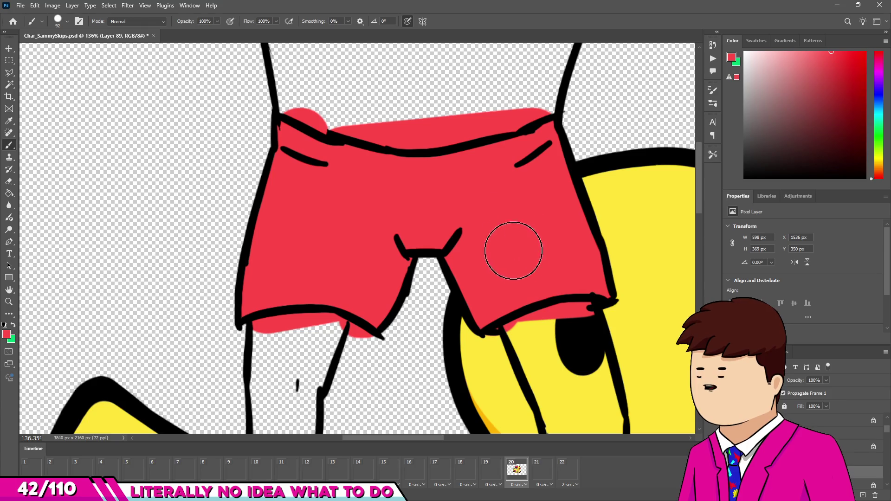
{"action": "scroll", "coordinate": [517, 254], "scroll_direction": "down", "scroll_amount": 5}
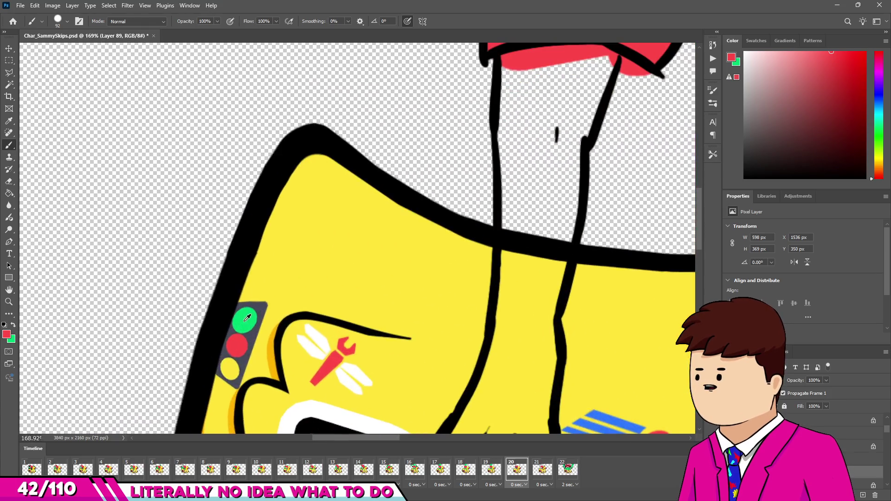
{"action": "left_click", "coordinate": [247, 318], "text": "alt"}
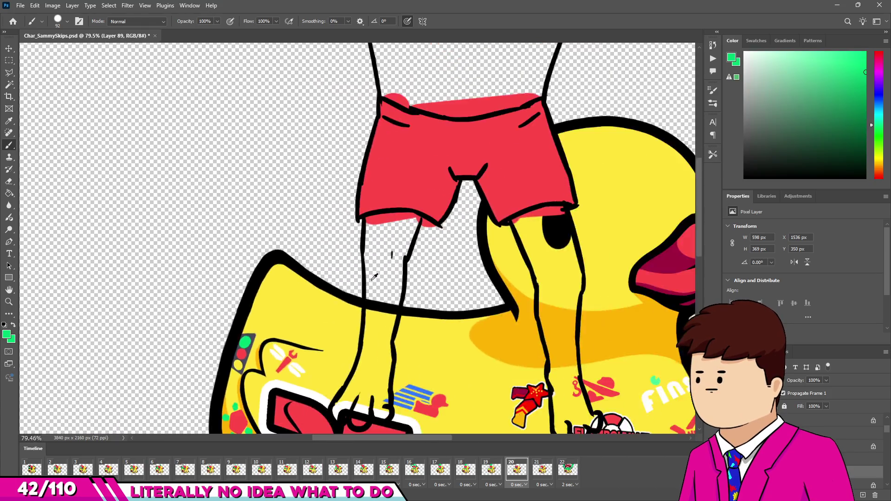
Paint the first leg green from below the shorts down through its foot and toes
{"action": "scroll", "coordinate": [343, 297], "scroll_direction": "up", "scroll_amount": 5}
{"action": "mouse_move", "coordinate": [342, 198]}
{"action": "left_mouse_down"}
{"action": "mouse_move", "coordinate": [434, 189]}
{"action": "mouse_move", "coordinate": [397, 300]}
{"action": "left_mouse_up"}
{"action": "left_click_drag", "start_coordinate": [351, 251], "coordinate": [364, 342]}
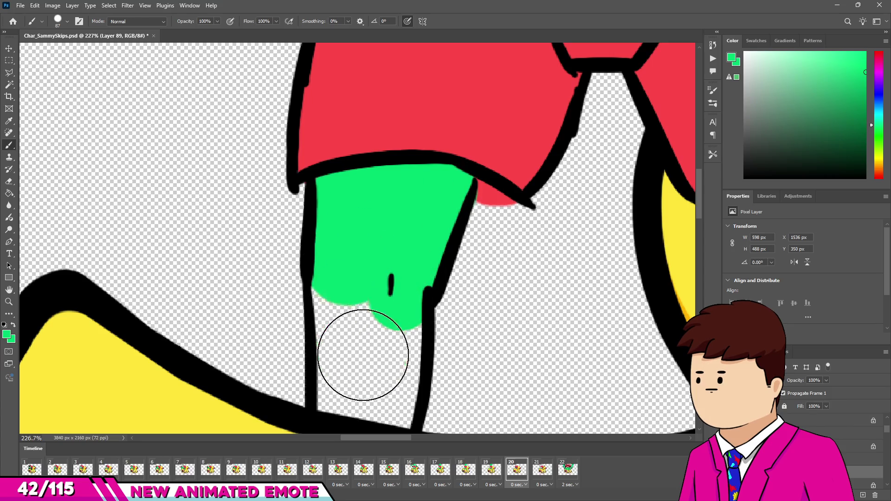
{"action": "scroll", "coordinate": [364, 342], "scroll_direction": "down", "scroll_amount": 1}
{"action": "mouse_move", "coordinate": [368, 269]}
{"action": "left_mouse_down"}
{"action": "mouse_move", "coordinate": [368, 355]}
{"action": "mouse_move", "coordinate": [384, 229]}
{"action": "left_mouse_up"}
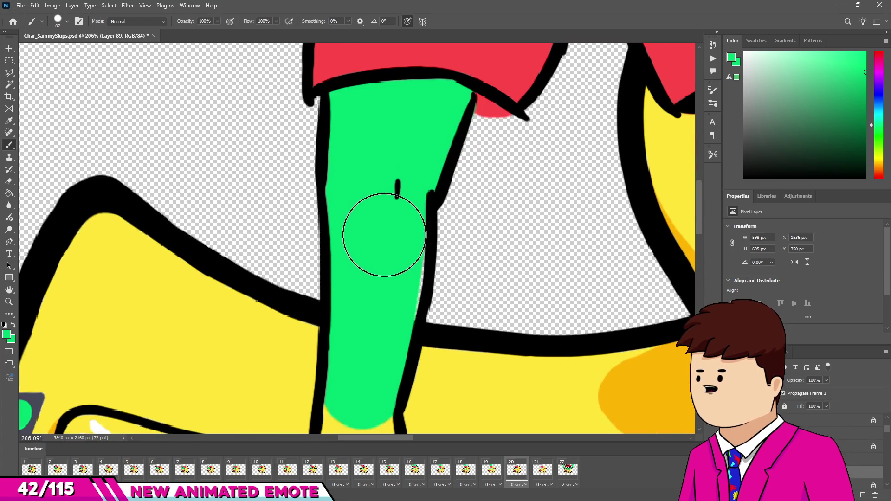
{"action": "scroll", "coordinate": [384, 229], "scroll_direction": "down", "scroll_amount": 5}
{"action": "scroll", "coordinate": [401, 213], "scroll_direction": "up", "scroll_amount": 5}
{"action": "scroll", "coordinate": [397, 276], "scroll_direction": "down", "scroll_amount": 5}
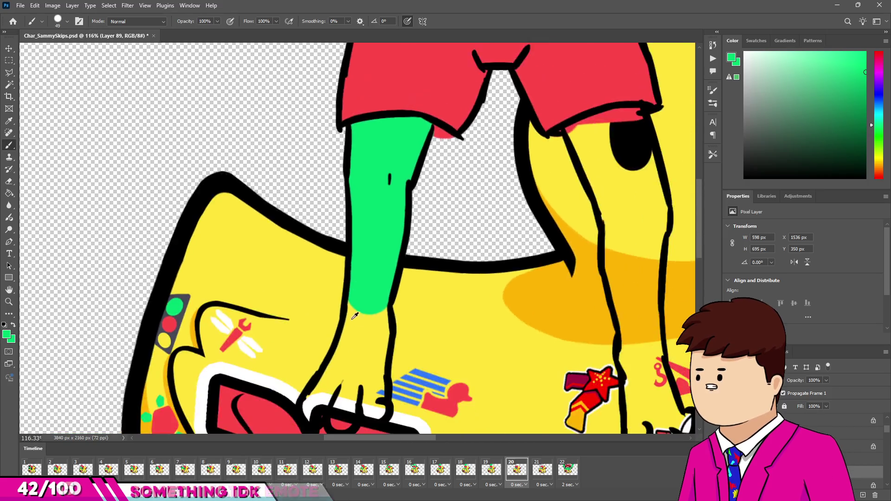
{"action": "scroll", "coordinate": [355, 372], "scroll_direction": "up", "scroll_amount": 6}
{"action": "mouse_move", "coordinate": [371, 269]}
{"action": "left_mouse_down"}
{"action": "mouse_move", "coordinate": [360, 355]}
{"action": "mouse_move", "coordinate": [399, 363]}
{"action": "left_mouse_up"}
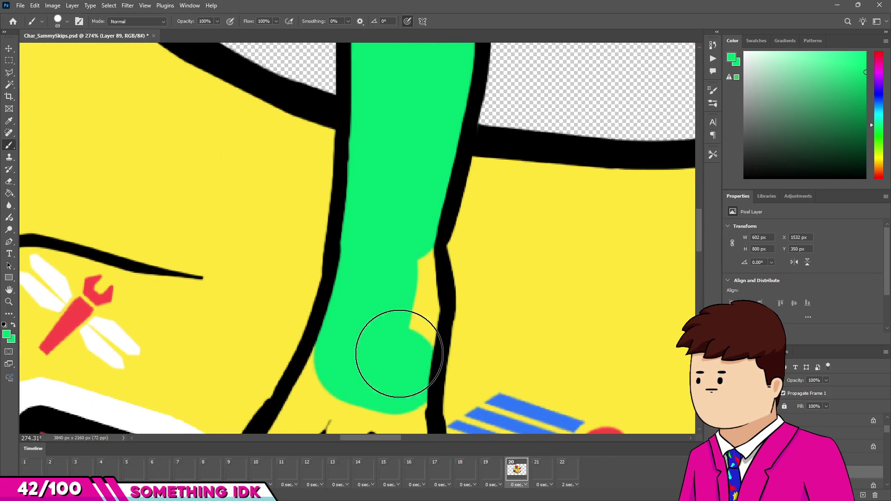
{"action": "scroll", "coordinate": [405, 241], "scroll_direction": "down", "scroll_amount": 5}
{"action": "scroll", "coordinate": [397, 304], "scroll_direction": "up", "scroll_amount": 5}
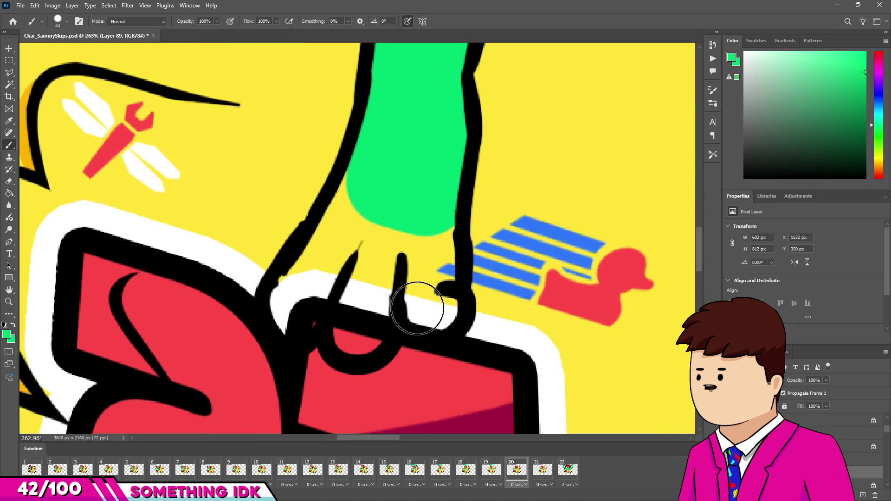
{"action": "mouse_move", "coordinate": [428, 299]}
{"action": "left_mouse_down"}
{"action": "mouse_move", "coordinate": [417, 215]}
{"action": "mouse_move", "coordinate": [338, 328]}
{"action": "mouse_move", "coordinate": [397, 203]}
{"action": "left_mouse_up"}
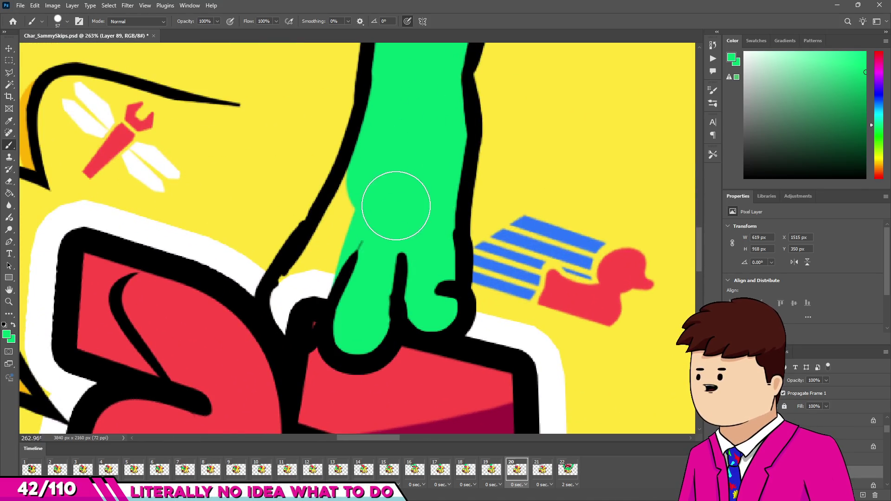
{"action": "mouse_move", "coordinate": [296, 309]}
{"action": "left_mouse_down"}
{"action": "mouse_move", "coordinate": [348, 199]}
{"action": "mouse_move", "coordinate": [369, 193]}
{"action": "mouse_move", "coordinate": [285, 307]}
{"action": "left_mouse_up"}
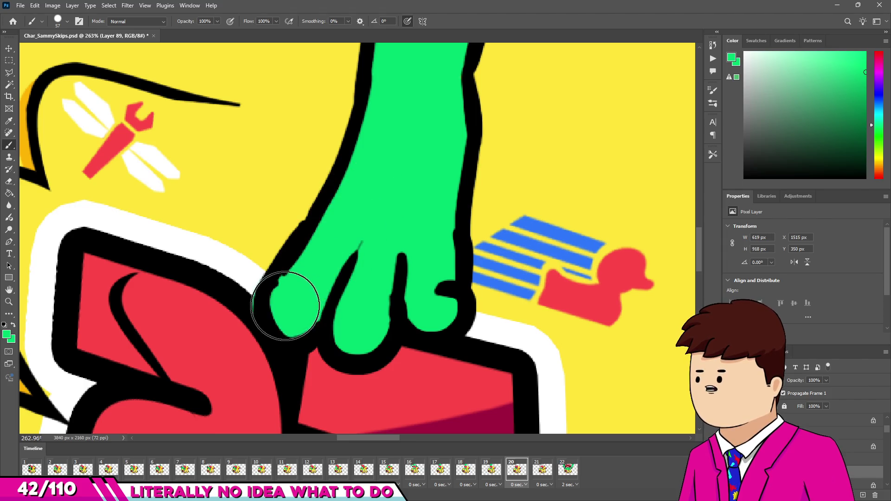
{"action": "scroll", "coordinate": [297, 304], "scroll_direction": "down", "scroll_amount": 5}
{"action": "scroll", "coordinate": [359, 279], "scroll_direction": "up", "scroll_amount": 5}
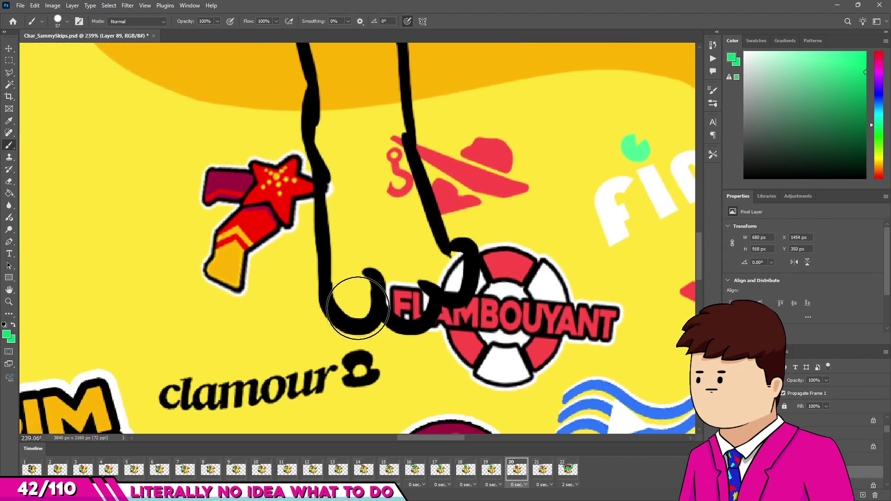
Paint the other leg green from its foot up to the shorts, using a larger brush
{"action": "left_click_drag", "start_coordinate": [357, 307], "coordinate": [357, 252]}
{"action": "mouse_move", "coordinate": [396, 286]}
{"action": "left_mouse_down"}
{"action": "mouse_move", "coordinate": [416, 265]}
{"action": "mouse_move", "coordinate": [384, 218]}
{"action": "mouse_move", "coordinate": [408, 224]}
{"action": "mouse_move", "coordinate": [377, 127]}
{"action": "mouse_move", "coordinate": [359, 187]}
{"action": "left_mouse_up"}
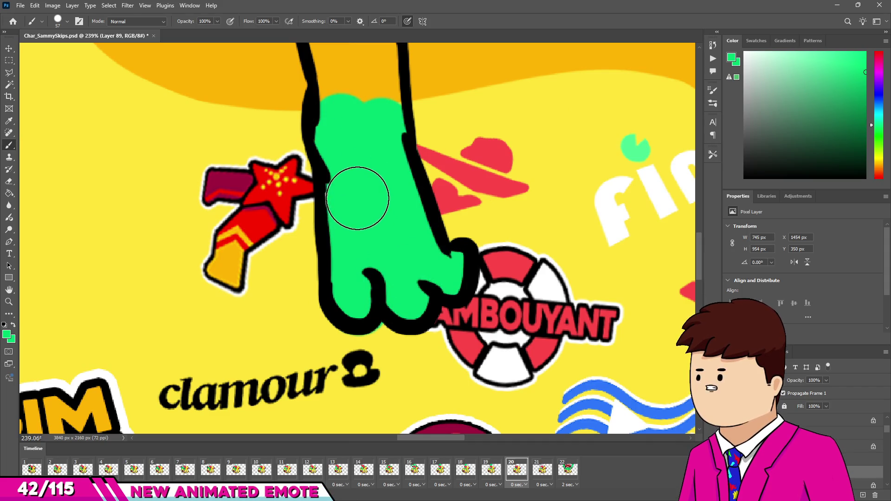
{"action": "scroll", "coordinate": [334, 139], "scroll_direction": "down", "scroll_amount": 5}
{"action": "scroll", "coordinate": [338, 195], "scroll_direction": "up", "scroll_amount": 4}
{"action": "key", "text": "bracketright"}
{"action": "key", "text": "bracketright"}
{"action": "key", "text": "bracketright"}
{"action": "left_click", "coordinate": [348, 158]}
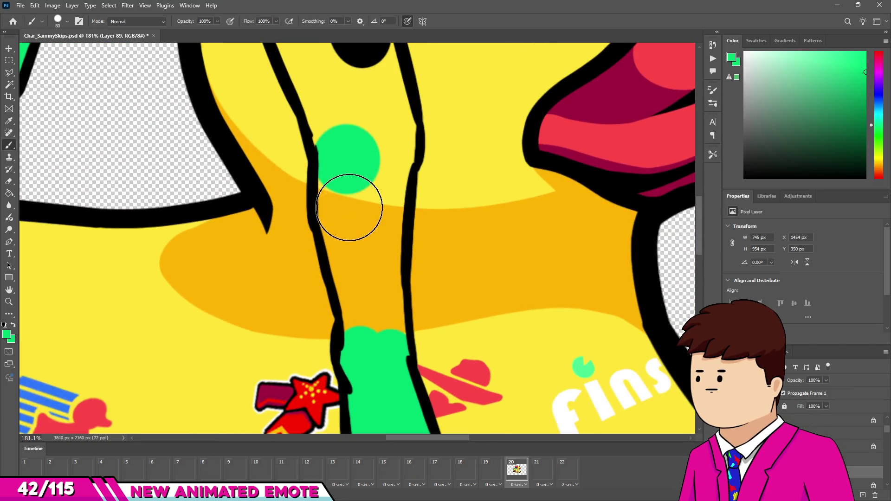
{"action": "mouse_move", "coordinate": [374, 318]}
{"action": "left_mouse_down"}
{"action": "mouse_move", "coordinate": [370, 149]}
{"action": "mouse_move", "coordinate": [383, 135]}
{"action": "left_mouse_up"}
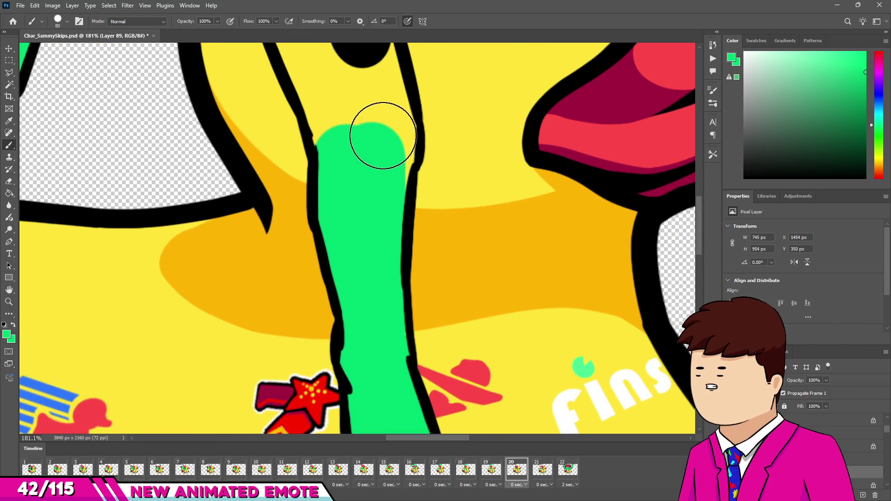
{"action": "scroll", "coordinate": [383, 135], "scroll_direction": "up", "scroll_amount": 3}
{"action": "mouse_move", "coordinate": [295, 120]}
{"action": "left_mouse_down"}
{"action": "mouse_move", "coordinate": [398, 79]}
{"action": "mouse_move", "coordinate": [430, 89]}
{"action": "mouse_move", "coordinate": [453, 233]}
{"action": "mouse_move", "coordinate": [444, 261]}
{"action": "mouse_move", "coordinate": [352, 135]}
{"action": "left_mouse_up"}
{"action": "scroll", "coordinate": [382, 255], "scroll_direction": "down", "scroll_amount": 10}
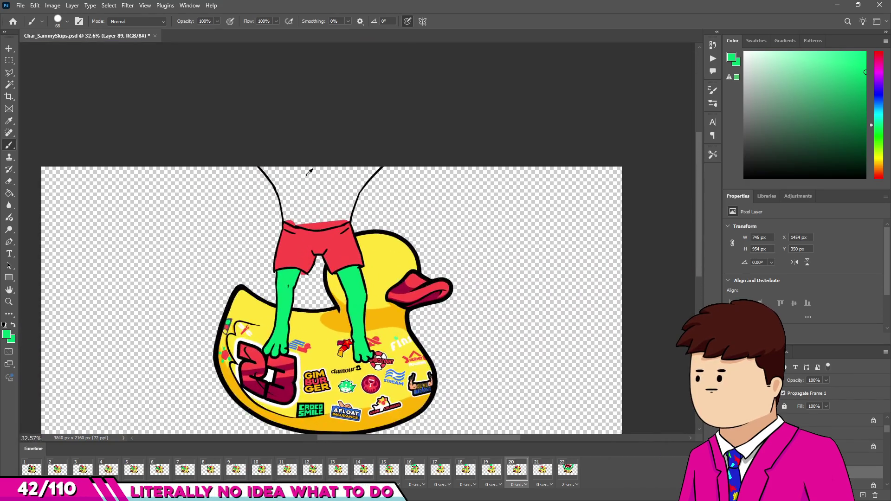
With a larger brush, paint frame 20's torso solid green, then flip to frame 1 and back to compare
{"action": "scroll", "coordinate": [310, 167], "scroll_direction": "up", "scroll_amount": 8}
{"action": "key", "text": "bracketright"}
{"action": "mouse_move", "coordinate": [215, 110]}
{"action": "left_mouse_down"}
{"action": "mouse_move", "coordinate": [204, 119]}
{"action": "mouse_move", "coordinate": [296, 209]}
{"action": "left_mouse_up"}
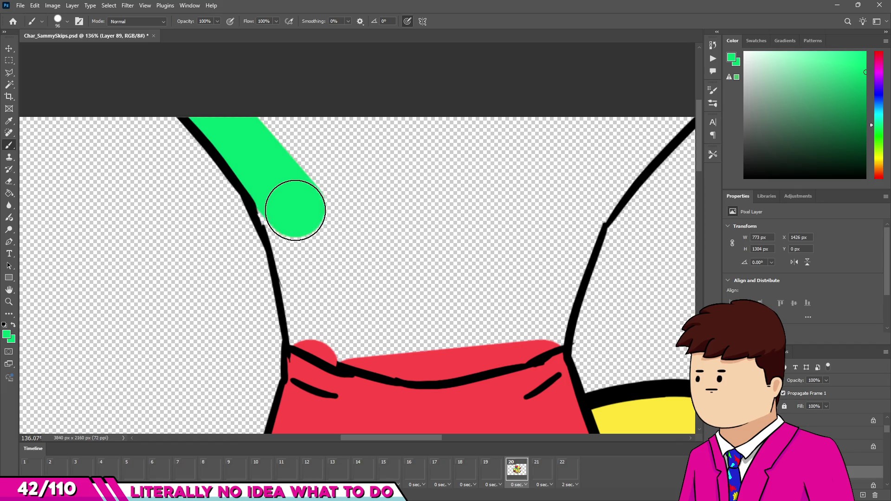
{"action": "mouse_move", "coordinate": [310, 299]}
{"action": "left_mouse_down"}
{"action": "mouse_move", "coordinate": [314, 312]}
{"action": "mouse_move", "coordinate": [368, 339]}
{"action": "mouse_move", "coordinate": [445, 354]}
{"action": "mouse_move", "coordinate": [503, 340]}
{"action": "mouse_move", "coordinate": [540, 322]}
{"action": "mouse_move", "coordinate": [541, 275]}
{"action": "mouse_move", "coordinate": [566, 225]}
{"action": "left_mouse_up"}
{"action": "scroll", "coordinate": [580, 188], "scroll_direction": "up", "scroll_amount": 1}
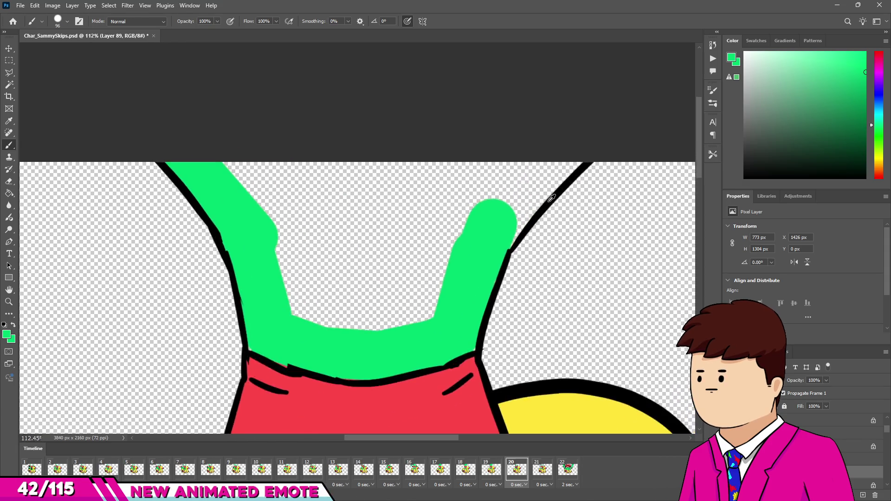
{"action": "mouse_move", "coordinate": [521, 179]}
{"action": "left_mouse_down"}
{"action": "mouse_move", "coordinate": [571, 143]}
{"action": "mouse_move", "coordinate": [529, 147]}
{"action": "left_mouse_up"}
{"action": "scroll", "coordinate": [496, 176], "scroll_direction": "down", "scroll_amount": 1}
{"action": "mouse_move", "coordinate": [394, 194]}
{"action": "left_mouse_down"}
{"action": "mouse_move", "coordinate": [199, 183]}
{"action": "mouse_move", "coordinate": [219, 312]}
{"action": "mouse_move", "coordinate": [374, 203]}
{"action": "mouse_move", "coordinate": [342, 338]}
{"action": "left_mouse_up"}
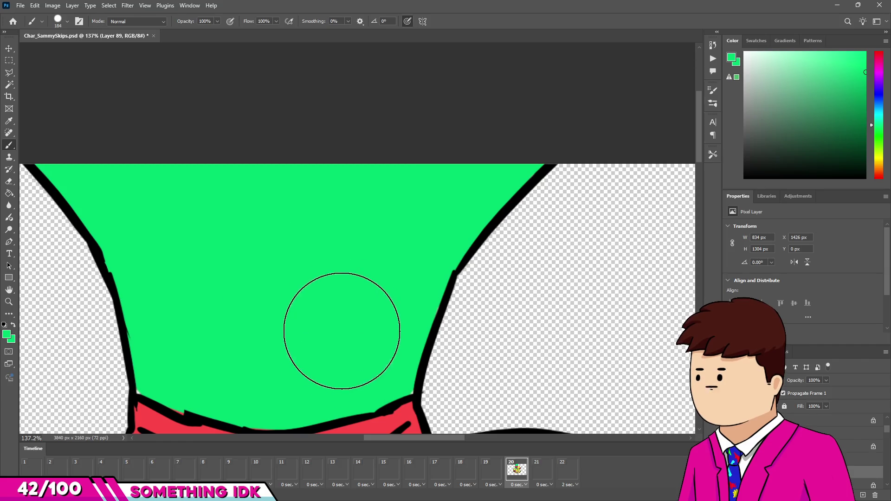
{"action": "scroll", "coordinate": [372, 163], "scroll_direction": "down", "scroll_amount": 6}
{"action": "left_click", "coordinate": [32, 469]}
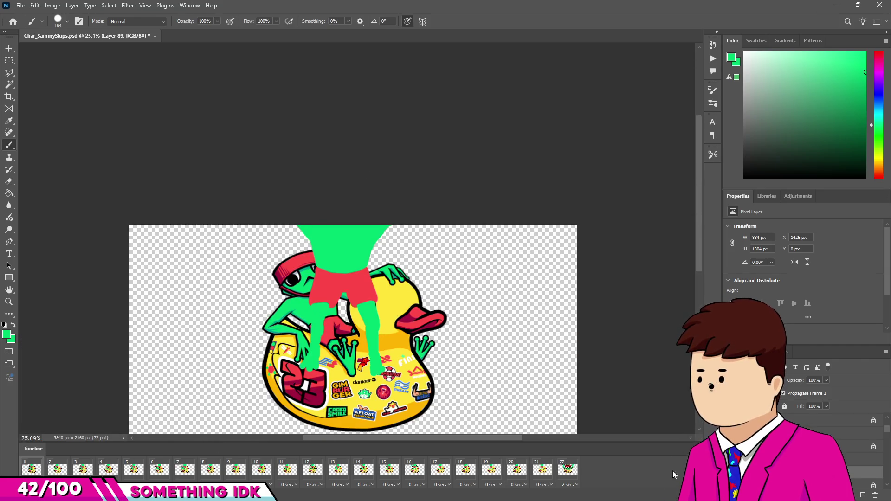
{"action": "left_click", "coordinate": [517, 468]}
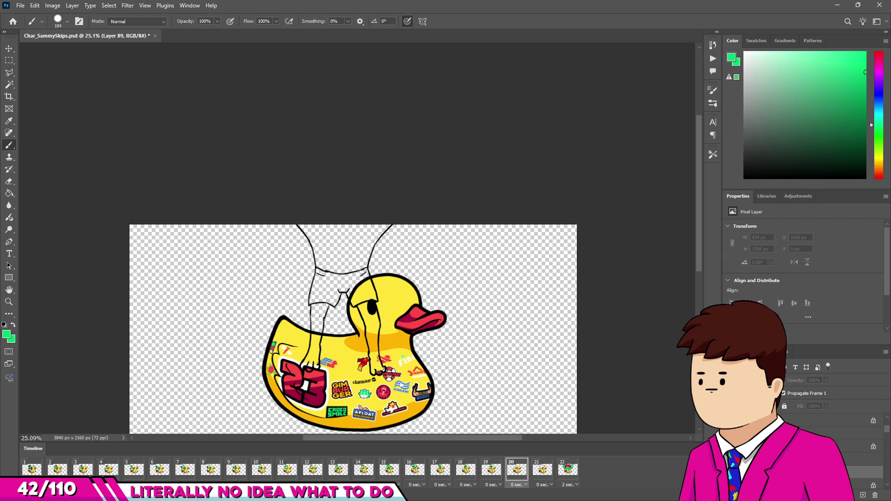
Switch to frame 21 and, with a much larger brush, paint the torso green down to its hips
{"action": "left_click", "coordinate": [567, 469]}
{"action": "left_click", "coordinate": [543, 469]}
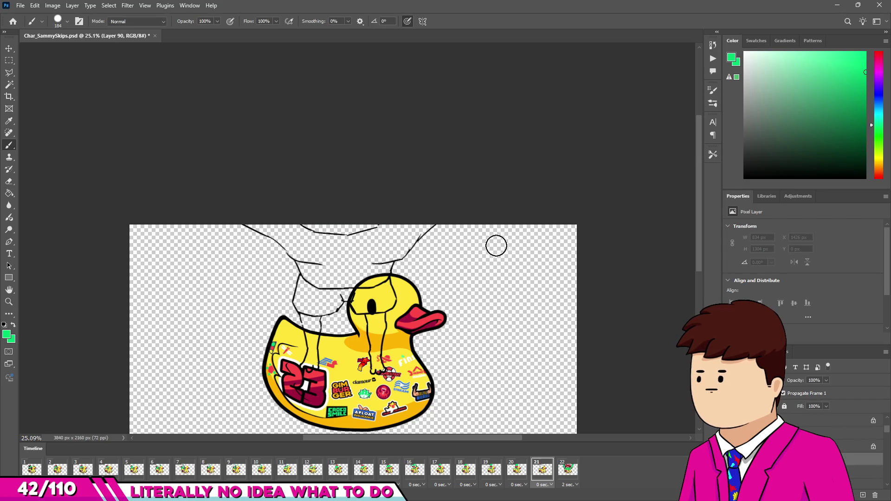
{"action": "scroll", "coordinate": [452, 262], "scroll_direction": "up", "scroll_amount": 5}
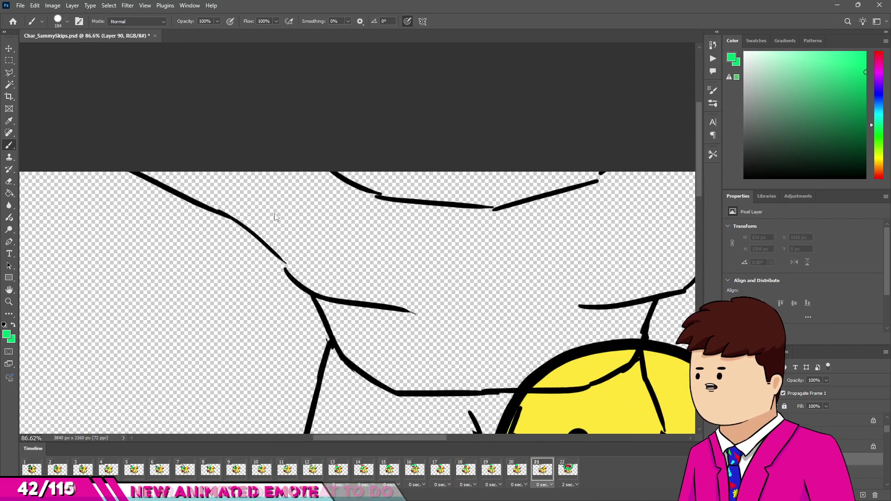
{"action": "key", "text": "bracketright"}
{"action": "key", "text": "bracketright"}
{"action": "key", "text": "bracketright"}
{"action": "mouse_move", "coordinate": [170, 130]}
{"action": "left_mouse_down"}
{"action": "mouse_move", "coordinate": [313, 203]}
{"action": "mouse_move", "coordinate": [329, 215]}
{"action": "mouse_move", "coordinate": [310, 211]}
{"action": "mouse_move", "coordinate": [358, 239]}
{"action": "mouse_move", "coordinate": [354, 193]}
{"action": "mouse_move", "coordinate": [242, 200]}
{"action": "left_mouse_up"}
{"action": "scroll", "coordinate": [452, 169], "scroll_direction": "down", "scroll_amount": 1}
{"action": "mouse_move", "coordinate": [518, 137]}
{"action": "left_mouse_down"}
{"action": "mouse_move", "coordinate": [423, 199]}
{"action": "mouse_move", "coordinate": [492, 157]}
{"action": "left_mouse_up"}
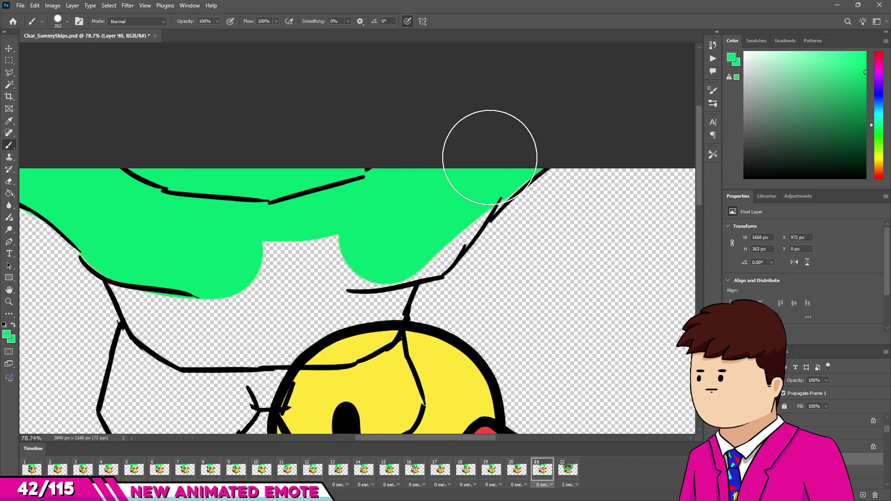
{"action": "mouse_move", "coordinate": [411, 227]}
{"action": "left_mouse_down"}
{"action": "mouse_move", "coordinate": [439, 201]}
{"action": "mouse_move", "coordinate": [358, 263]}
{"action": "mouse_move", "coordinate": [366, 311]}
{"action": "mouse_move", "coordinate": [354, 331]}
{"action": "left_mouse_up"}
{"action": "mouse_move", "coordinate": [373, 284]}
{"action": "left_mouse_down"}
{"action": "mouse_move", "coordinate": [364, 259]}
{"action": "mouse_move", "coordinate": [354, 302]}
{"action": "mouse_move", "coordinate": [174, 317]}
{"action": "left_mouse_up"}
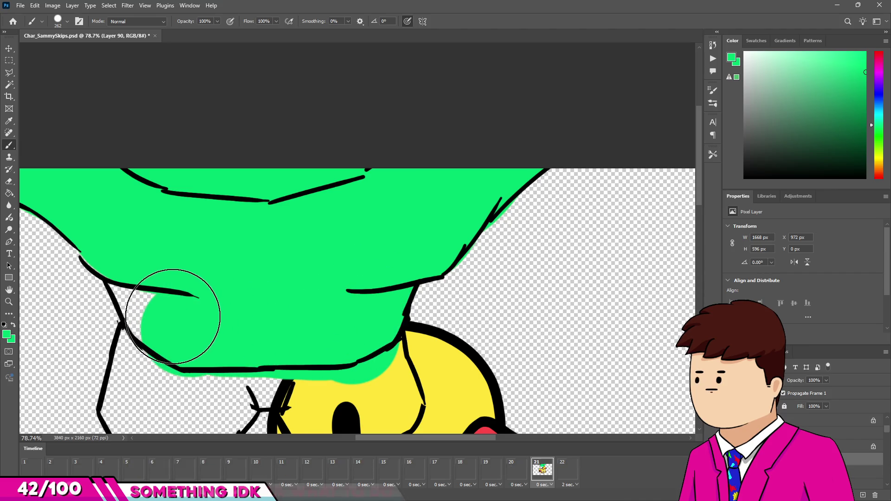
{"action": "scroll", "coordinate": [169, 189], "scroll_direction": "down", "scroll_amount": 3}
{"action": "scroll", "coordinate": [203, 311], "scroll_direction": "down", "scroll_amount": 5}
{"action": "scroll", "coordinate": [203, 311], "scroll_direction": "up", "scroll_amount": 4}
{"action": "scroll", "coordinate": [191, 280], "scroll_direction": "up", "scroll_amount": 3}
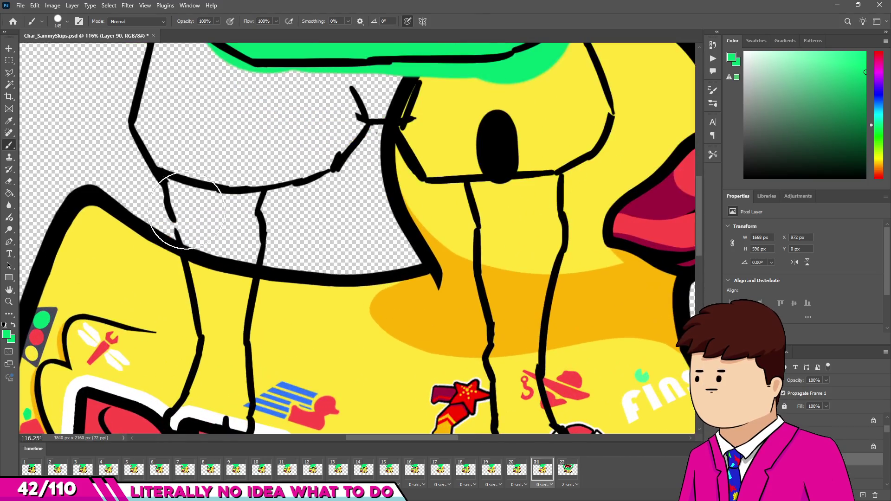
Paint the first leg green down to the foot, undoing and repainting a bad foot stroke
{"action": "left_click", "coordinate": [201, 188]}
{"action": "mouse_move", "coordinate": [220, 252]}
{"action": "left_mouse_down"}
{"action": "mouse_move", "coordinate": [230, 197]}
{"action": "mouse_move", "coordinate": [209, 273]}
{"action": "left_mouse_up"}
{"action": "scroll", "coordinate": [230, 160], "scroll_direction": "up", "scroll_amount": 2}
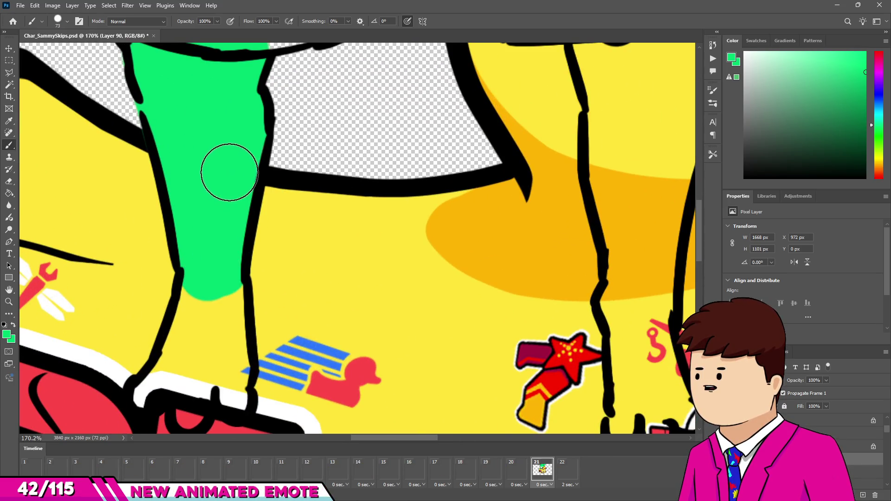
{"action": "scroll", "coordinate": [223, 169], "scroll_direction": "down", "scroll_amount": 3}
{"action": "scroll", "coordinate": [213, 216], "scroll_direction": "up", "scroll_amount": 3}
{"action": "scroll", "coordinate": [212, 216], "scroll_direction": "up", "scroll_amount": 3}
{"action": "mouse_move", "coordinate": [223, 195]}
{"action": "left_mouse_down"}
{"action": "mouse_move", "coordinate": [176, 325]}
{"action": "mouse_move", "coordinate": [164, 317]}
{"action": "mouse_move", "coordinate": [146, 354]}
{"action": "mouse_move", "coordinate": [198, 368]}
{"action": "mouse_move", "coordinate": [243, 315]}
{"action": "mouse_move", "coordinate": [251, 333]}
{"action": "left_mouse_up"}
{"action": "key", "text": "ctrl+z"}
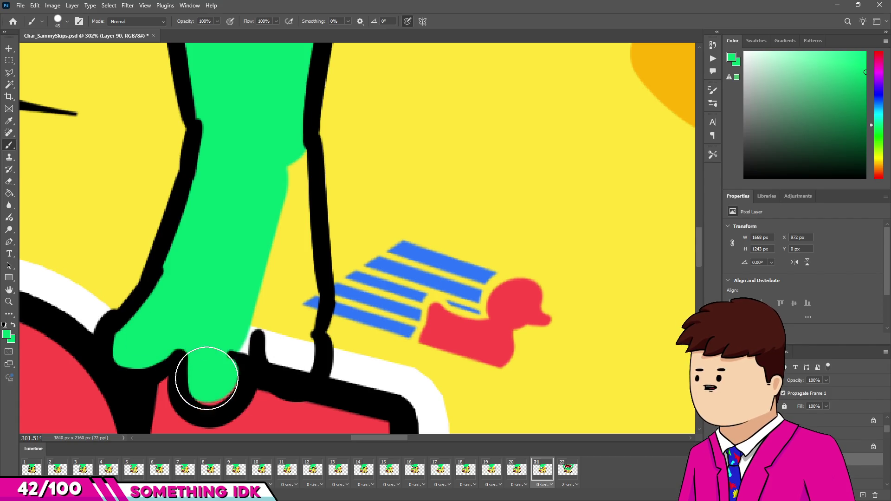
{"action": "left_click_drag", "start_coordinate": [207, 377], "coordinate": [211, 374]}
Fill the arm gap, left foot and leg green, then sample red from the duck's beak
{"action": "mouse_move", "coordinate": [272, 289]}
{"action": "left_mouse_down"}
{"action": "mouse_move", "coordinate": [274, 302]}
{"action": "mouse_move", "coordinate": [272, 159]}
{"action": "left_mouse_up"}
{"action": "key", "text": "bracketright"}
{"action": "scroll", "coordinate": [216, 196], "scroll_direction": "down", "scroll_amount": 6}
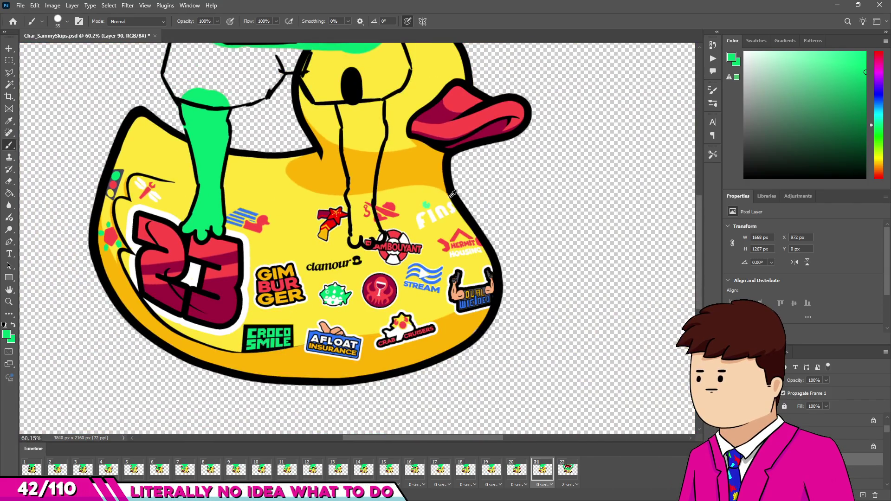
{"action": "scroll", "coordinate": [445, 229], "scroll_direction": "up", "scroll_amount": 6}
{"action": "left_click_drag", "start_coordinate": [225, 314], "coordinate": [228, 258]}
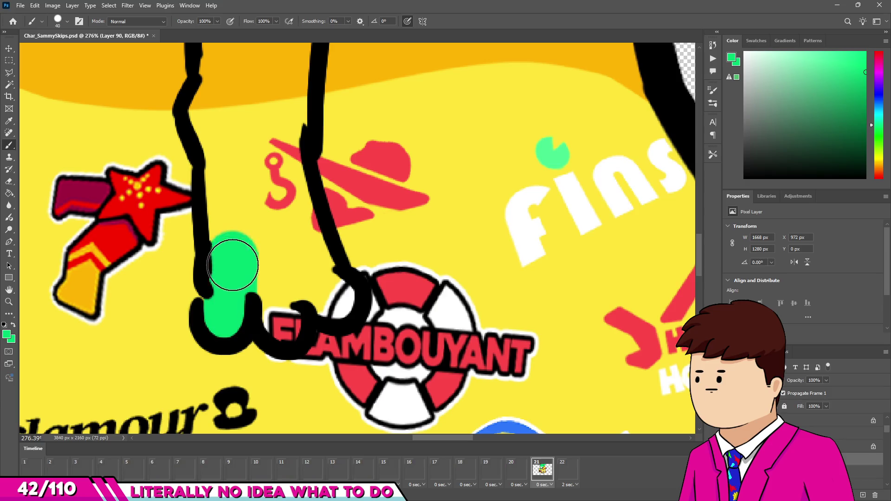
{"action": "mouse_move", "coordinate": [222, 111]}
{"action": "left_mouse_down"}
{"action": "mouse_move", "coordinate": [268, 308]}
{"action": "mouse_move", "coordinate": [322, 298]}
{"action": "mouse_move", "coordinate": [265, 201]}
{"action": "mouse_move", "coordinate": [261, 156]}
{"action": "left_mouse_up"}
{"action": "scroll", "coordinate": [261, 156], "scroll_direction": "down", "scroll_amount": 5}
{"action": "scroll", "coordinate": [279, 225], "scroll_direction": "up", "scroll_amount": 3}
{"action": "mouse_move", "coordinate": [295, 250]}
{"action": "left_mouse_down"}
{"action": "mouse_move", "coordinate": [285, 104]}
{"action": "mouse_move", "coordinate": [298, 294]}
{"action": "mouse_move", "coordinate": [308, 223]}
{"action": "mouse_move", "coordinate": [334, 157]}
{"action": "mouse_move", "coordinate": [334, 124]}
{"action": "mouse_move", "coordinate": [318, 104]}
{"action": "left_mouse_up"}
{"action": "scroll", "coordinate": [285, 169], "scroll_direction": "down", "scroll_amount": 2}
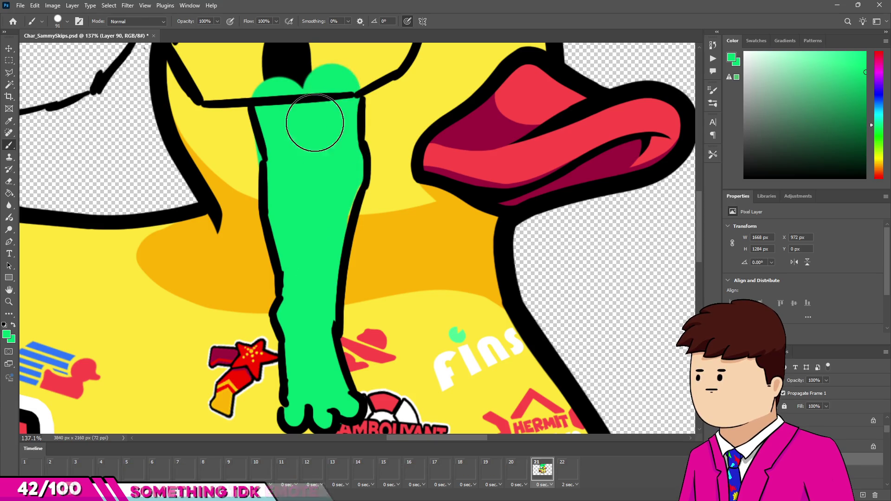
{"action": "scroll", "coordinate": [318, 103], "scroll_direction": "down", "scroll_amount": 4}
{"action": "scroll", "coordinate": [441, 228], "scroll_direction": "up", "scroll_amount": 3}
{"action": "left_click", "coordinate": [439, 231], "text": "alt"}
{"action": "scroll", "coordinate": [140, 186], "scroll_direction": "up", "scroll_amount": 3}
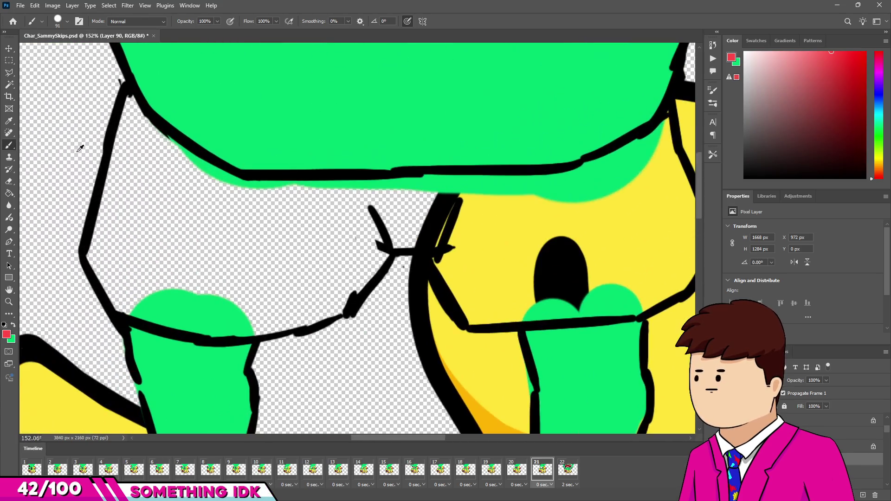
Paint frame 21's shorts solid red, covering the hole in the left leg and the yellow patch
{"action": "left_click", "coordinate": [139, 180]}
{"action": "mouse_move", "coordinate": [116, 251]}
{"action": "left_mouse_down"}
{"action": "mouse_move", "coordinate": [129, 271]}
{"action": "mouse_move", "coordinate": [209, 302]}
{"action": "mouse_move", "coordinate": [308, 298]}
{"action": "mouse_move", "coordinate": [369, 235]}
{"action": "mouse_move", "coordinate": [438, 213]}
{"action": "mouse_move", "coordinate": [469, 243]}
{"action": "mouse_move", "coordinate": [464, 253]}
{"action": "left_mouse_up"}
{"action": "mouse_move", "coordinate": [484, 294]}
{"action": "left_mouse_down"}
{"action": "mouse_move", "coordinate": [597, 299]}
{"action": "mouse_move", "coordinate": [627, 283]}
{"action": "mouse_move", "coordinate": [591, 144]}
{"action": "left_mouse_up"}
{"action": "scroll", "coordinate": [613, 269], "scroll_direction": "right", "scroll_amount": 2}
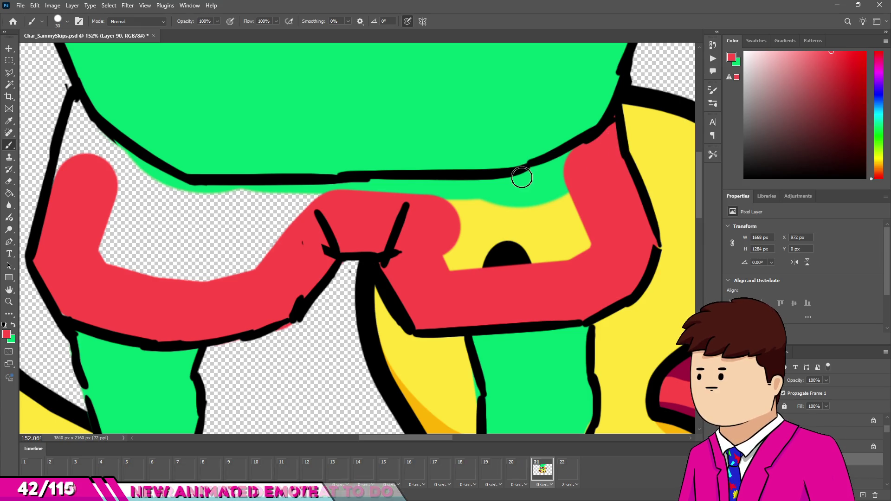
{"action": "left_click_drag", "start_coordinate": [564, 186], "coordinate": [577, 173]}
{"action": "mouse_move", "coordinate": [501, 203]}
{"action": "left_mouse_down"}
{"action": "mouse_move", "coordinate": [181, 205]}
{"action": "mouse_move", "coordinate": [110, 169]}
{"action": "mouse_move", "coordinate": [74, 179]}
{"action": "mouse_move", "coordinate": [89, 153]}
{"action": "left_mouse_up"}
{"action": "left_click_drag", "start_coordinate": [80, 113], "coordinate": [92, 128]}
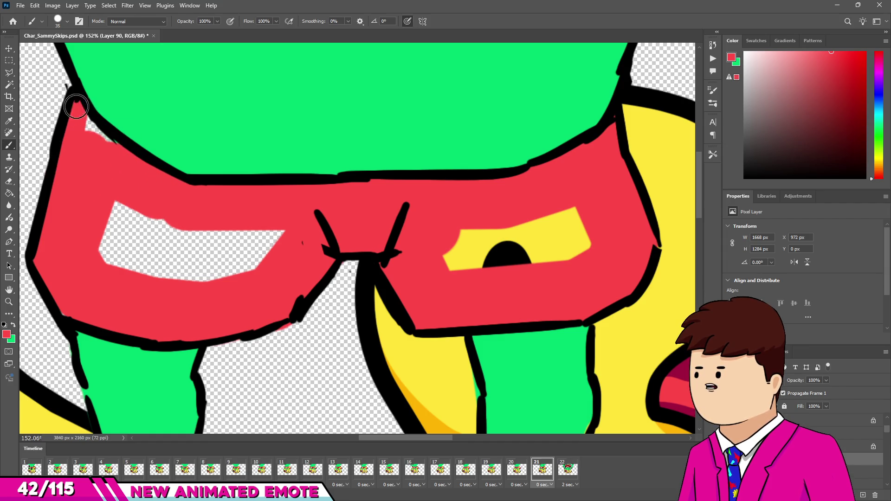
{"action": "mouse_move", "coordinate": [131, 210]}
{"action": "left_mouse_down"}
{"action": "mouse_move", "coordinate": [278, 223]}
{"action": "mouse_move", "coordinate": [120, 253]}
{"action": "left_mouse_up"}
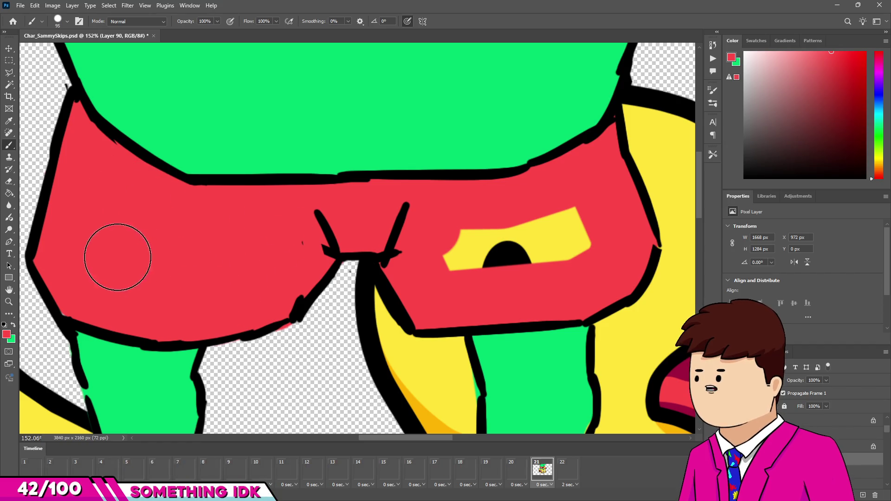
{"action": "left_click_drag", "start_coordinate": [488, 252], "coordinate": [576, 231]}
{"action": "scroll", "coordinate": [433, 243], "scroll_direction": "down", "scroll_amount": 10}
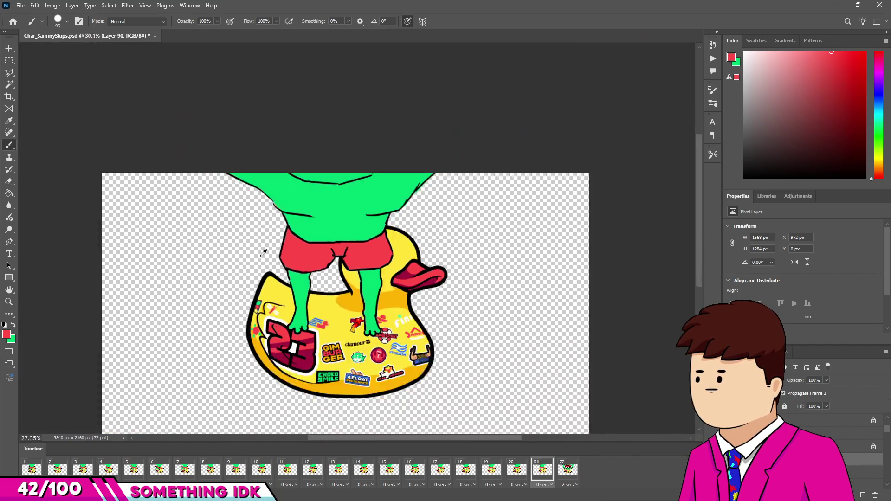
Play back the animation, then set frame 22's delay to No delay
{"action": "scroll", "coordinate": [326, 227], "scroll_direction": "up", "scroll_amount": 2}
{"action": "key", "text": "space"}
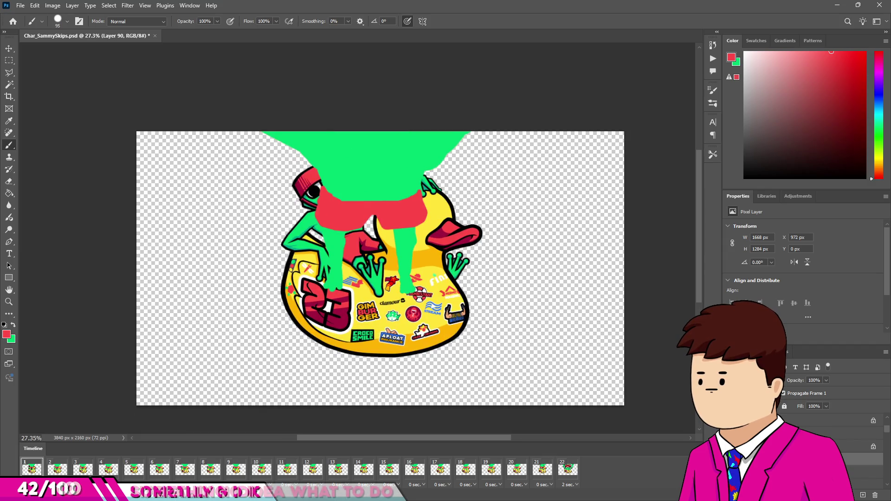
{"action": "left_click", "coordinate": [543, 470]}
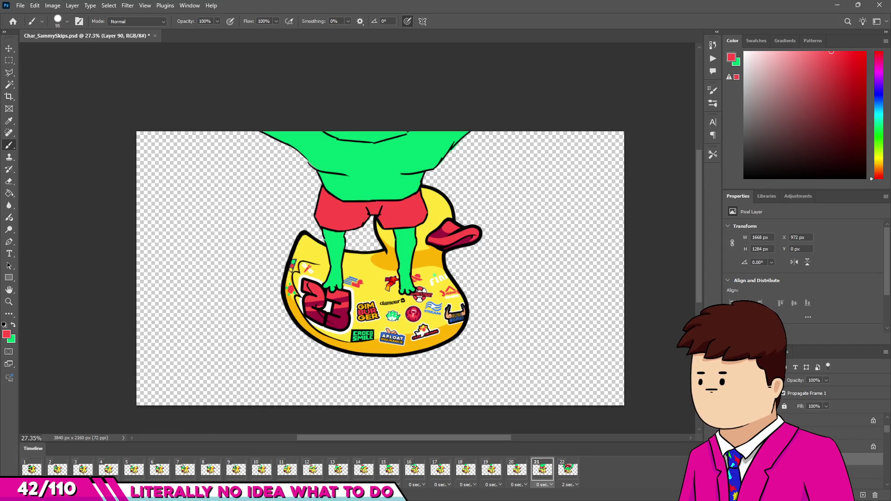
{"action": "left_click", "coordinate": [20, 5]}
{"action": "mouse_move", "coordinate": [64, 156]}
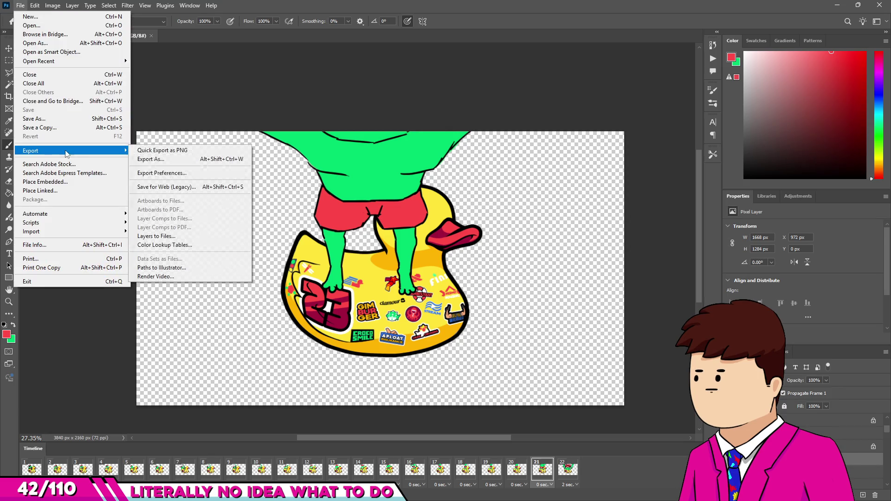
{"action": "left_click", "coordinate": [148, 278]}
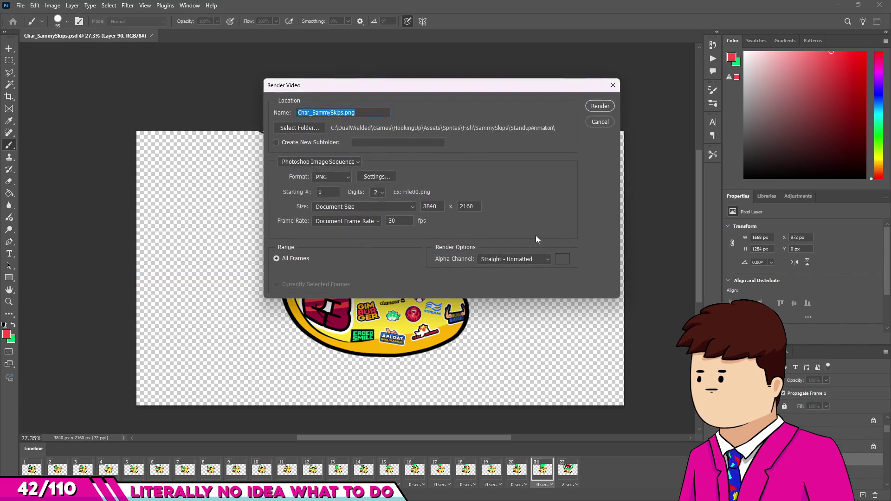
{"action": "left_click", "coordinate": [600, 121]}
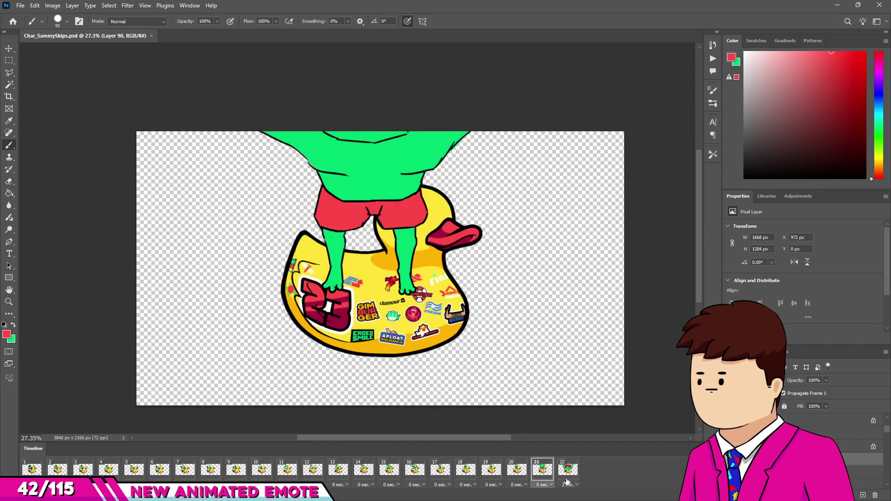
{"action": "left_click", "coordinate": [570, 485]}
{"action": "left_click", "coordinate": [584, 393]}
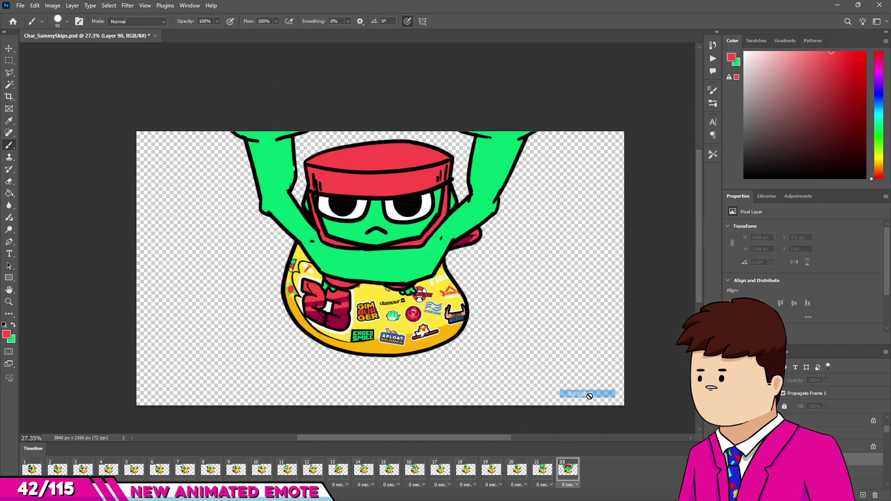
Render all frames as a PNG sequence named Fish_Sam_CloseUpTransFor, replacing the existing sequence
{"action": "left_click", "coordinate": [20, 5]}
{"action": "mouse_move", "coordinate": [50, 150]}
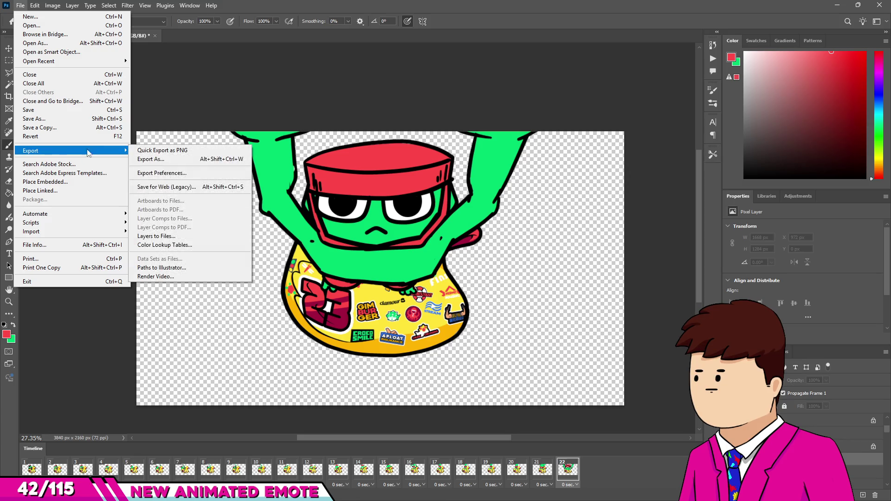
{"action": "left_click", "coordinate": [153, 277]}
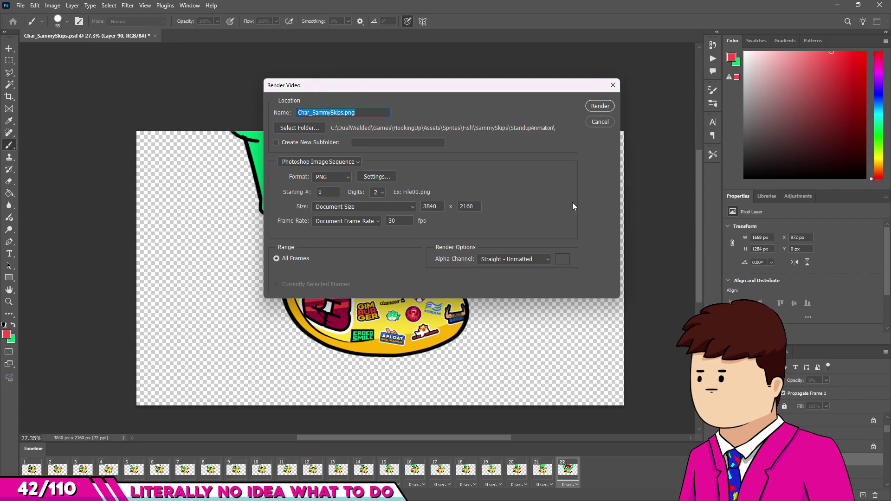
{"action": "type", "text": "Sam_CloseUp"}
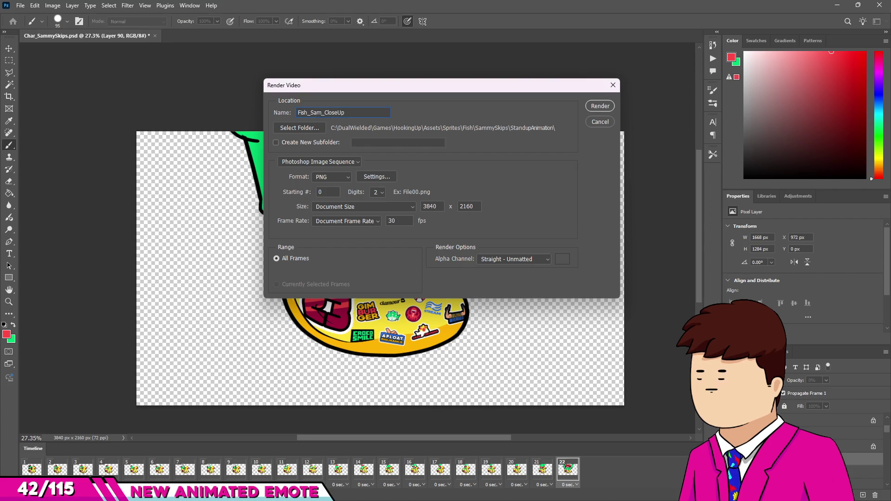
{"action": "type", "text": "TransFor"}
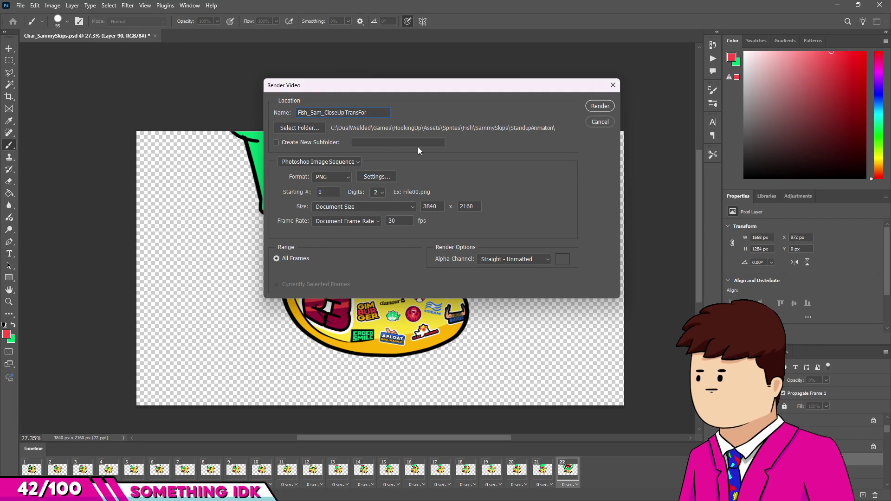
{"action": "left_click", "coordinate": [599, 107]}
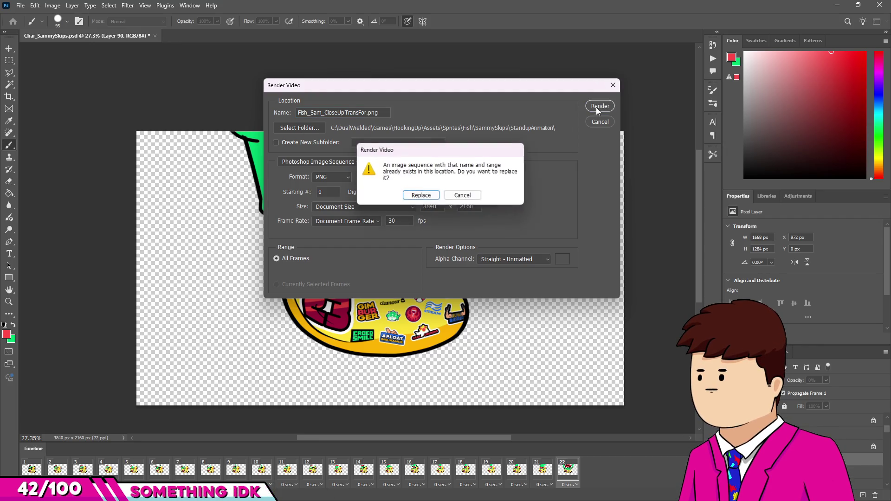
{"action": "left_click", "coordinate": [425, 195]}
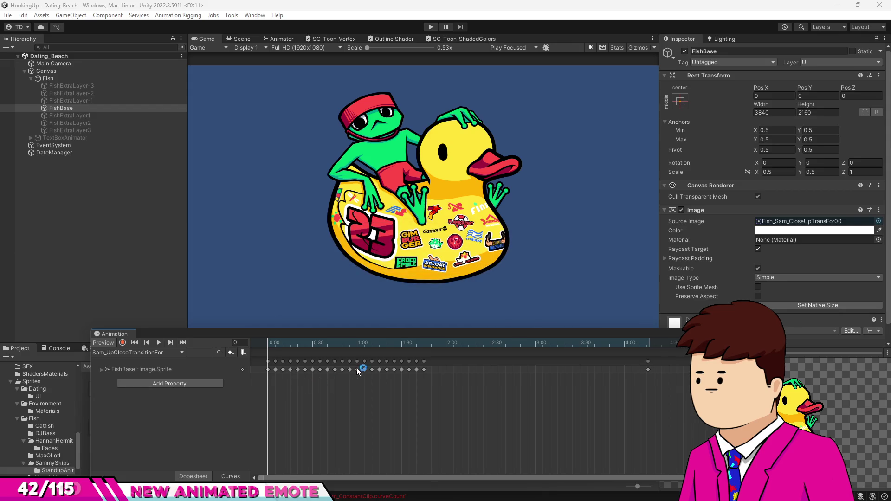
Scrub the close-up transition clip between frames 64 and 45, rewind it to the start and play it
{"action": "left_click", "coordinate": [363, 344]}
{"action": "left_click_drag", "start_coordinate": [344, 346], "coordinate": [336, 349]}
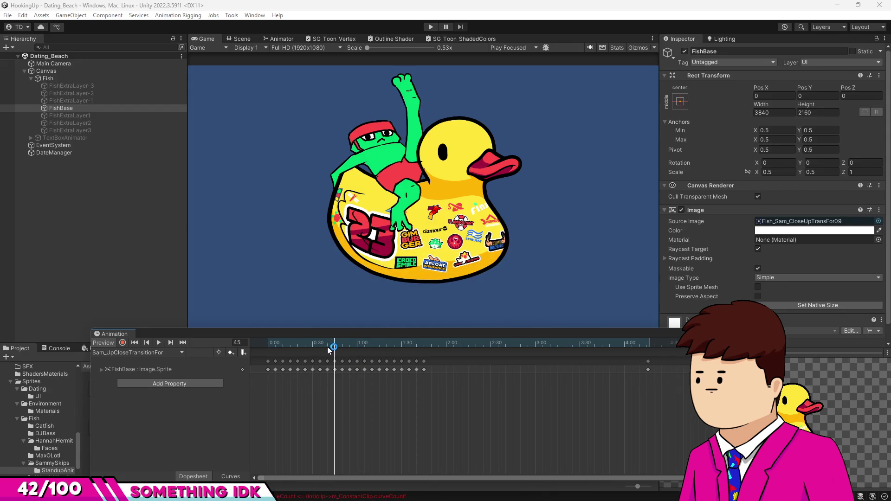
{"action": "left_click", "coordinate": [275, 344]}
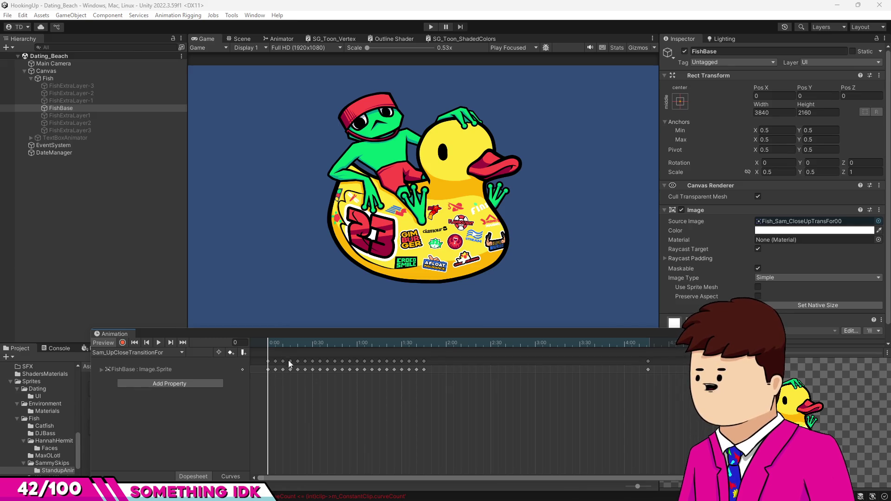
{"action": "left_click", "coordinate": [453, 342]}
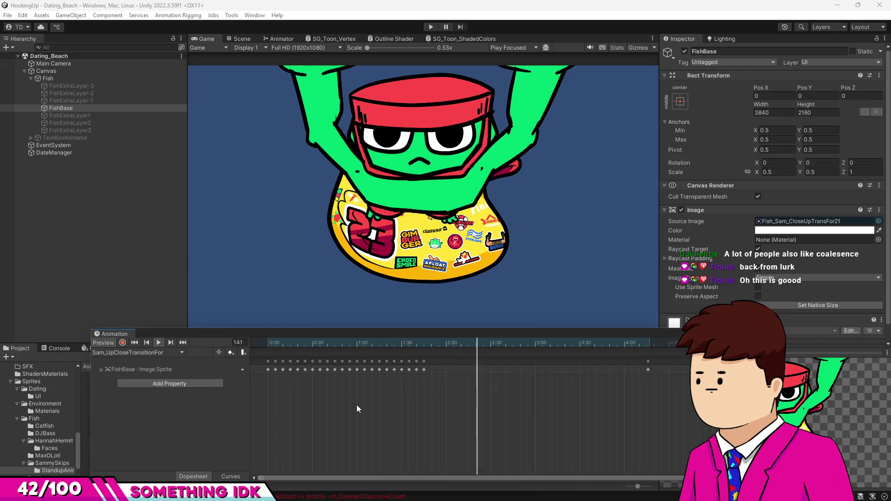
Scrub through the clip again to check frames 46 and 50
{"action": "mouse_move", "coordinate": [272, 344]}
{"action": "left_mouse_down"}
{"action": "mouse_move", "coordinate": [424, 350]}
{"action": "mouse_move", "coordinate": [342, 354]}
{"action": "left_mouse_up"}
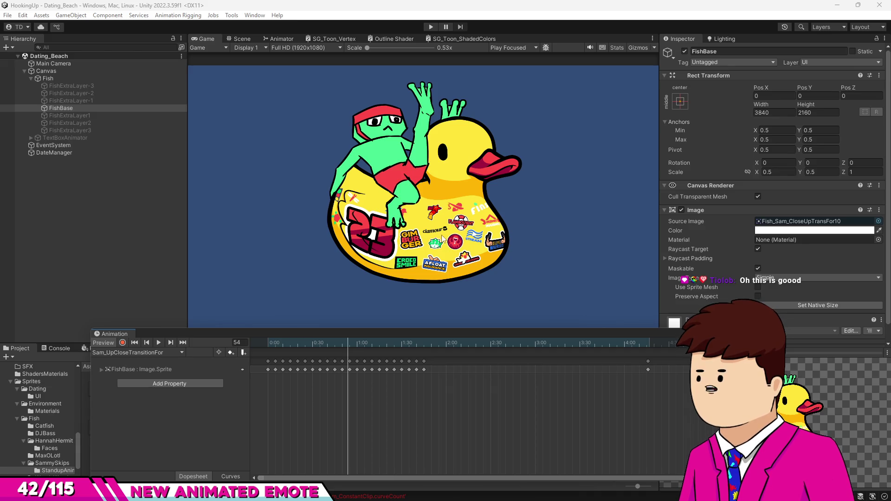
{"action": "scroll", "coordinate": [420, 262], "scroll_direction": "up", "scroll_amount": 10}
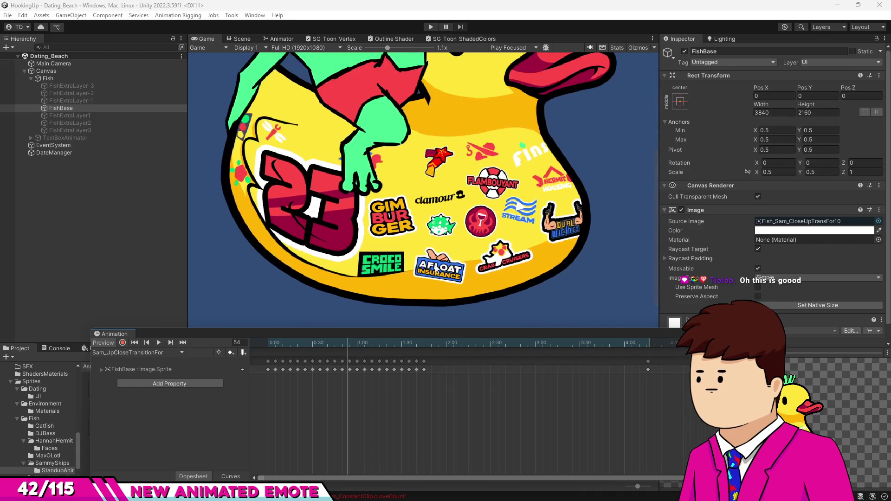
{"action": "scroll", "coordinate": [400, 234], "scroll_direction": "down", "scroll_amount": 10}
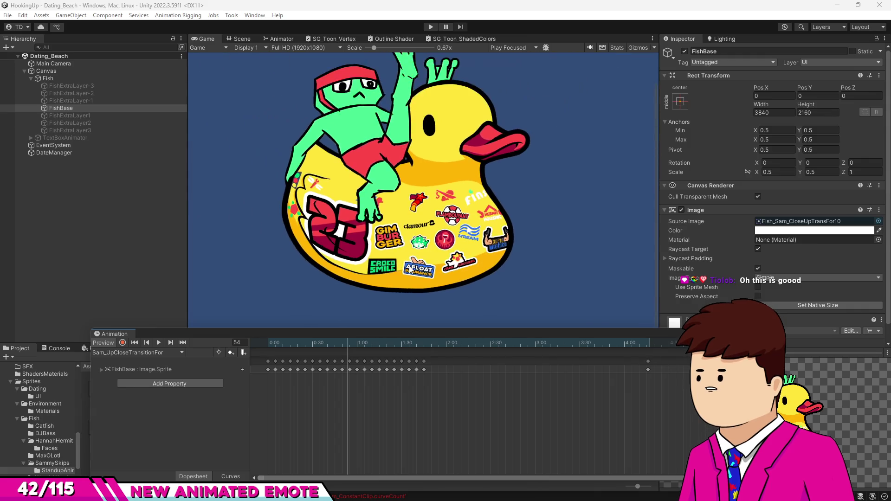
{"action": "mouse_move", "coordinate": [273, 344]}
{"action": "left_mouse_down"}
{"action": "mouse_move", "coordinate": [251, 345]}
{"action": "mouse_move", "coordinate": [344, 345]}
{"action": "left_mouse_up"}
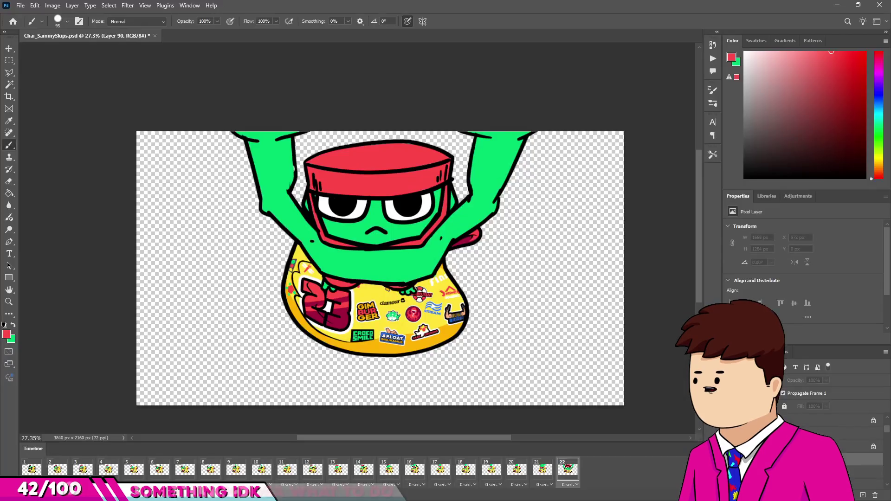
Step through the Photoshop timeline to bring up frame 11 of the frog animation
{"action": "left_click", "coordinate": [338, 469]}
{"action": "left_click", "coordinate": [267, 472]}
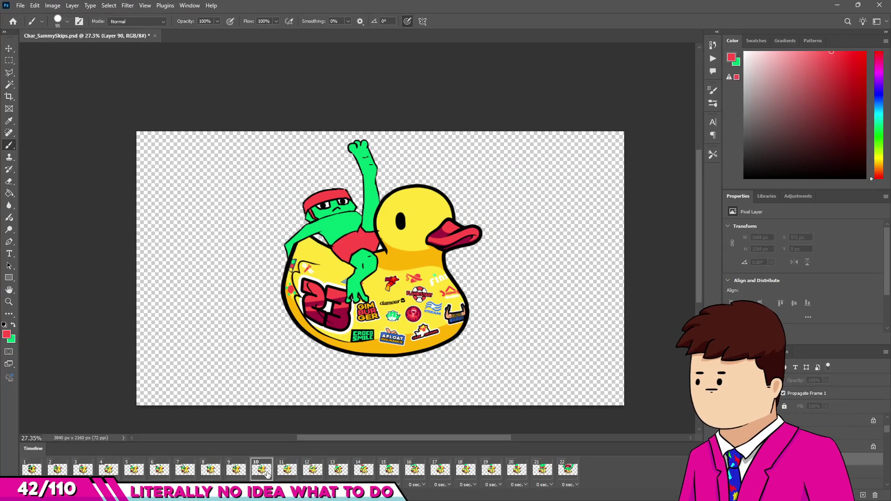
{"action": "left_click", "coordinate": [237, 478]}
{"action": "left_click", "coordinate": [262, 474]}
{"action": "left_click", "coordinate": [279, 474]}
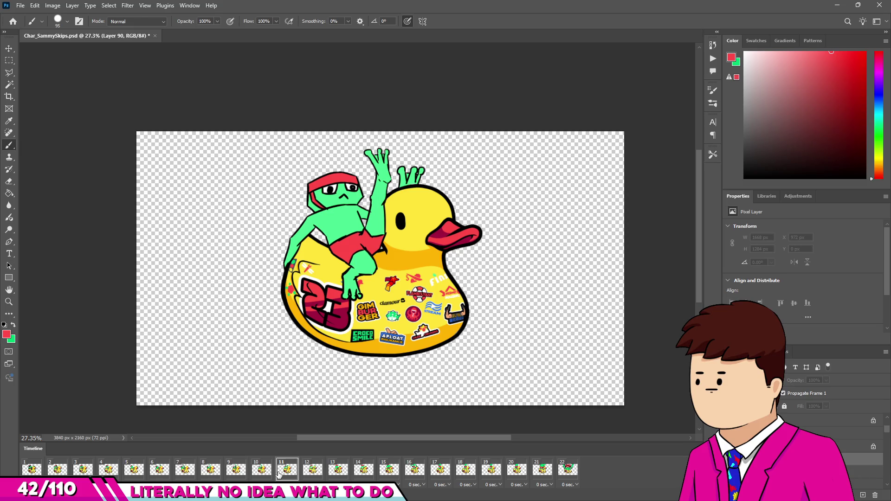
{"action": "scroll", "coordinate": [353, 325], "scroll_direction": "up", "scroll_amount": 5}
Select Layer 81 on the canvas and switch to the Paint Bucket tool
{"action": "key", "text": "v"}
{"action": "left_click", "coordinate": [372, 122]}
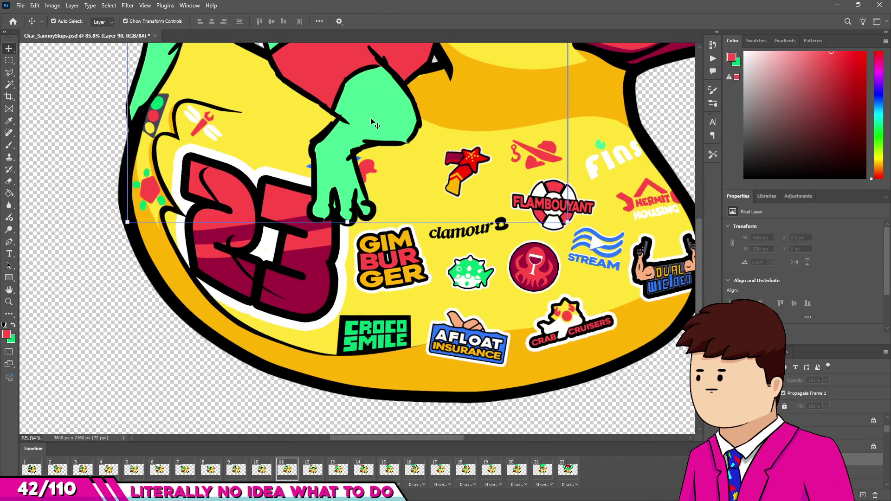
{"action": "key", "text": "g"}
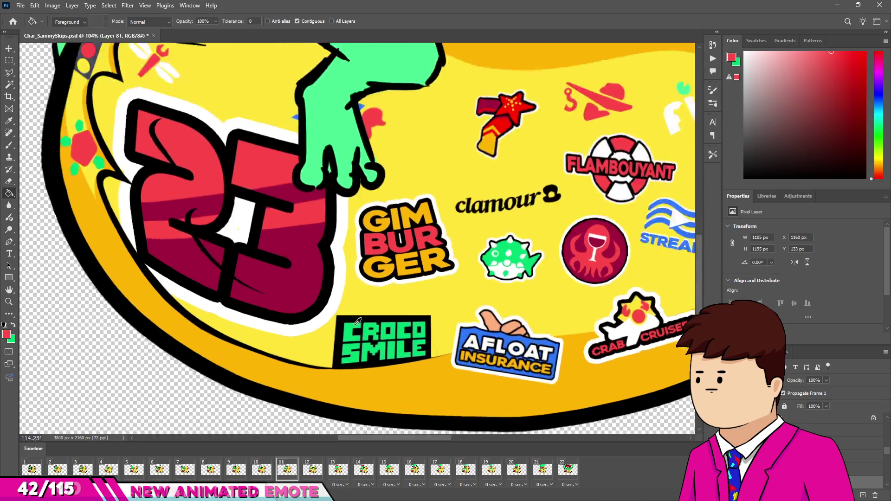
{"action": "scroll", "coordinate": [344, 190], "scroll_direction": "up", "scroll_amount": 2}
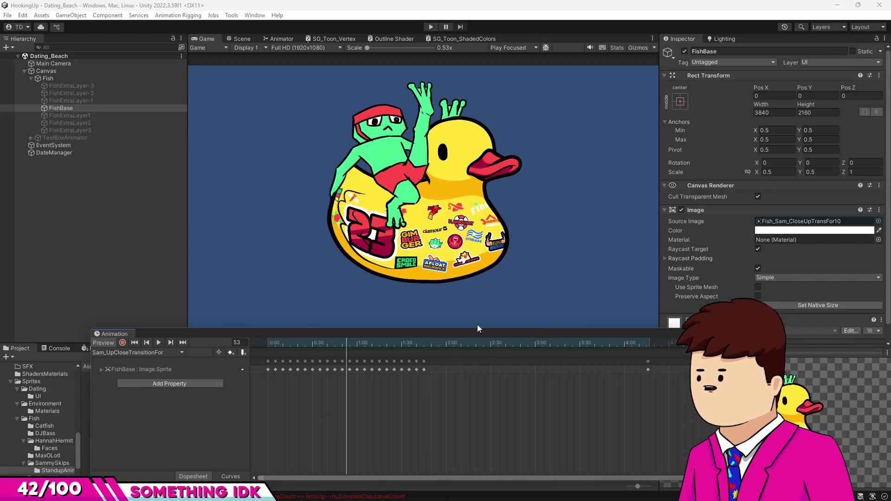
Scrub the Sam_UpCloseTransitionFor clip forward to its later frames, then drag the playhead back to frame 0
{"action": "mouse_move", "coordinate": [376, 343]}
{"action": "left_mouse_down"}
{"action": "mouse_move", "coordinate": [441, 346]}
{"action": "mouse_move", "coordinate": [390, 350]}
{"action": "mouse_move", "coordinate": [426, 350]}
{"action": "left_mouse_up"}
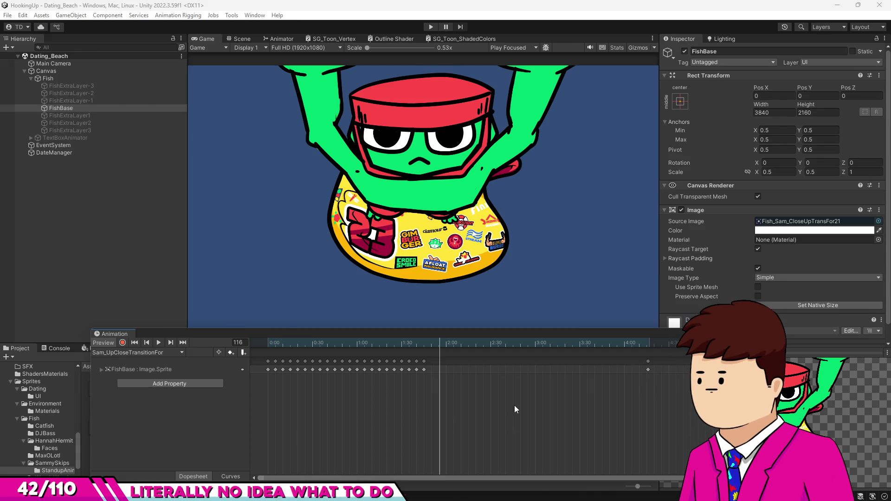
{"action": "left_click_drag", "start_coordinate": [325, 344], "coordinate": [155, 357]}
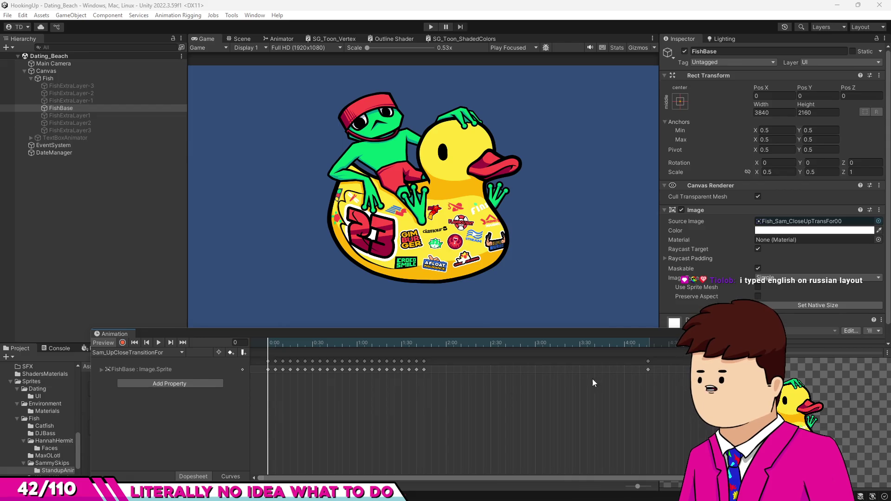
Play the Sam_UpCloseTransitionFor clip preview from frame 0 in the Animation window
{"action": "left_click", "coordinate": [163, 344]}
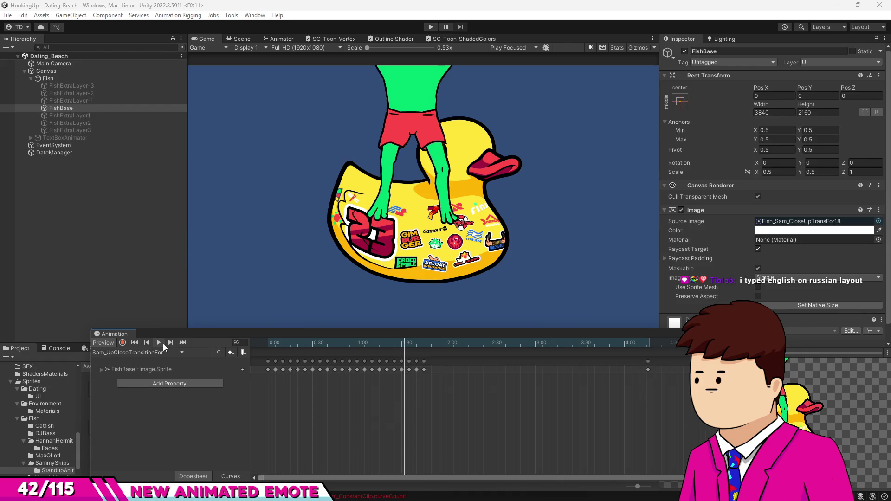
Return to Photoshop and bring up frame 12 of the frog animation
{"action": "key", "text": "alt+Tab"}
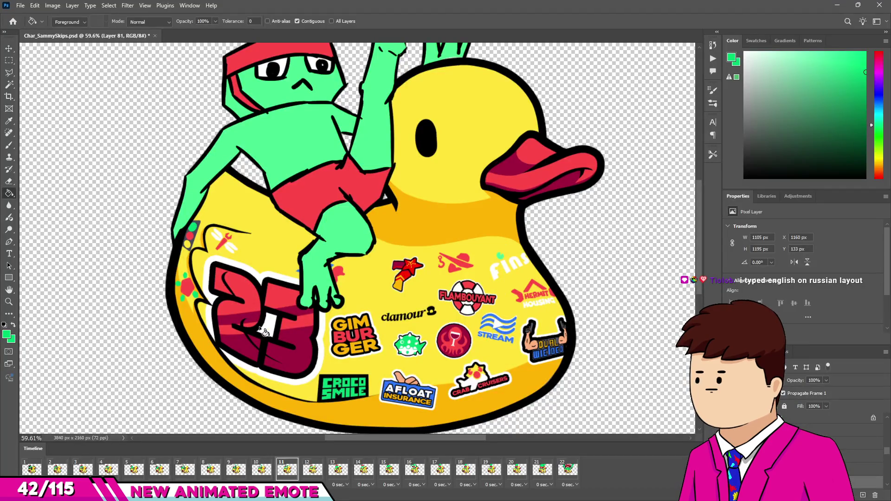
{"action": "scroll", "coordinate": [325, 195], "scroll_direction": "down", "scroll_amount": 2}
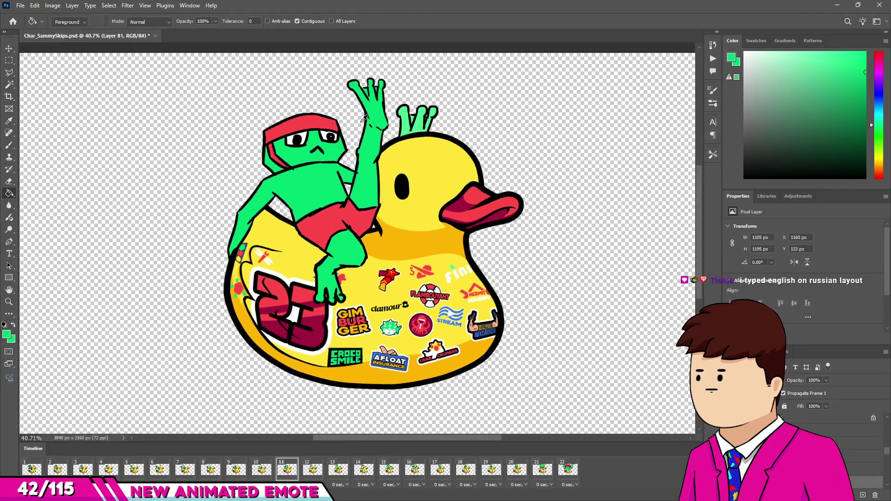
{"action": "scroll", "coordinate": [426, 115], "scroll_direction": "up", "scroll_amount": 2}
{"action": "scroll", "coordinate": [426, 115], "scroll_direction": "down", "scroll_amount": 2}
{"action": "scroll", "coordinate": [426, 116], "scroll_direction": "up", "scroll_amount": 2}
{"action": "scroll", "coordinate": [427, 115], "scroll_direction": "down", "scroll_amount": 2}
{"action": "left_click", "coordinate": [313, 467]}
On frame 12, fill the frog's body, leg, arm and hand with brighter green
{"action": "key", "text": "v"}
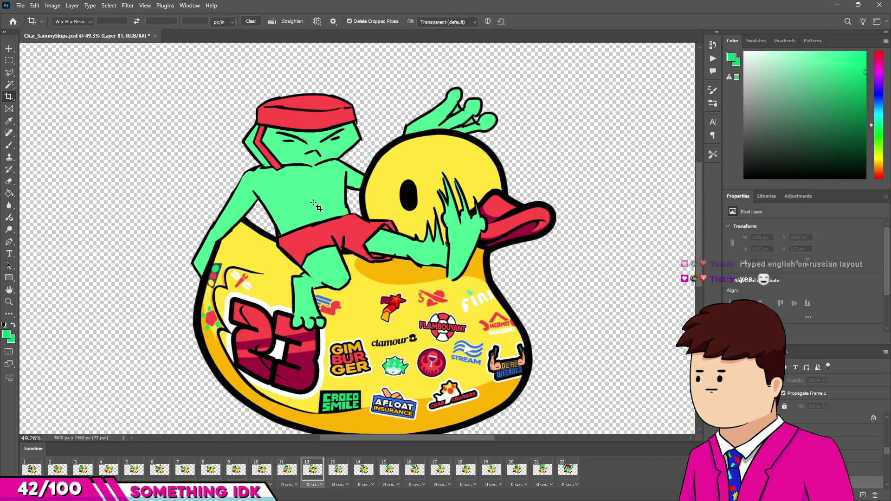
{"action": "left_click", "coordinate": [312, 192]}
{"action": "key", "text": "g"}
{"action": "left_click", "coordinate": [311, 197]}
{"action": "left_click", "coordinate": [320, 302]}
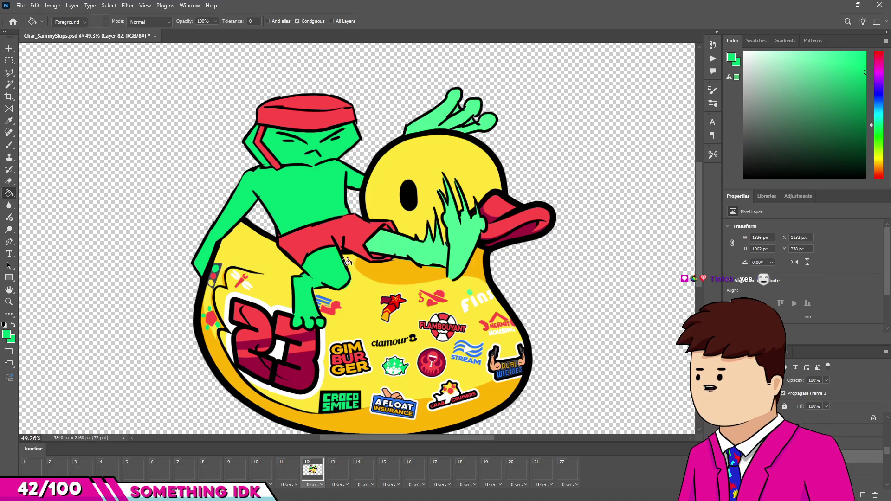
{"action": "left_click", "coordinate": [417, 246]}
{"action": "left_click", "coordinate": [429, 125]}
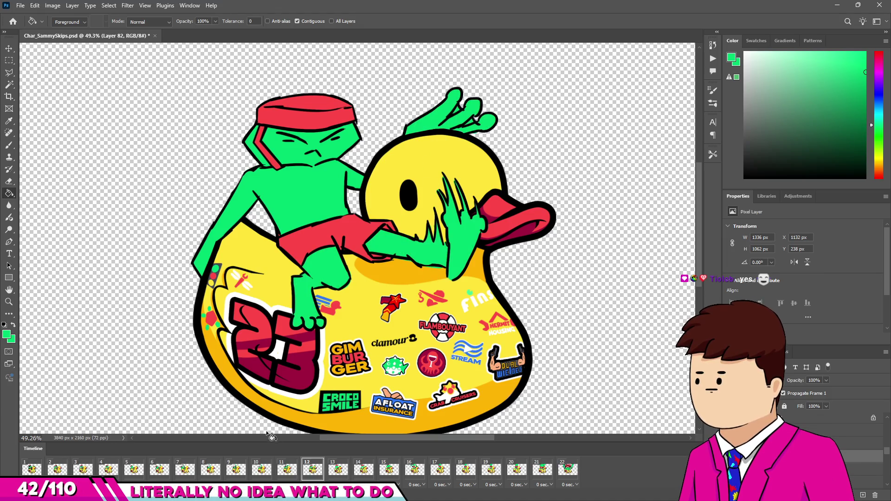
On frame 14, fill the frog's body, head, legs and arm with saturated green
{"action": "left_click", "coordinate": [344, 470]}
{"action": "left_click", "coordinate": [360, 470]}
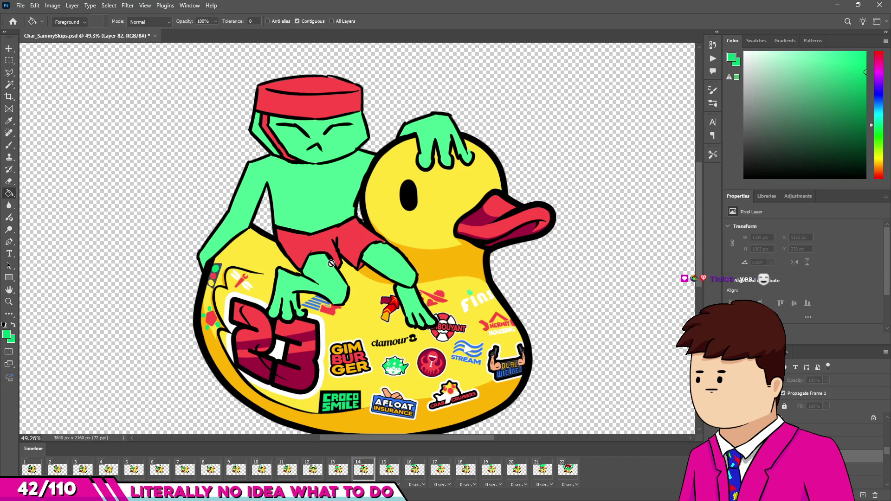
{"action": "key", "text": "v"}
{"action": "key", "text": "g"}
{"action": "left_click", "coordinate": [313, 196]}
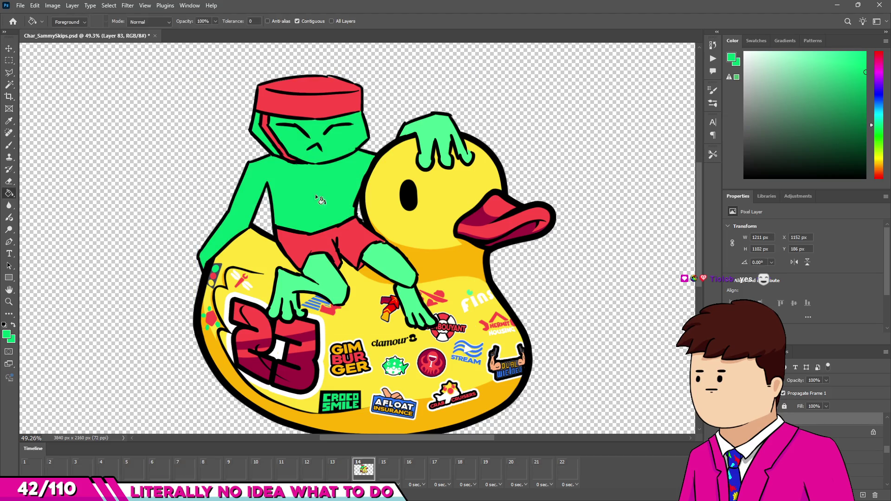
{"action": "left_click", "coordinate": [375, 270]}
{"action": "left_click", "coordinate": [306, 286]}
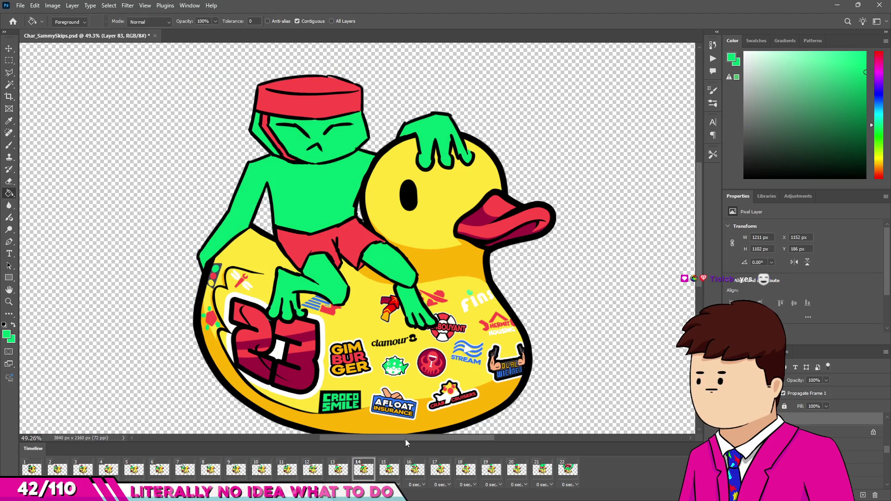
Review frames 15 through 22, then play the whole animation from frame 1
{"action": "left_click", "coordinate": [389, 470]}
{"action": "left_click", "coordinate": [414, 470]}
{"action": "left_click", "coordinate": [440, 470]}
{"action": "left_click", "coordinate": [465, 470]}
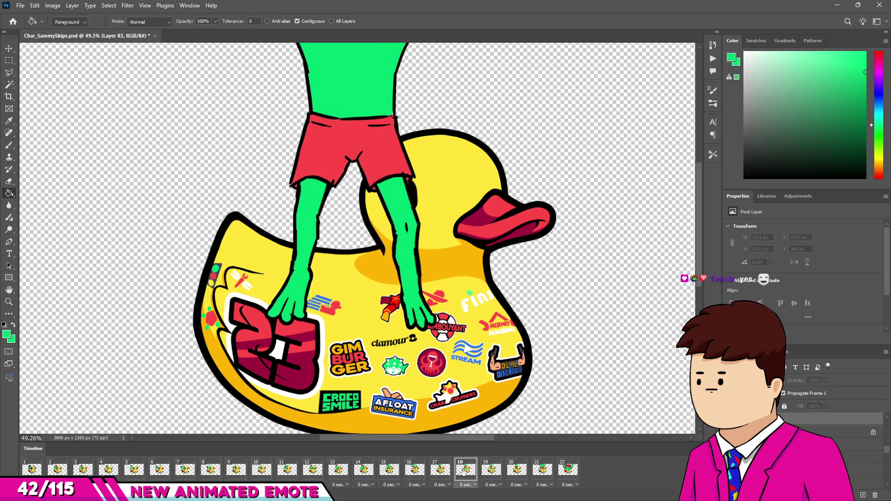
{"action": "scroll", "coordinate": [392, 387], "scroll_direction": "down", "scroll_amount": 2}
{"action": "left_click", "coordinate": [492, 470]}
{"action": "left_click", "coordinate": [516, 470]}
{"action": "left_click", "coordinate": [542, 469]}
{"action": "left_click", "coordinate": [561, 470]}
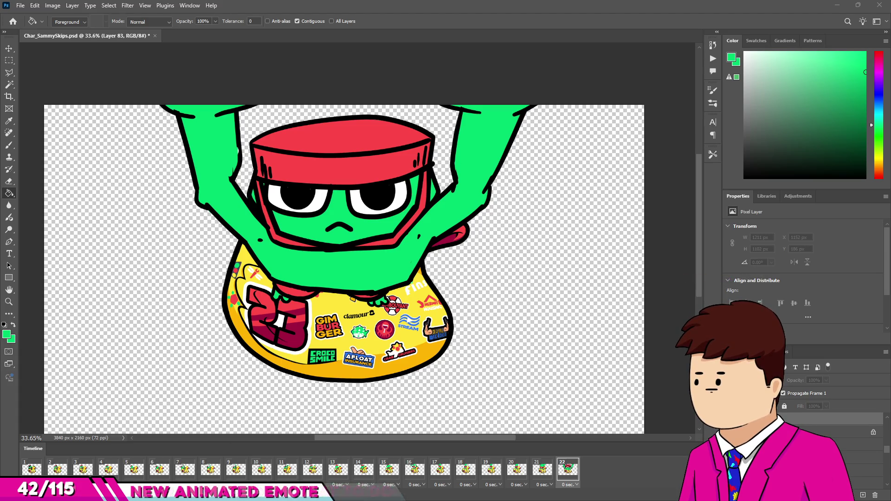
{"action": "left_click", "coordinate": [32, 469]}
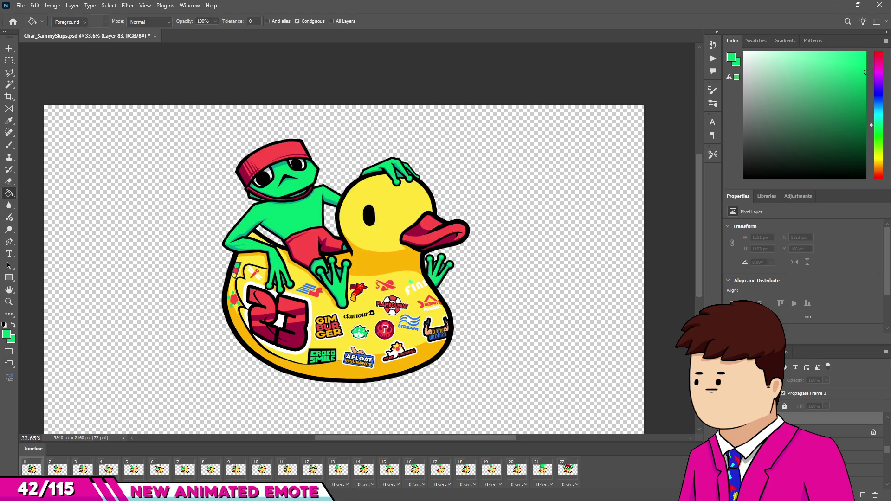
{"action": "key", "text": "space"}
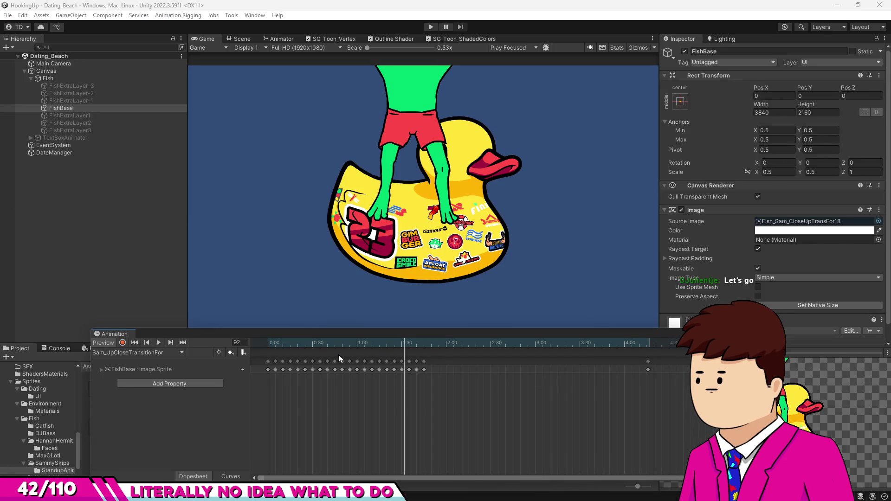
Rewind the clip preview to frame 0, then switch to the Sam_Pet clip and play it
{"action": "left_click_drag", "start_coordinate": [338, 348], "coordinate": [177, 349]}
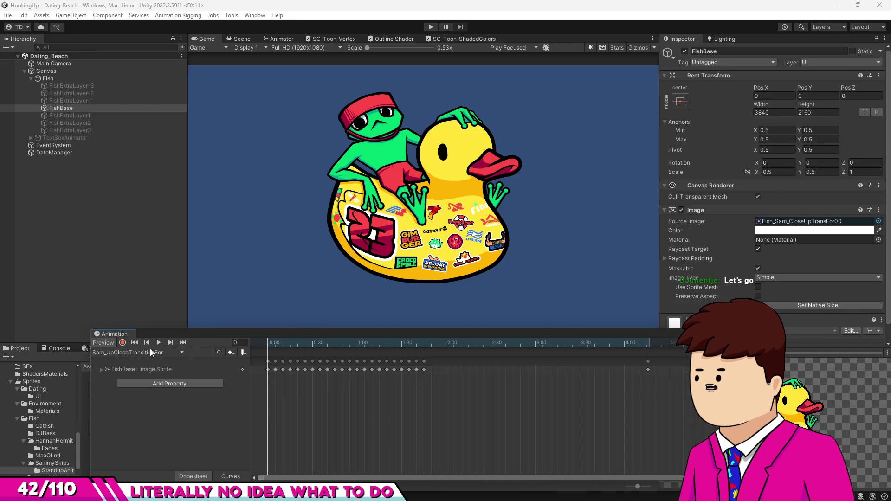
{"action": "left_click", "coordinate": [150, 349]}
{"action": "left_click", "coordinate": [147, 359]}
{"action": "left_click", "coordinate": [157, 342]}
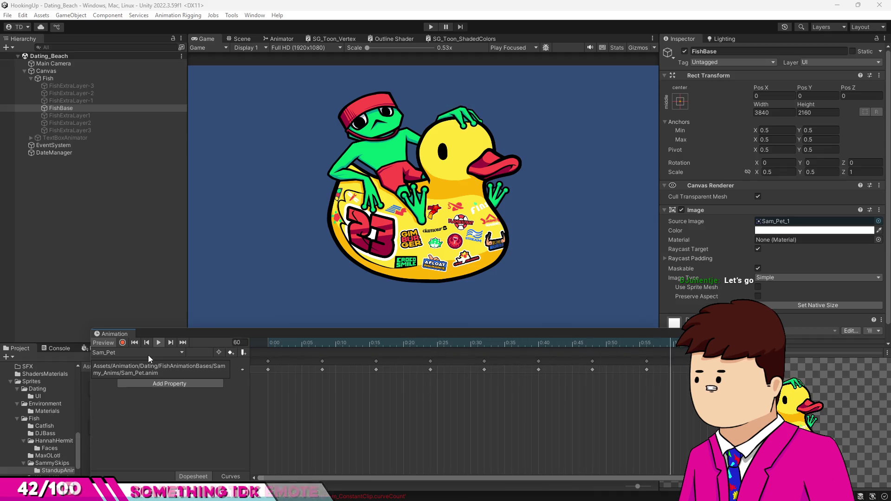
Switch back to Sam_UpCloseTransitionFor and play it, then save Char_SammySkips.psd in Photoshop
{"action": "left_click", "coordinate": [150, 355]}
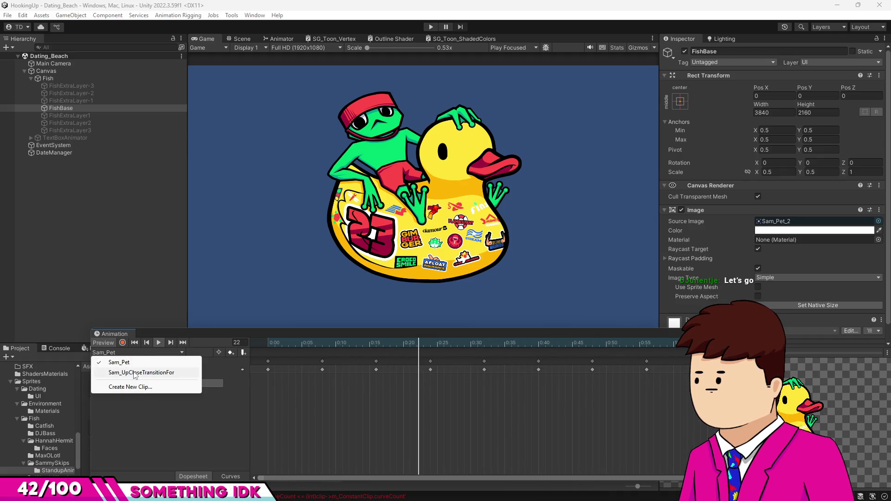
{"action": "left_click", "coordinate": [134, 374]}
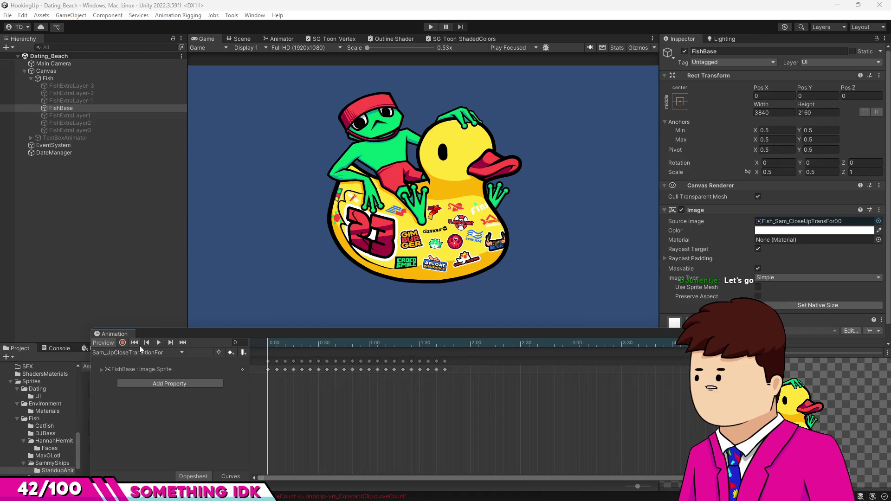
{"action": "left_click", "coordinate": [159, 345]}
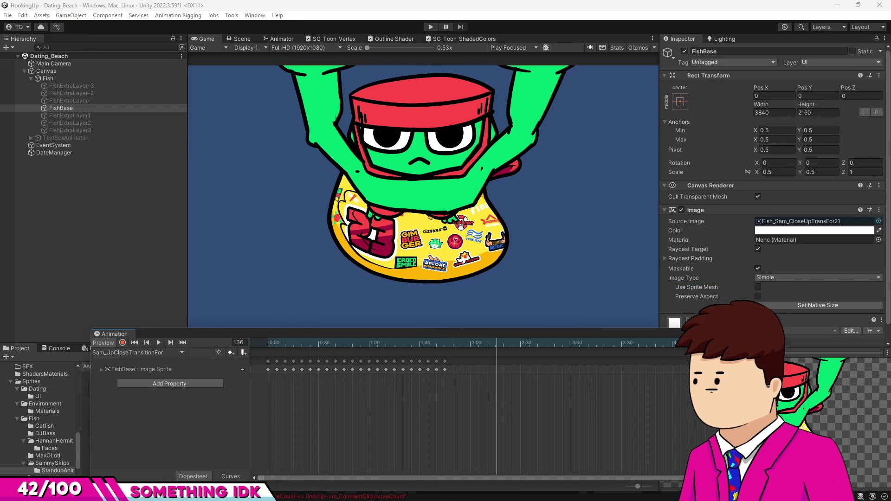
{"action": "key", "text": "alt+Tab"}
{"action": "key", "text": "ctrl+s"}
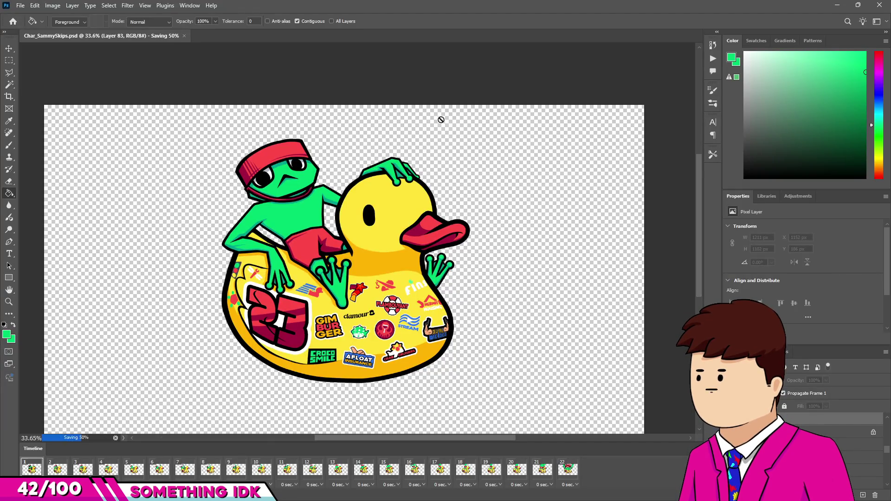
Render Video as a PNG image sequence named Fish_Sam_CloseUpTransFor, replacing the existing frames
{"action": "scroll", "coordinate": [429, 116], "scroll_direction": "down", "scroll_amount": 2}
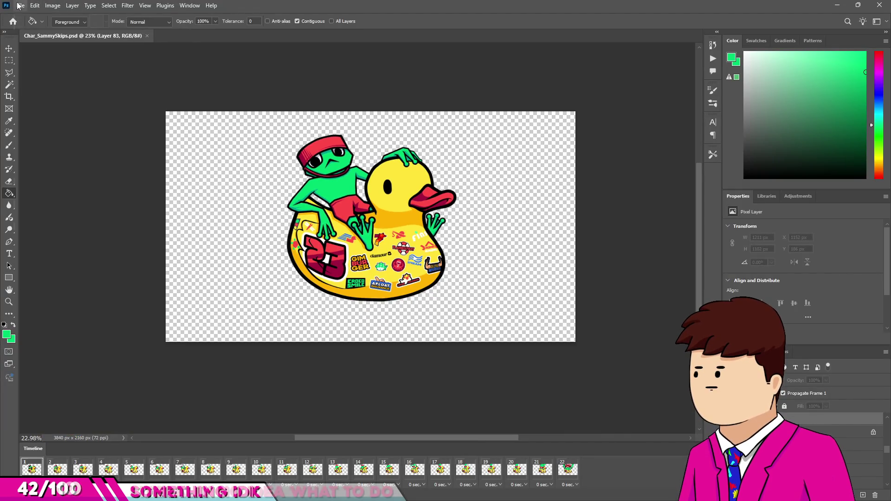
{"action": "left_click", "coordinate": [20, 5]}
{"action": "mouse_move", "coordinate": [93, 150]}
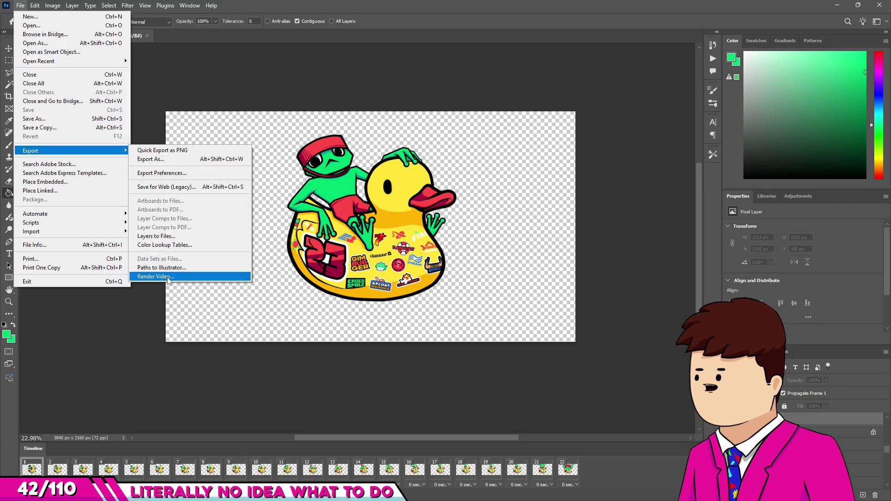
{"action": "left_click", "coordinate": [157, 277]}
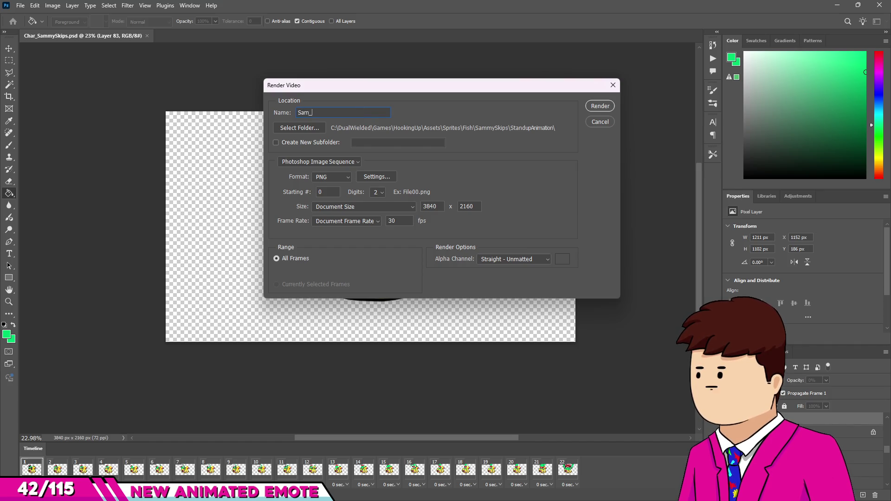
{"action": "type", "text": "h_S"}
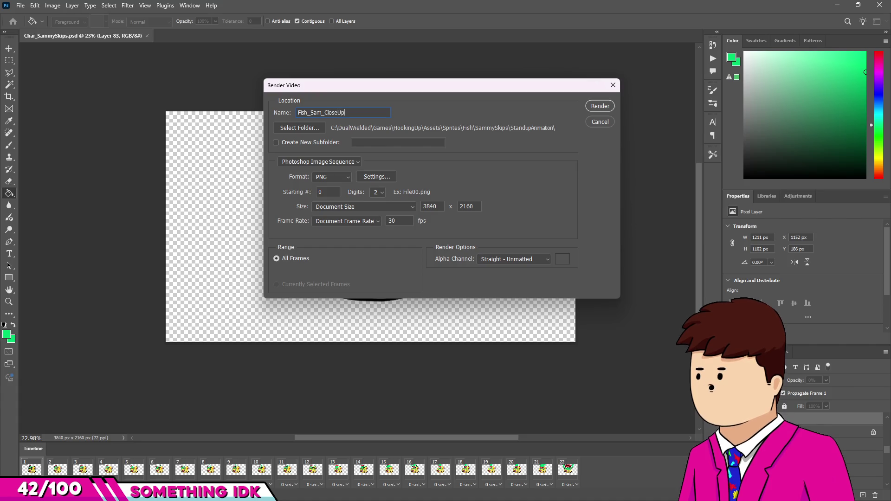
{"action": "type", "text": "rans"}
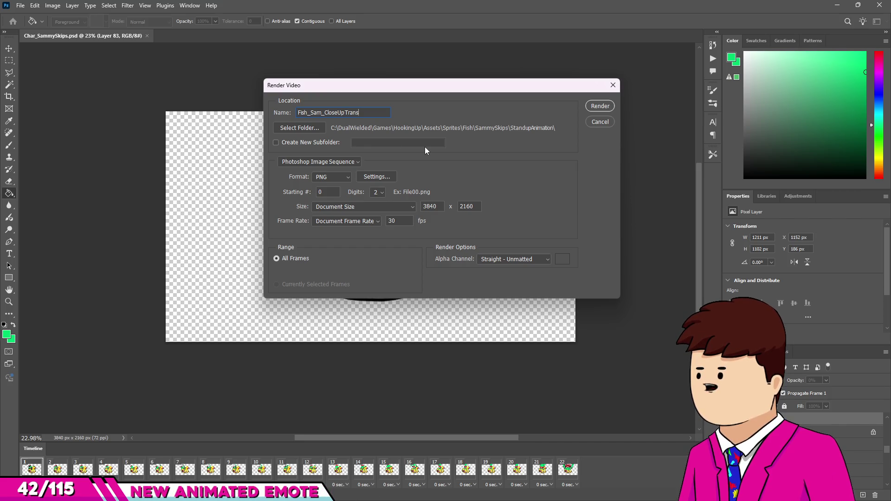
{"action": "type", "text": "For"}
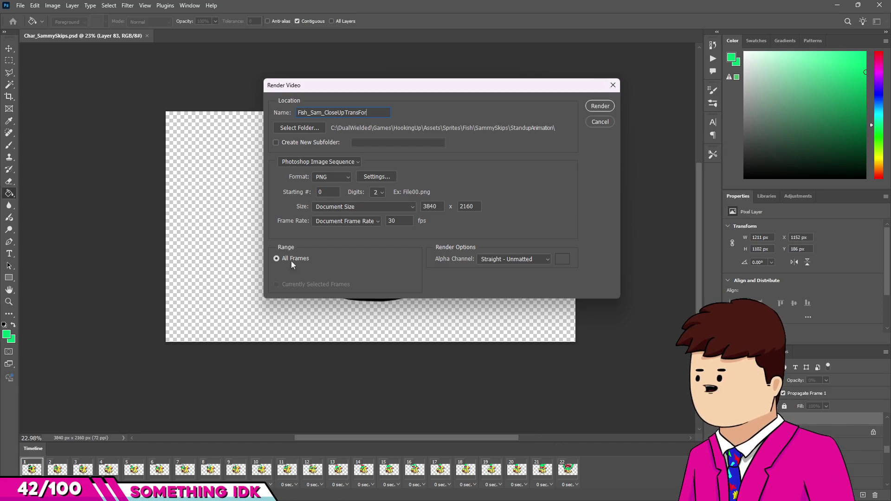
{"action": "left_click", "coordinate": [599, 107]}
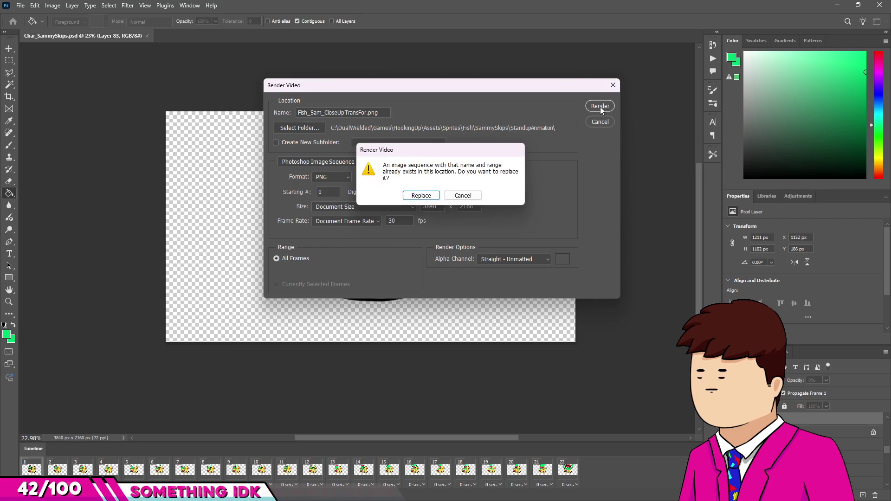
{"action": "left_click", "coordinate": [419, 195]}
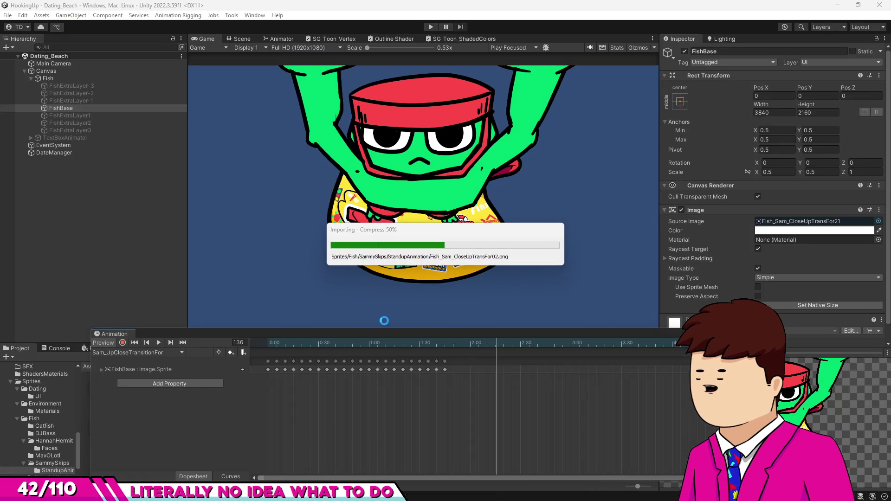
Rewind and play the reimported transition clip, then scrub to frames 27 and 54 to check the sprites
{"action": "left_click", "coordinate": [275, 345]}
{"action": "left_click", "coordinate": [158, 342]}
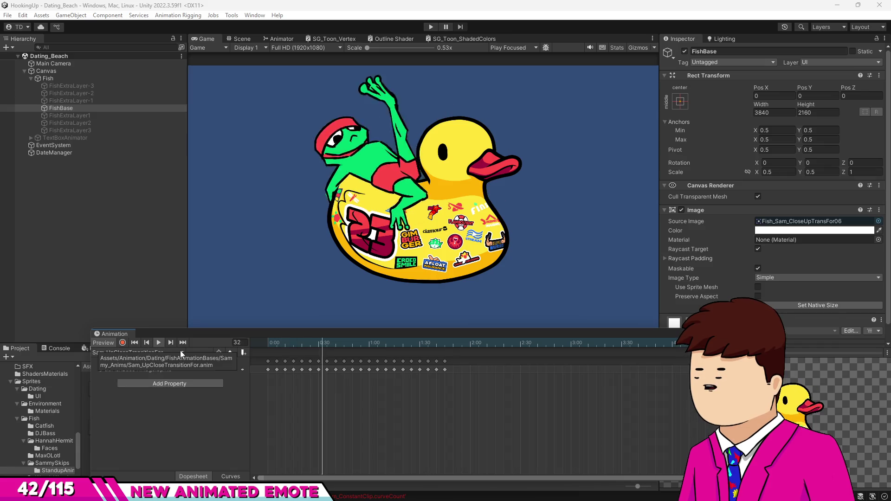
{"action": "left_click", "coordinate": [314, 343]}
{"action": "left_click_drag", "start_coordinate": [314, 342], "coordinate": [359, 342]}
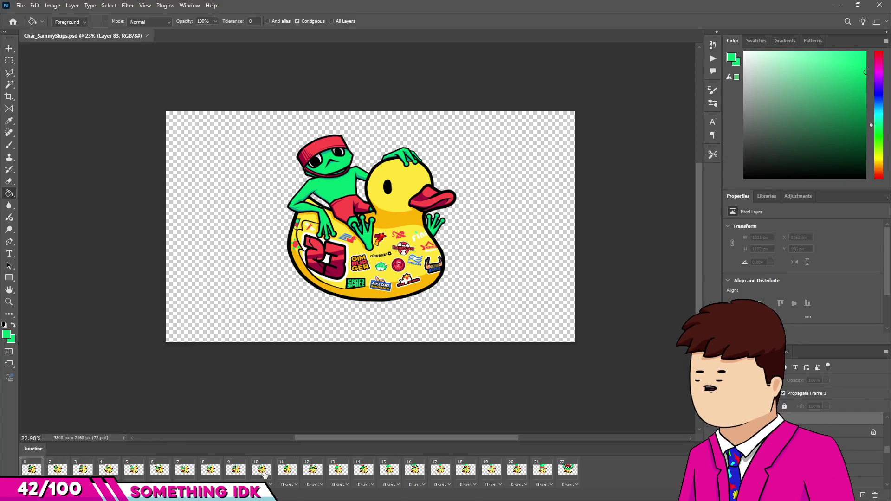
{"action": "left_click", "coordinate": [264, 471]}
{"action": "left_click", "coordinate": [313, 470]}
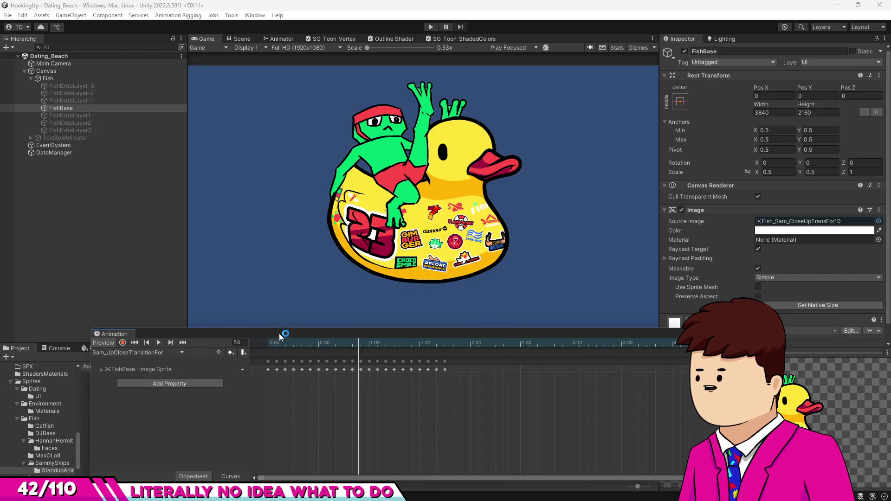
{"action": "left_click", "coordinate": [278, 344]}
{"action": "left_click", "coordinate": [160, 346]}
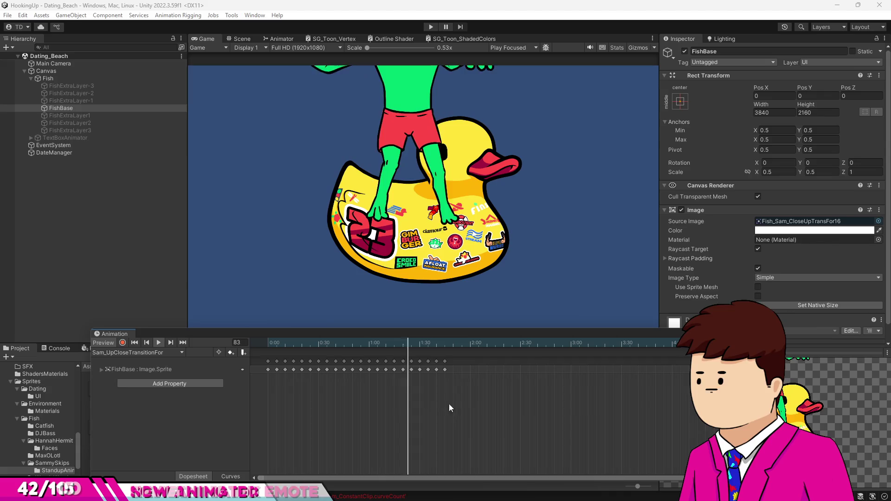
{"action": "left_click_drag", "start_coordinate": [383, 343], "coordinate": [222, 337]}
{"action": "scroll", "coordinate": [458, 411], "scroll_direction": "down", "scroll_amount": 4}
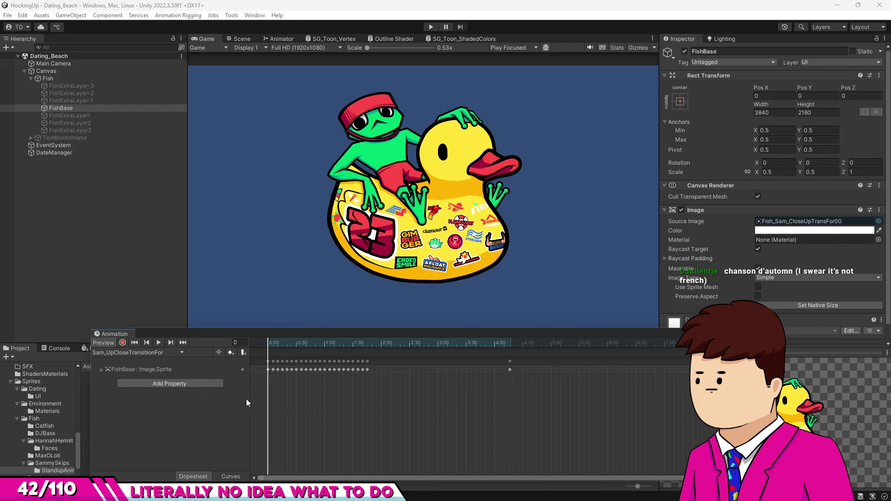
{"action": "left_click", "coordinate": [158, 344]}
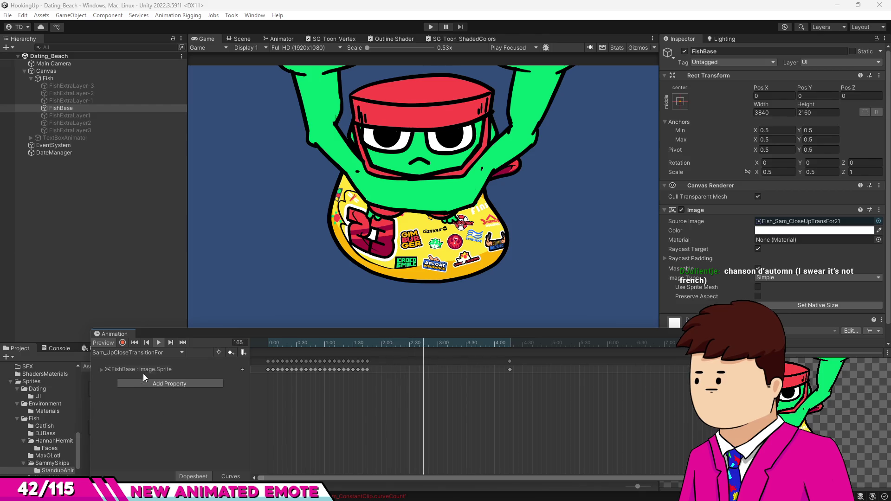
{"action": "left_click", "coordinate": [160, 344]}
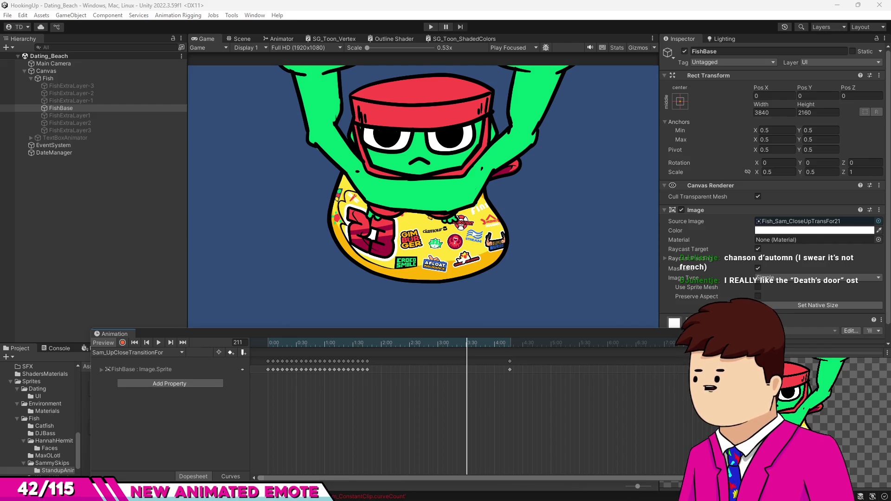
{"action": "left_click", "coordinate": [271, 345]}
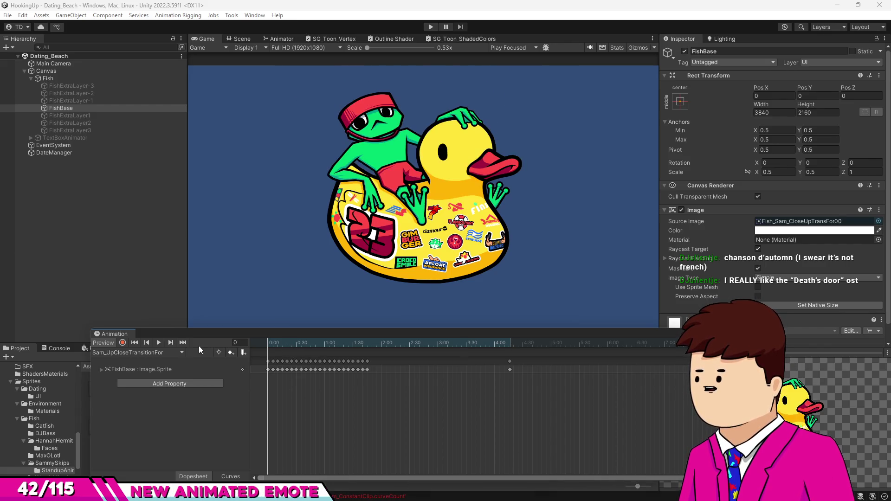
{"action": "left_click", "coordinate": [159, 342]}
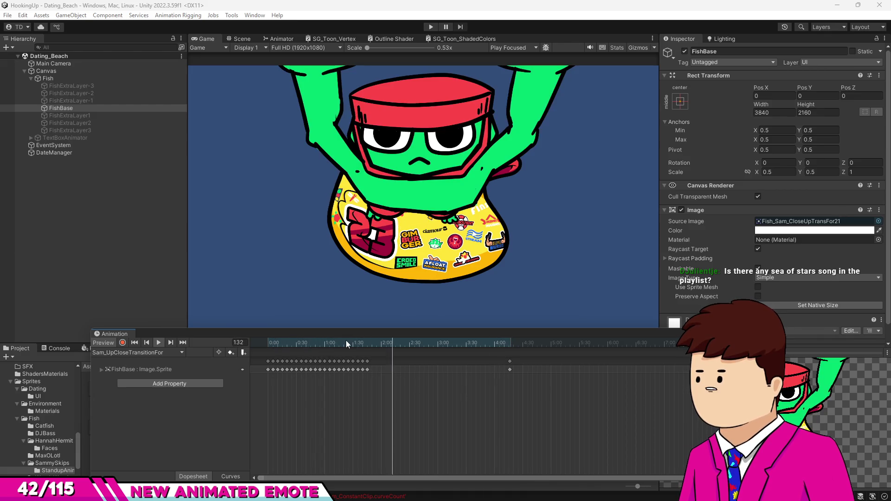
Rewind and play the emote clip, scrub through its frames, then jump back to the first frame
{"action": "left_click", "coordinate": [252, 341]}
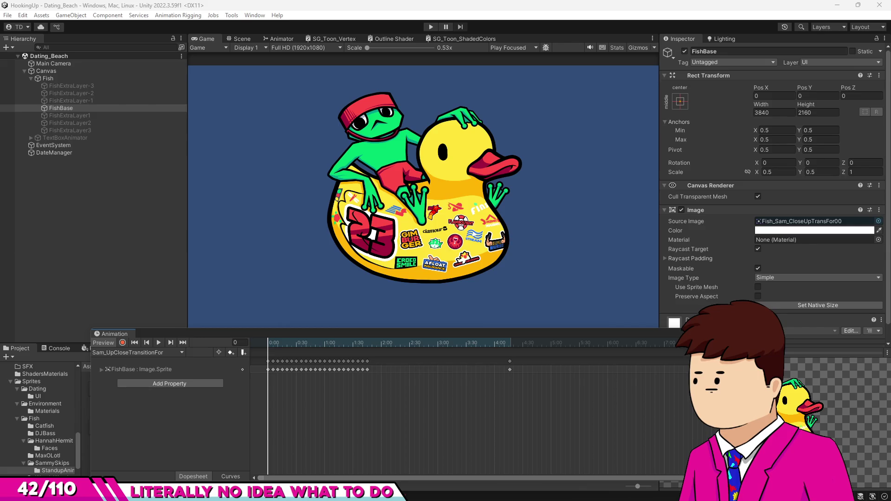
{"action": "left_click", "coordinate": [163, 344]}
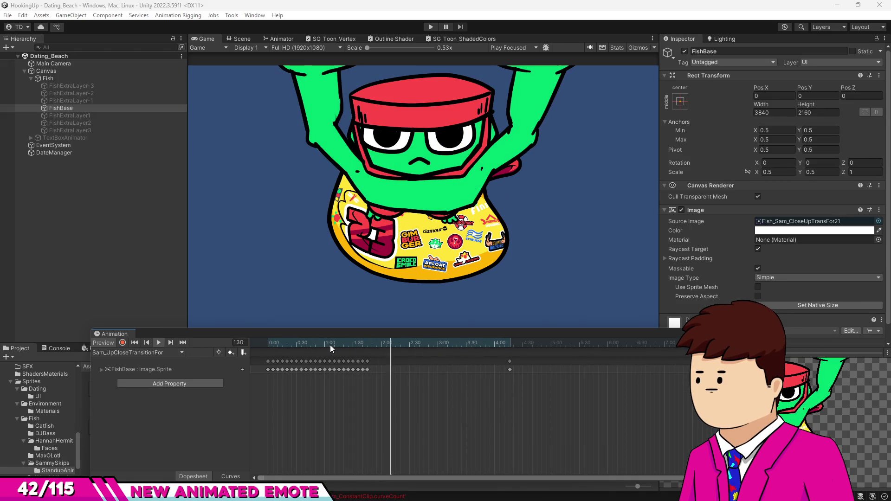
{"action": "mouse_move", "coordinate": [330, 345]}
{"action": "left_mouse_down"}
{"action": "mouse_move", "coordinate": [272, 344]}
{"action": "mouse_move", "coordinate": [378, 354]}
{"action": "mouse_move", "coordinate": [360, 358]}
{"action": "mouse_move", "coordinate": [369, 355]}
{"action": "left_mouse_up"}
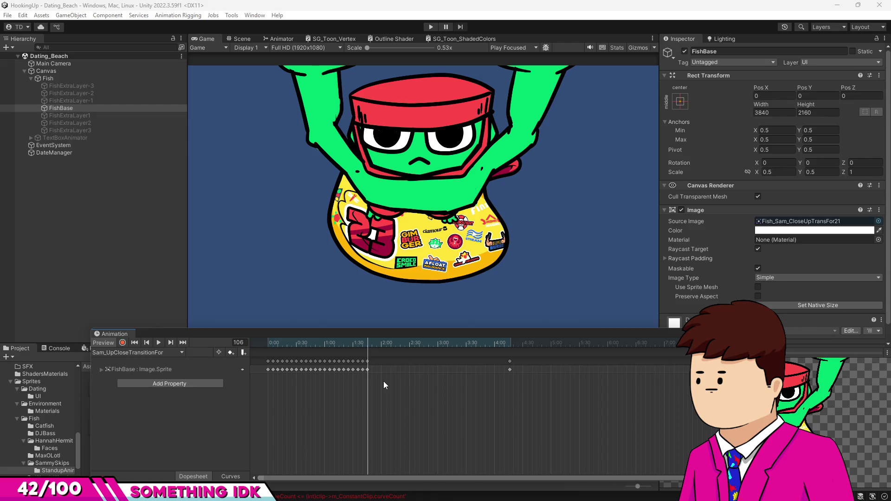
{"action": "key", "text": "shift+comma"}
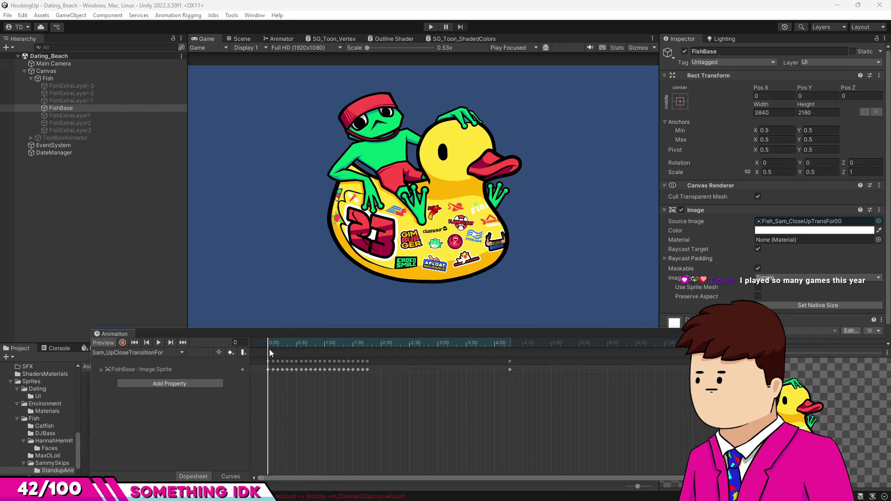
Scrub the emote clip to about frame 30 to inspect the frog's poses
{"action": "mouse_move", "coordinate": [268, 345]}
{"action": "left_mouse_down"}
{"action": "mouse_move", "coordinate": [371, 360]}
{"action": "mouse_move", "coordinate": [265, 354]}
{"action": "left_mouse_up"}
Play the emote clip and scrub the timeline past frame 99 and back, stopping on frame 108's close-up
{"action": "left_click", "coordinate": [161, 342]}
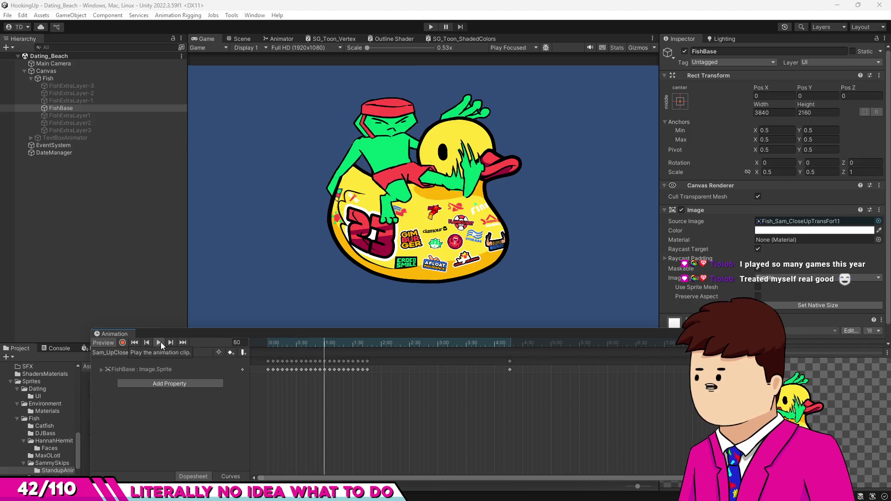
{"action": "mouse_move", "coordinate": [343, 343]}
{"action": "left_mouse_down"}
{"action": "mouse_move", "coordinate": [311, 343]}
{"action": "mouse_move", "coordinate": [362, 357]}
{"action": "left_mouse_up"}
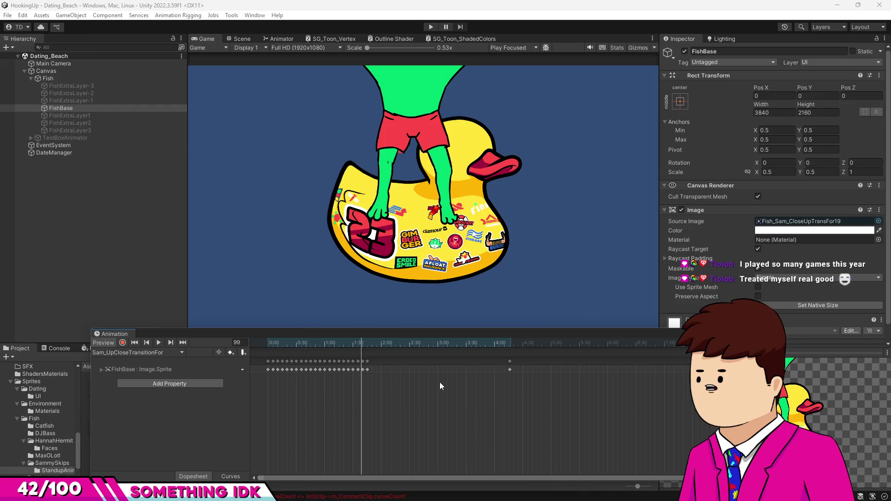
{"action": "mouse_move", "coordinate": [313, 346]}
{"action": "left_mouse_down"}
{"action": "mouse_move", "coordinate": [285, 345]}
{"action": "mouse_move", "coordinate": [310, 350]}
{"action": "left_mouse_up"}
{"action": "left_click", "coordinate": [134, 342]}
{"action": "left_click", "coordinate": [159, 342]}
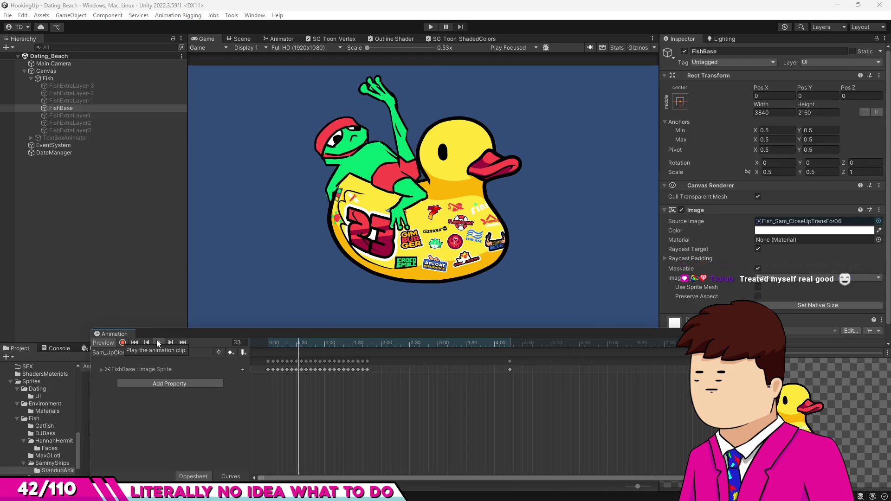
{"action": "left_click_drag", "start_coordinate": [297, 341], "coordinate": [268, 342]}
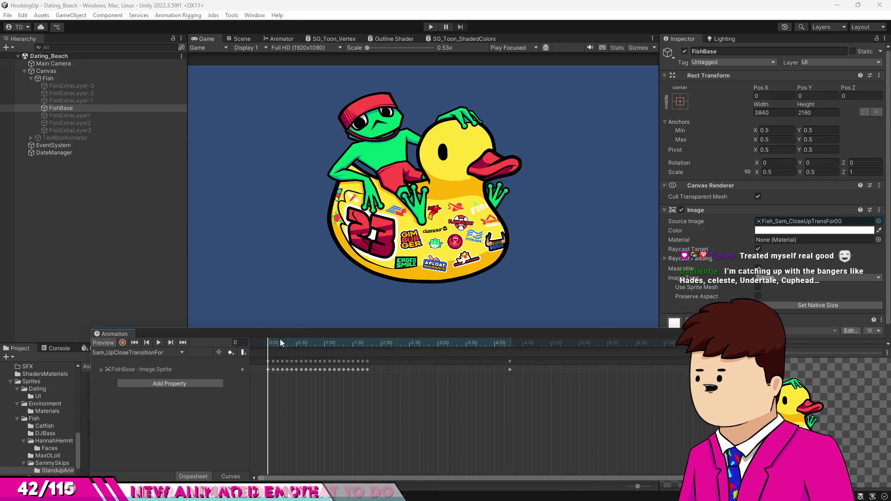
{"action": "mouse_move", "coordinate": [269, 342]}
{"action": "left_mouse_down"}
{"action": "mouse_move", "coordinate": [281, 357]}
{"action": "mouse_move", "coordinate": [266, 358]}
{"action": "mouse_move", "coordinate": [414, 375]}
{"action": "mouse_move", "coordinate": [353, 371]}
{"action": "mouse_move", "coordinate": [366, 376]}
{"action": "left_mouse_up"}
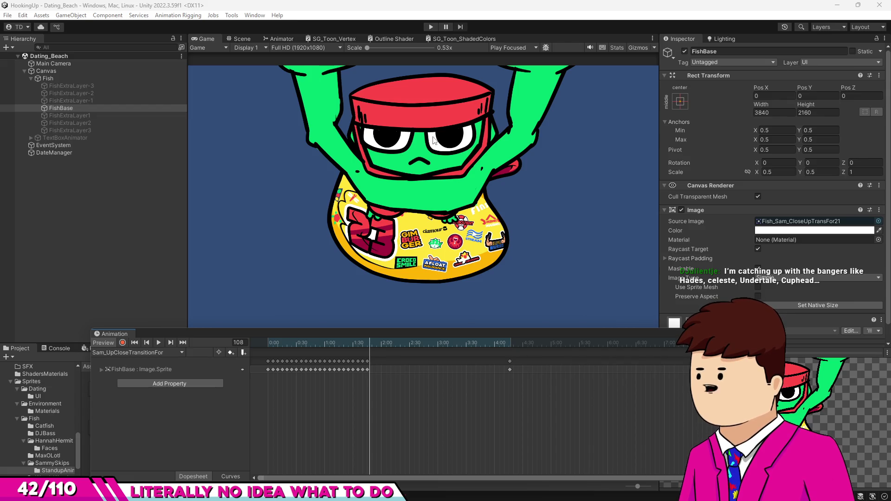
Replay the clip, jump to frames 112, 8 and 68, then rewind to frame 0 (Fish_Sam_CloseUpTransFor00)
{"action": "left_click", "coordinate": [159, 342]}
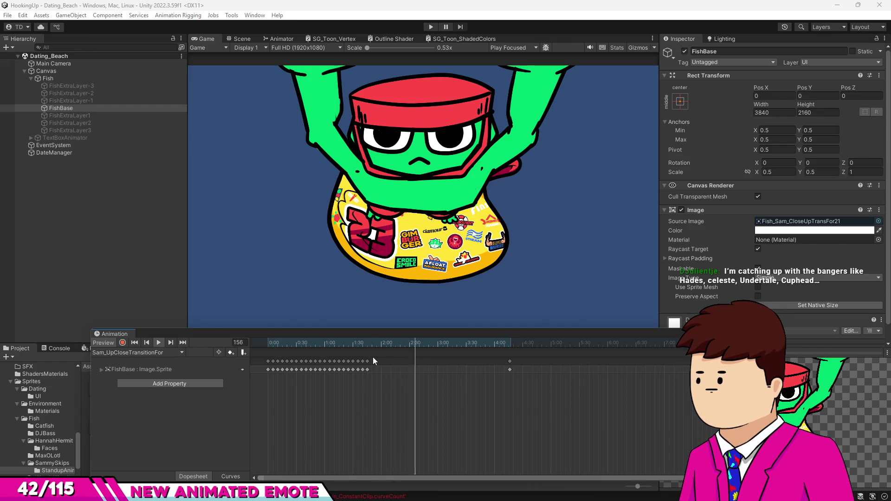
{"action": "left_click", "coordinate": [374, 344]}
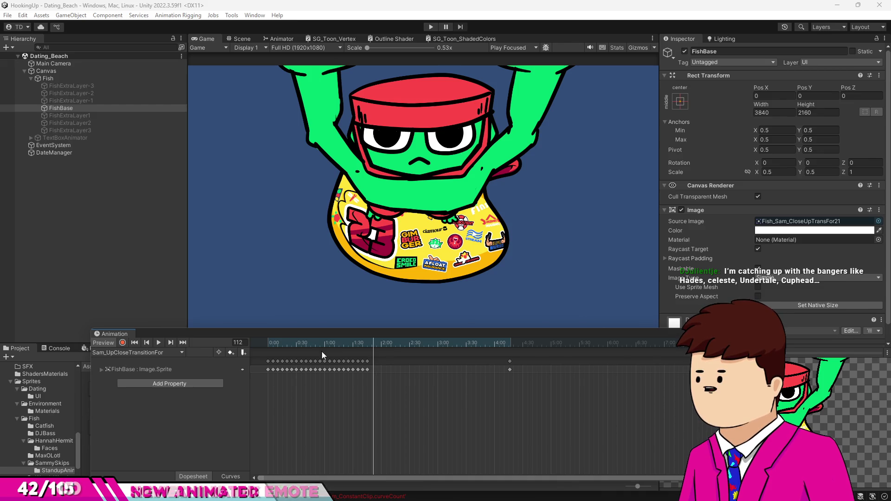
{"action": "left_click", "coordinate": [276, 343]}
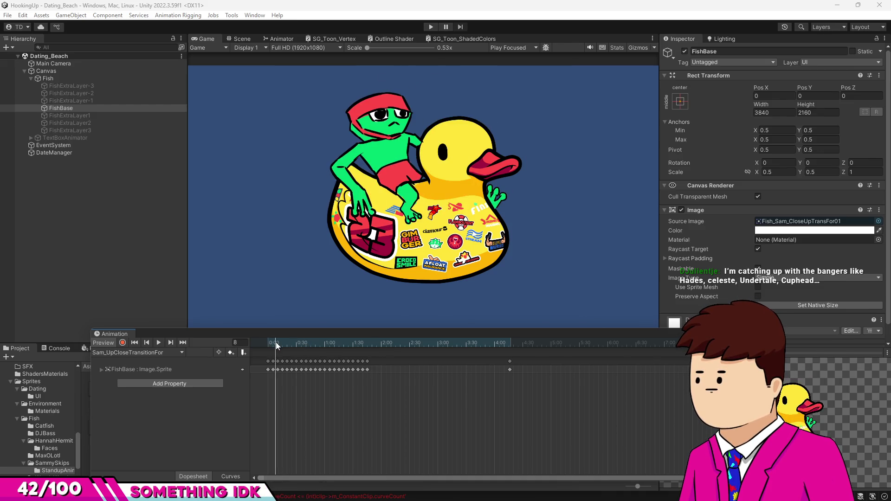
{"action": "left_click", "coordinate": [158, 342]}
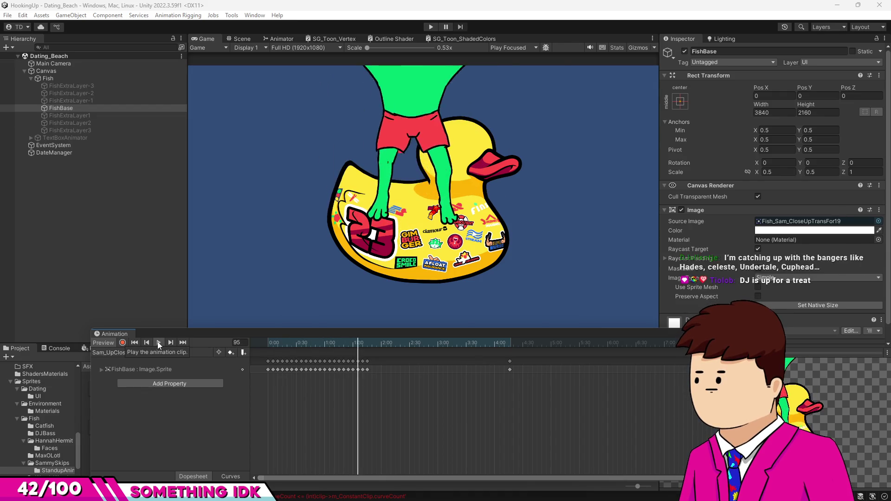
{"action": "left_click", "coordinate": [159, 343]}
{"action": "mouse_move", "coordinate": [339, 349]}
{"action": "left_mouse_down"}
{"action": "mouse_move", "coordinate": [302, 357]}
{"action": "mouse_move", "coordinate": [333, 358]}
{"action": "mouse_move", "coordinate": [274, 354]}
{"action": "mouse_move", "coordinate": [283, 354]}
{"action": "left_mouse_up"}
{"action": "left_click", "coordinate": [146, 343]}
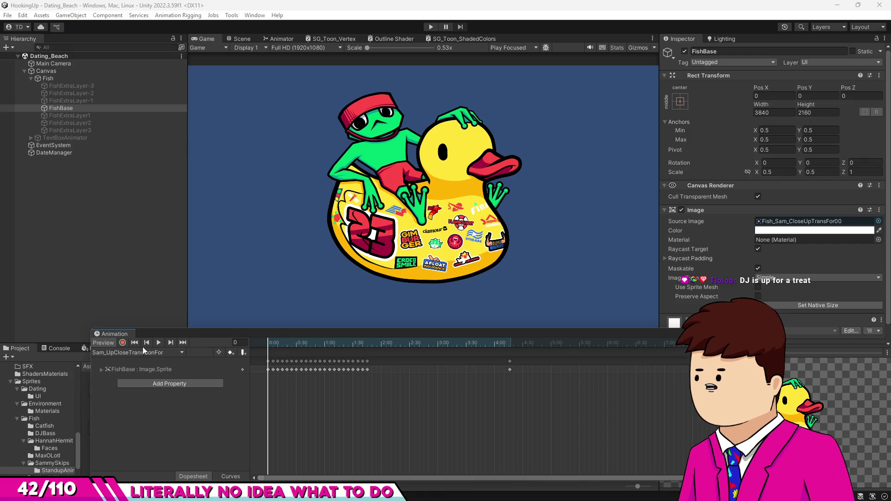